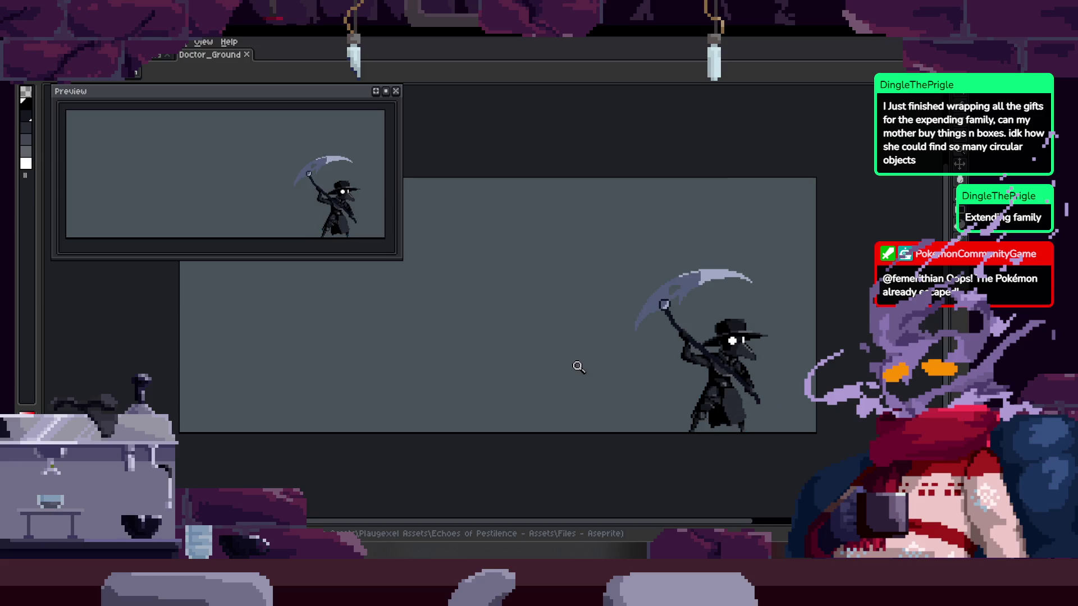
# Show the frame timeline and play the scythe attack animation
pyautogui.scroll(1, 567, 303)
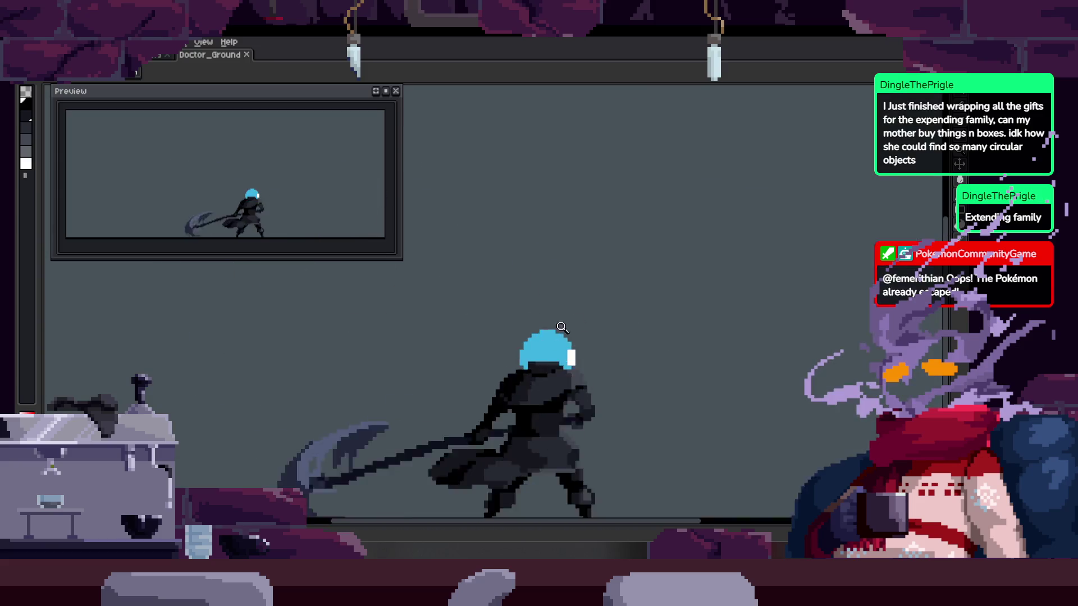
pyautogui.scroll(-2, 574, 321)
pyautogui.press('Tab')
pyautogui.scroll(2, 632, 305)
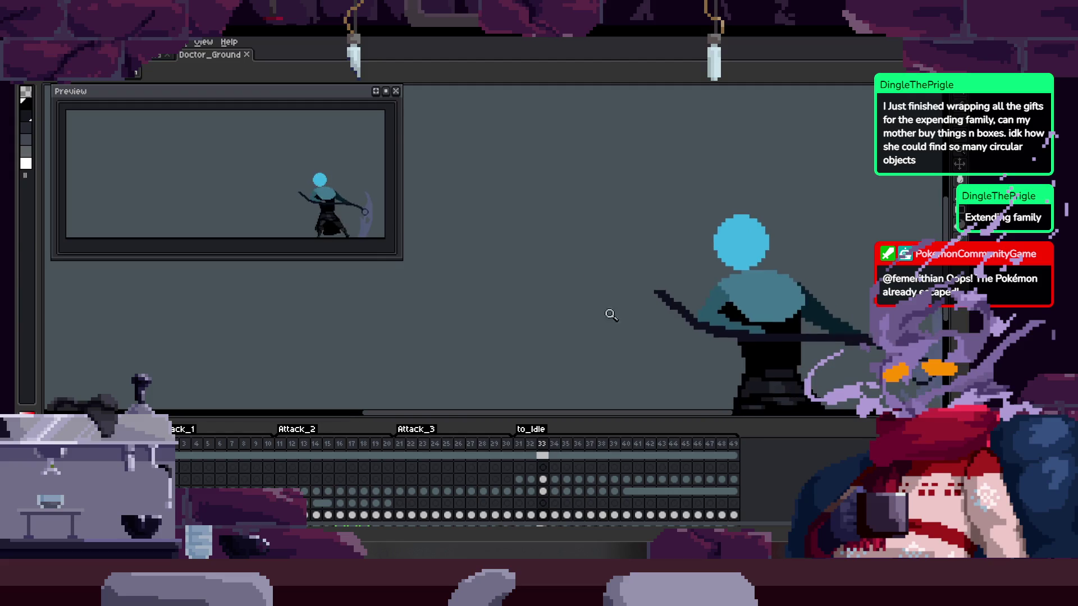
pyautogui.scroll(-1, 629, 315)
pyautogui.hscroll(2, 661, 331)
pyautogui.press('Return')
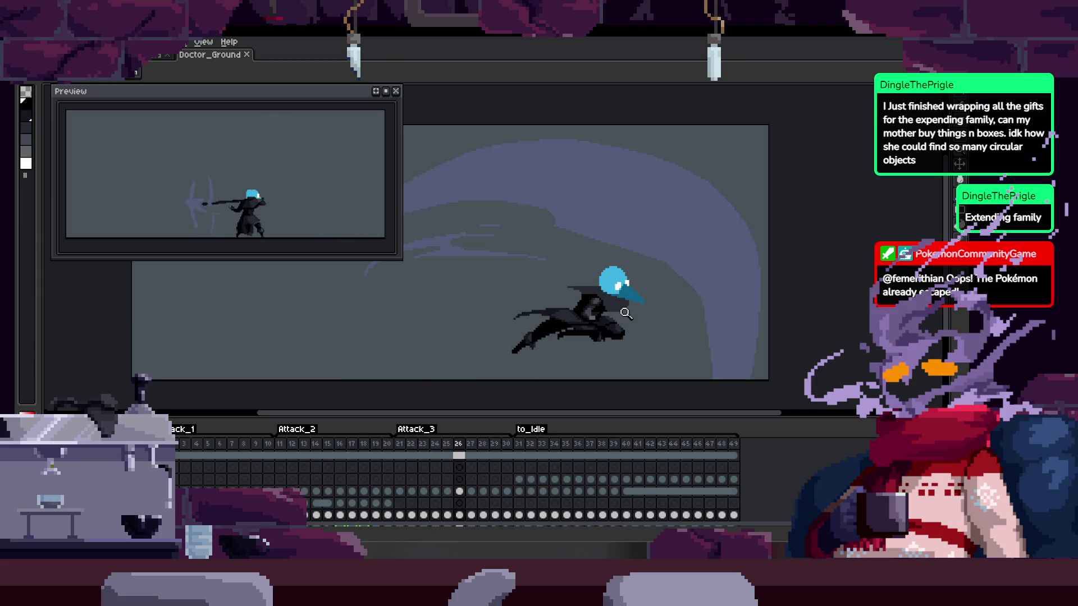
# Stop on a to_idle frame and hide the timeline so the frame fills the canvas
pyautogui.scroll(3, 583, 307)
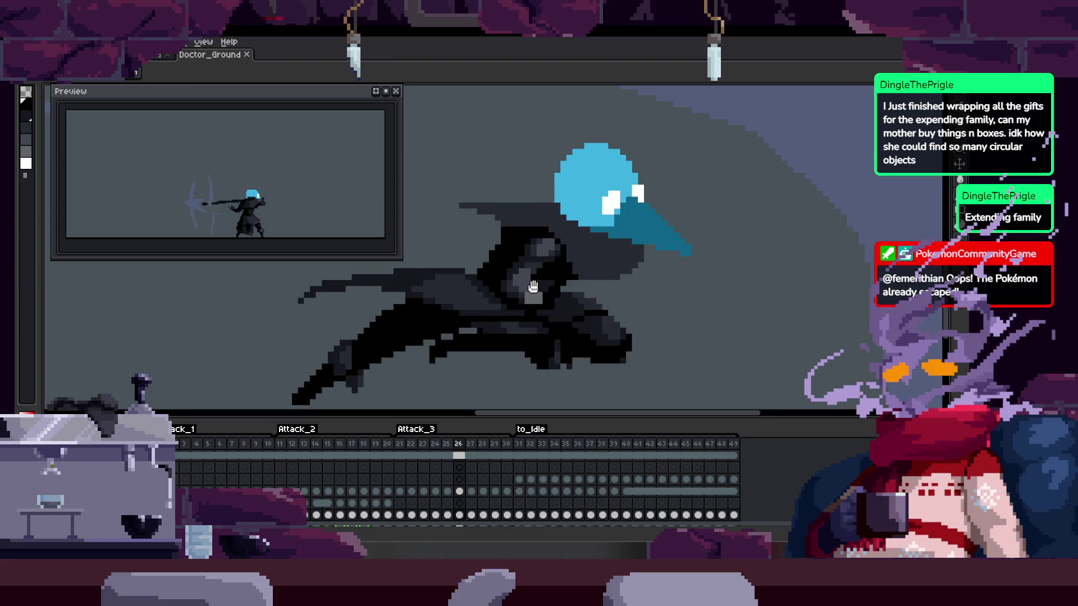
pyautogui.scroll(-1, 587, 281)
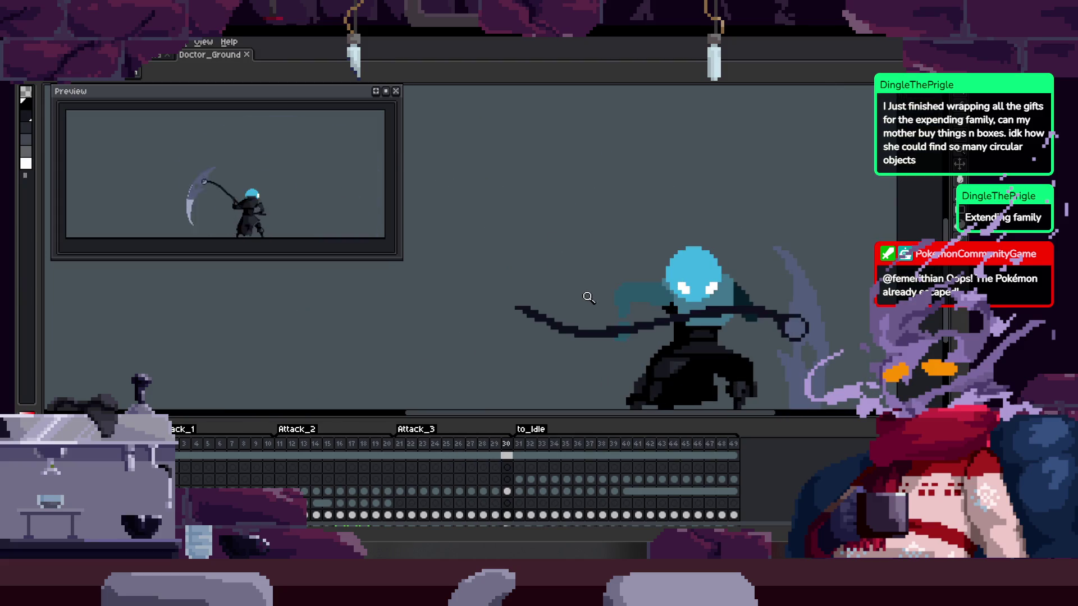
pyautogui.press('Tab')
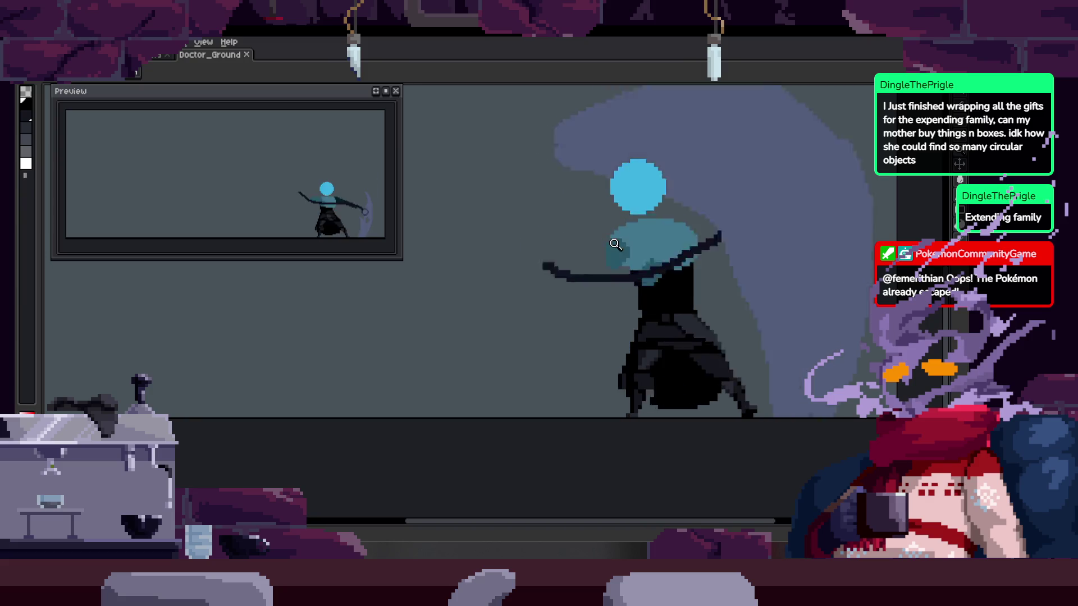
pyautogui.press('Tab')
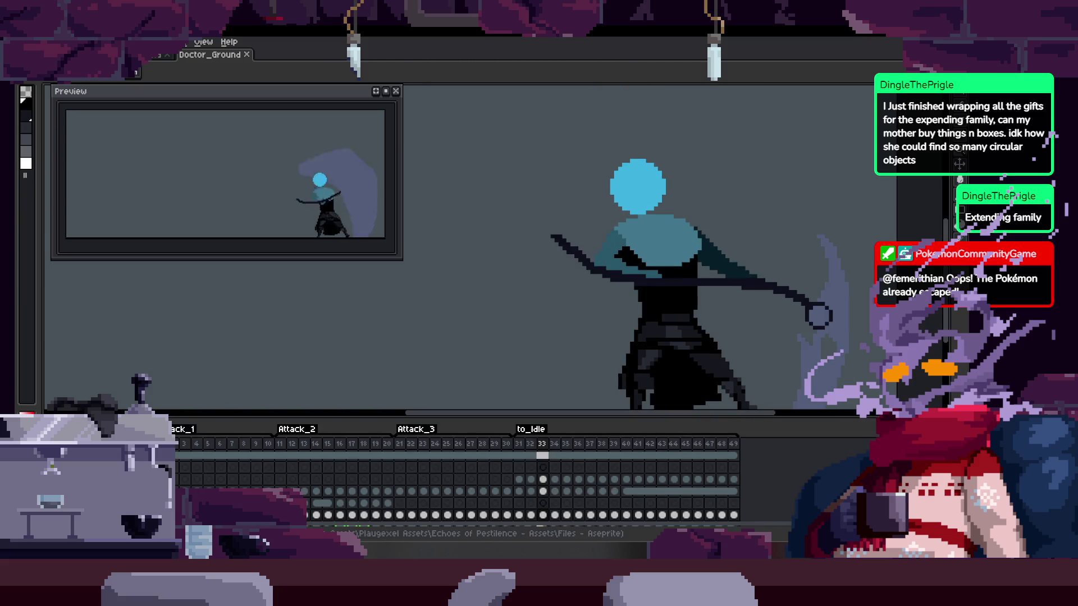
pyautogui.press('Tab')
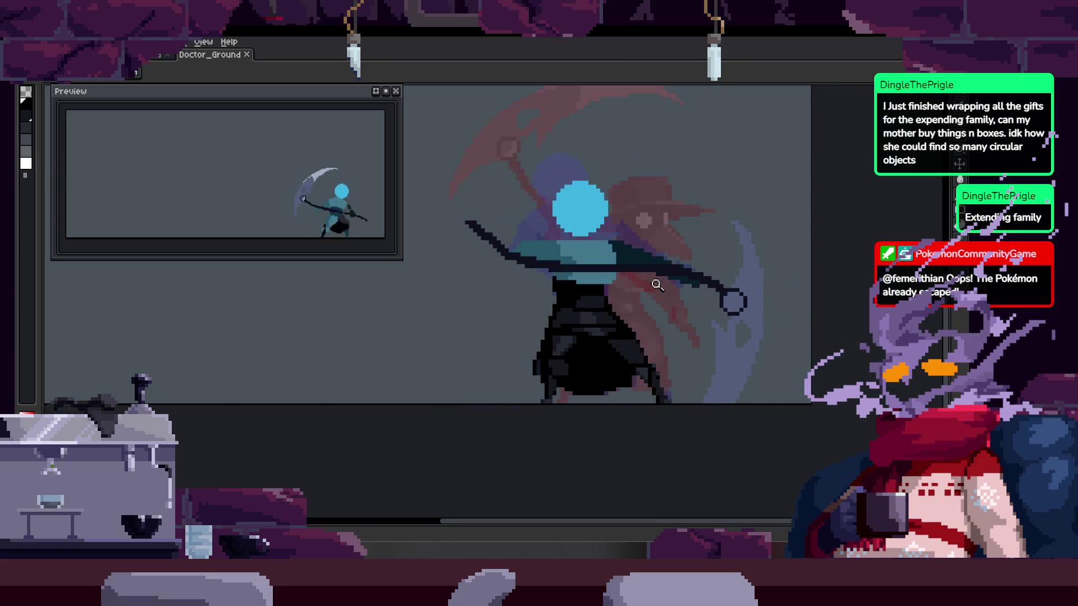
# Lasso the doctor's torso pixels and commit their transform
pyautogui.click(626, 241)
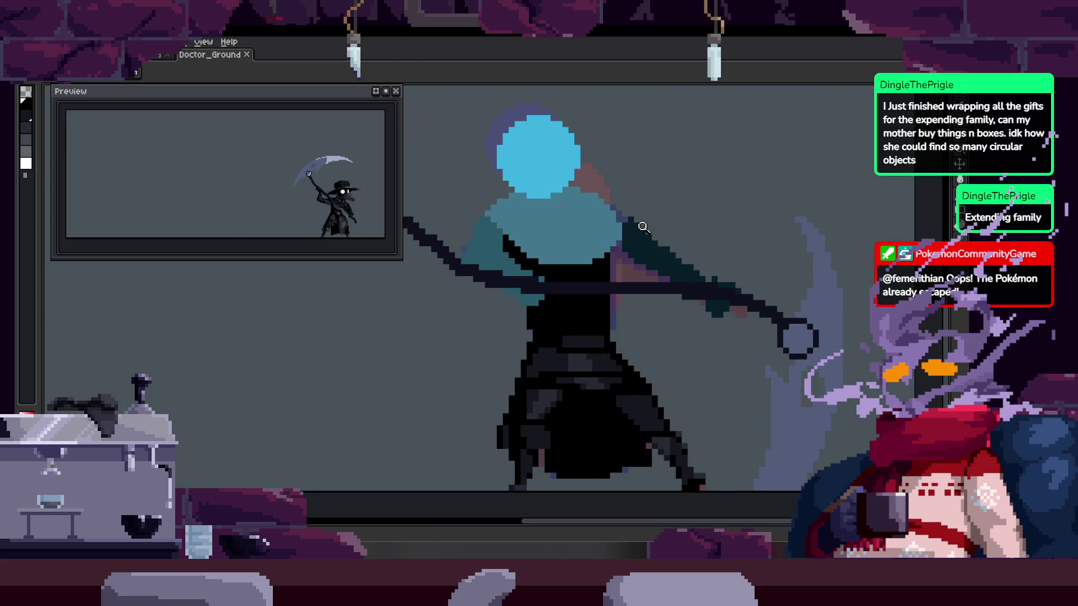
pyautogui.click(575, 213)
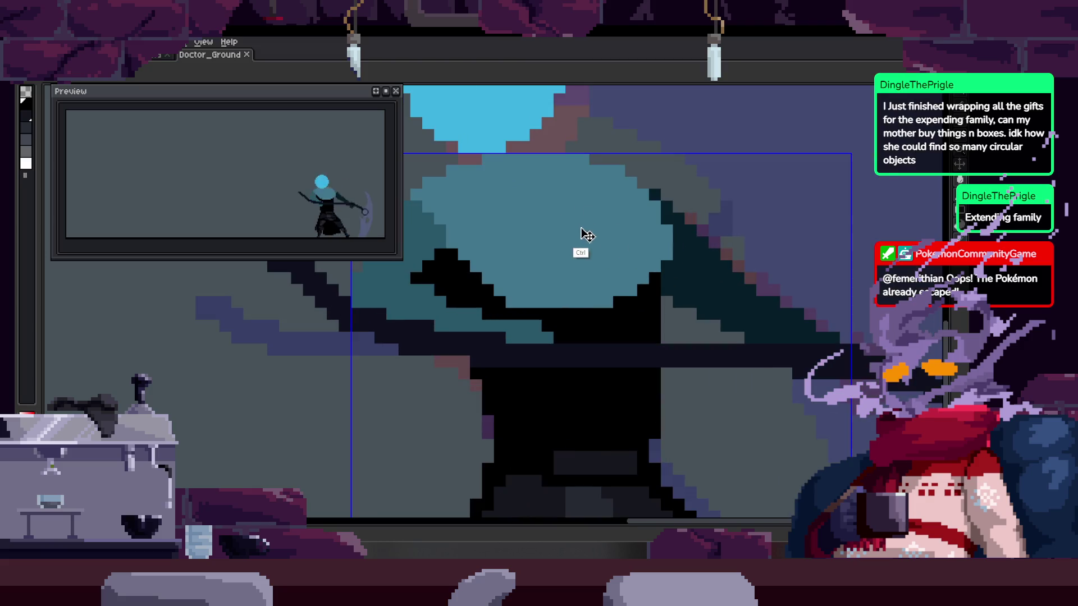
pyautogui.rightClick(600, 241)
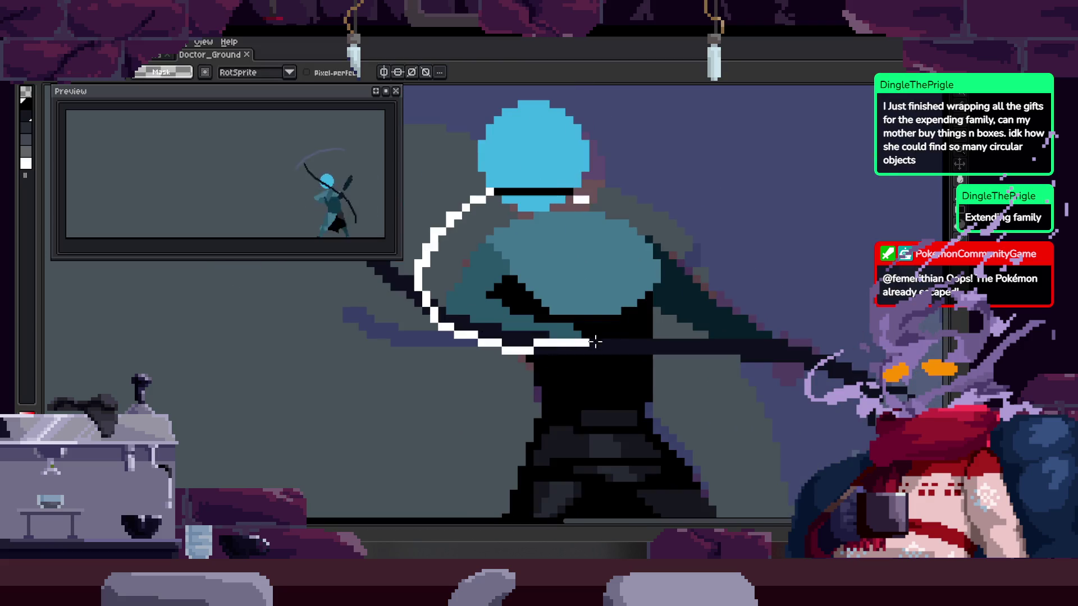
pyautogui.moveTo(587, 341); pyautogui.dragTo(706, 275)
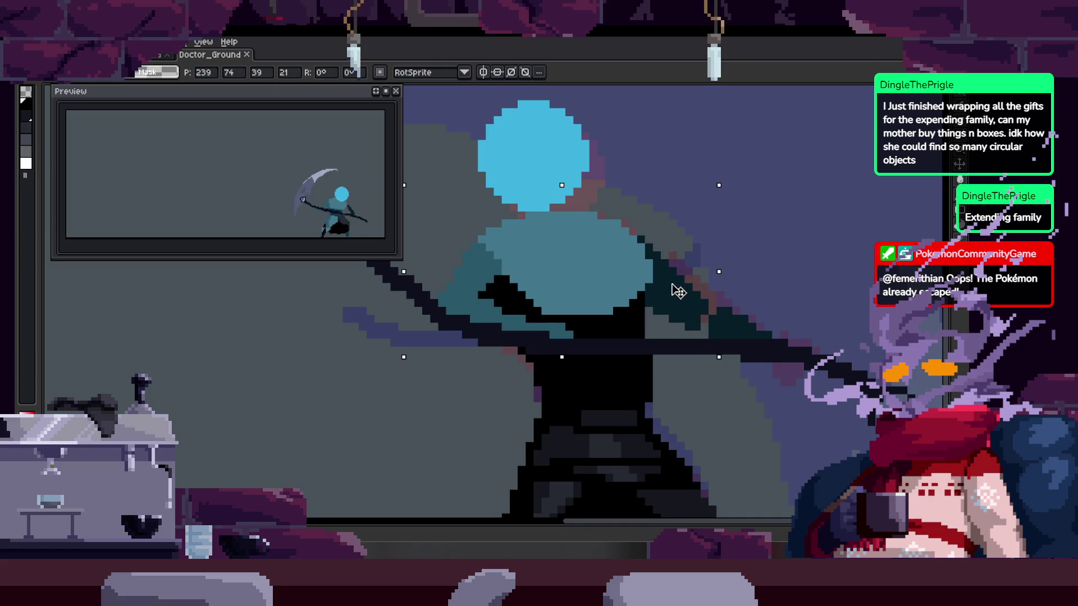
pyautogui.press('z')
# Check the arm and torso up close and save Doctor_Ground
pyautogui.click(670, 329)
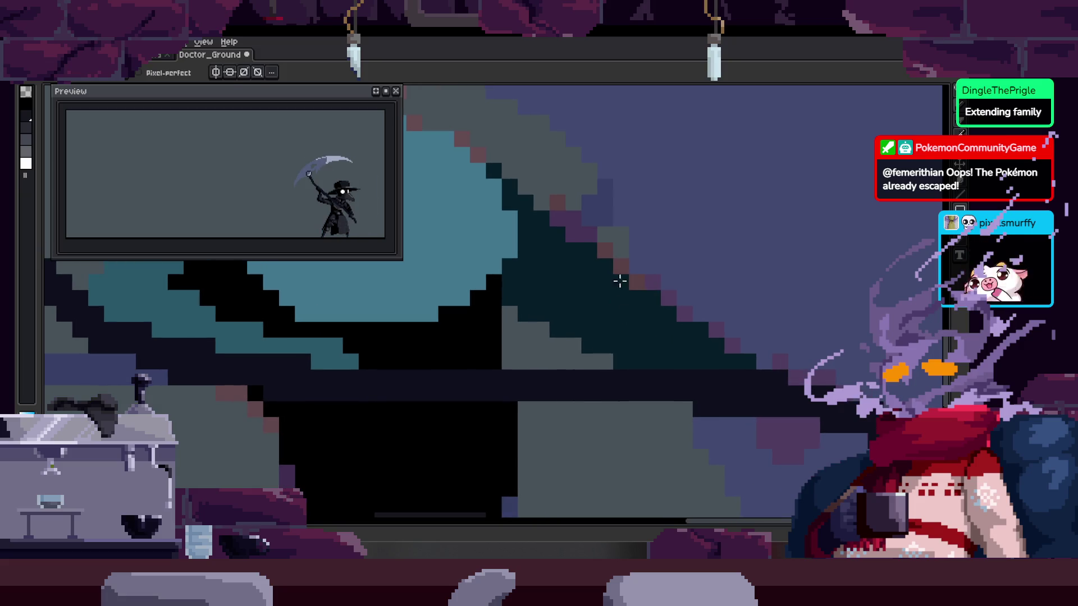
pyautogui.press('z')
pyautogui.rightClick(634, 280)
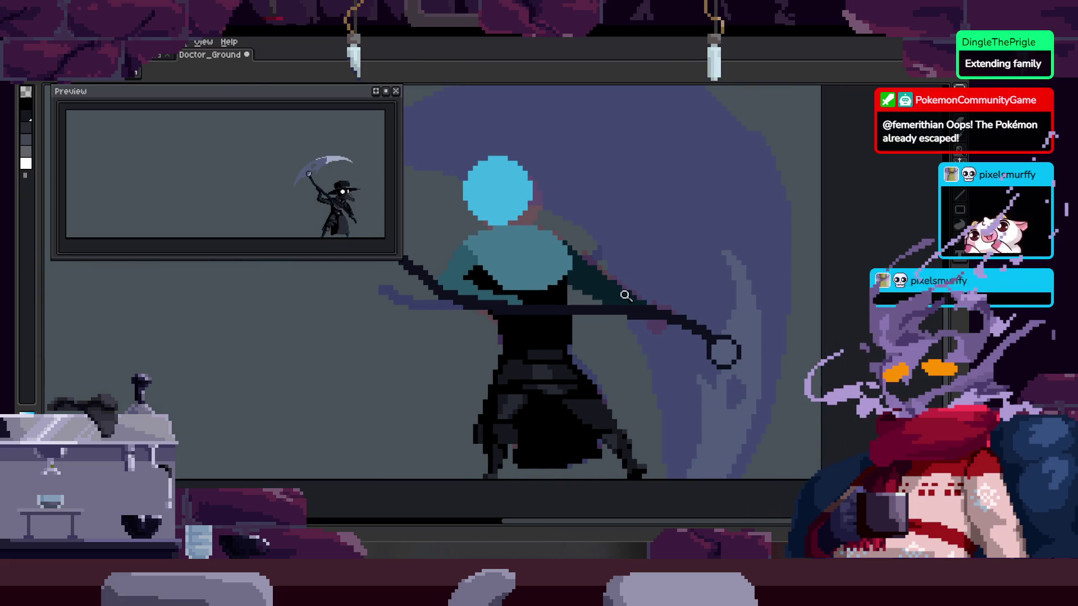
pyautogui.click(583, 303)
pyautogui.hotkey('ctrl', 's')
# Step to a neighbouring animation frame and save the file again
pyautogui.rightClick(603, 335)
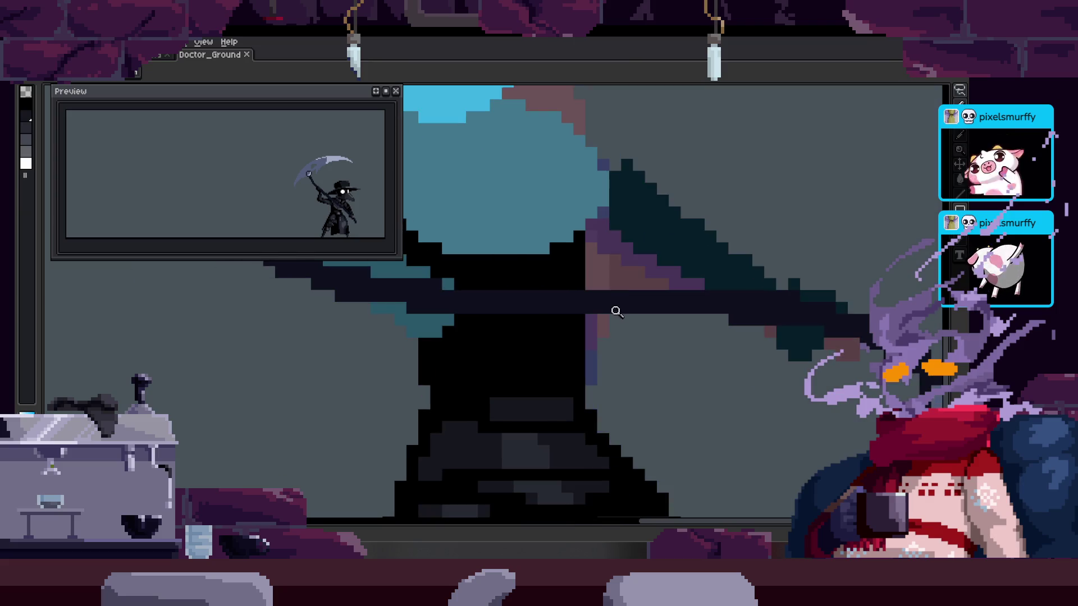
pyautogui.click(603, 317)
pyautogui.press('Left')
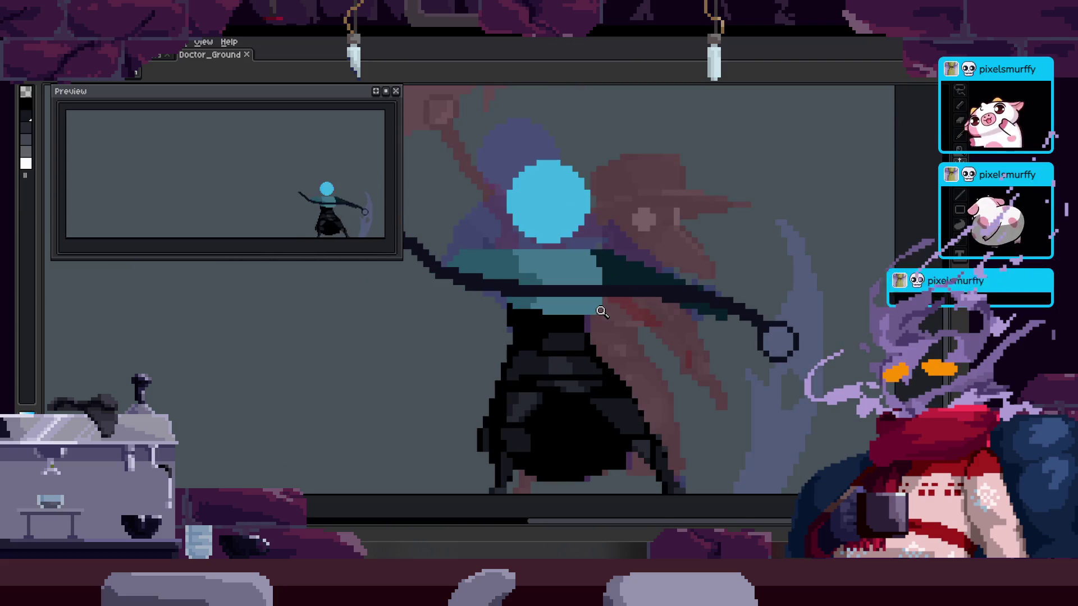
pyautogui.hotkey('ctrl', 's')
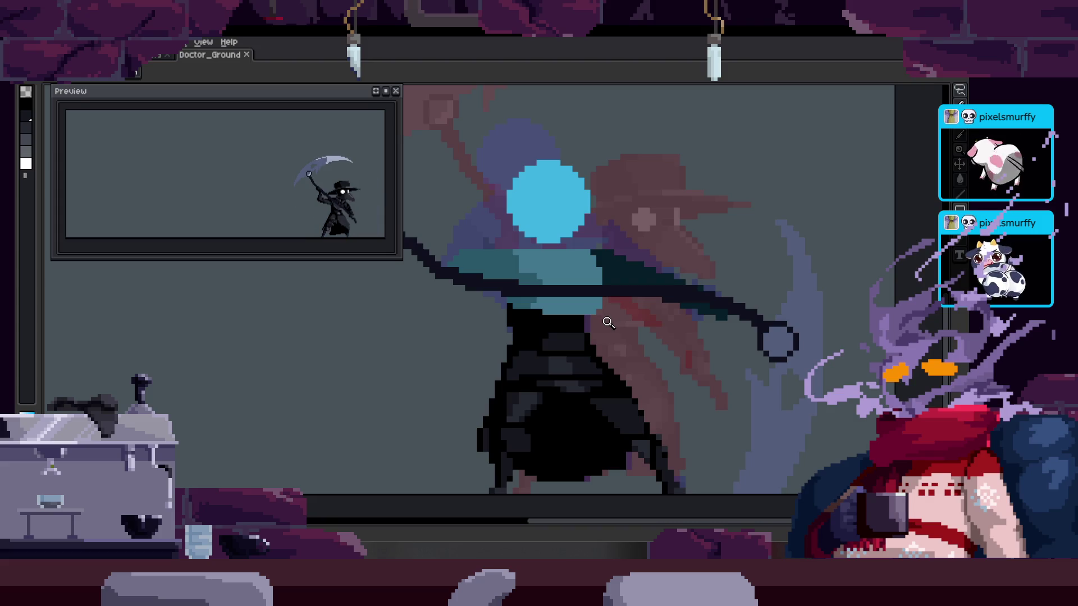
# With the Pencil, repaint the shoulder pixels and save Doctor_Ground
pyautogui.press('b')
pyautogui.scroll(3, 585, 324)
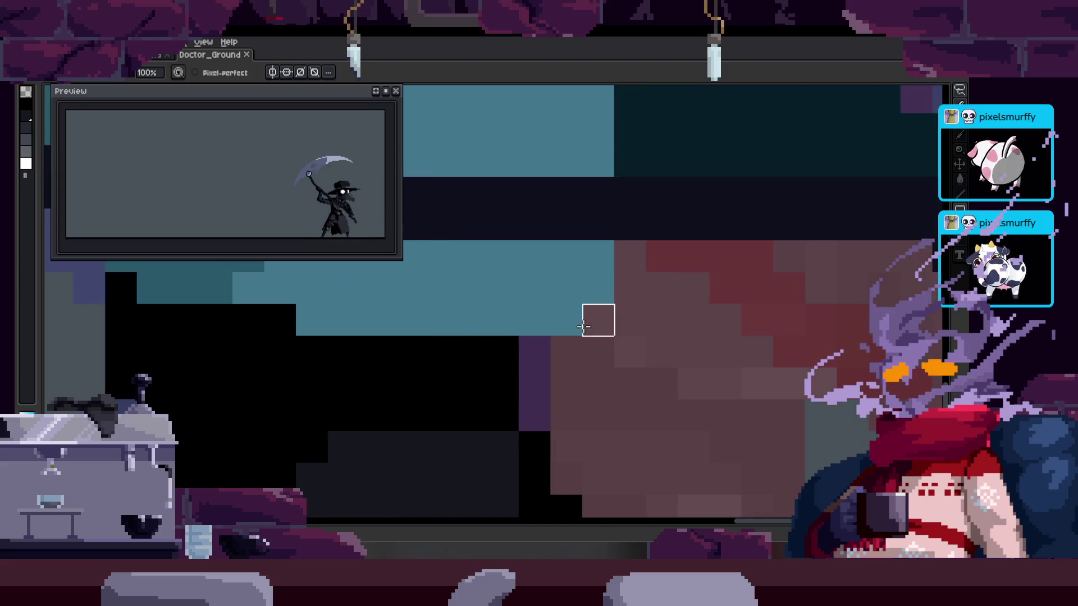
pyautogui.scroll(-2, 620, 289)
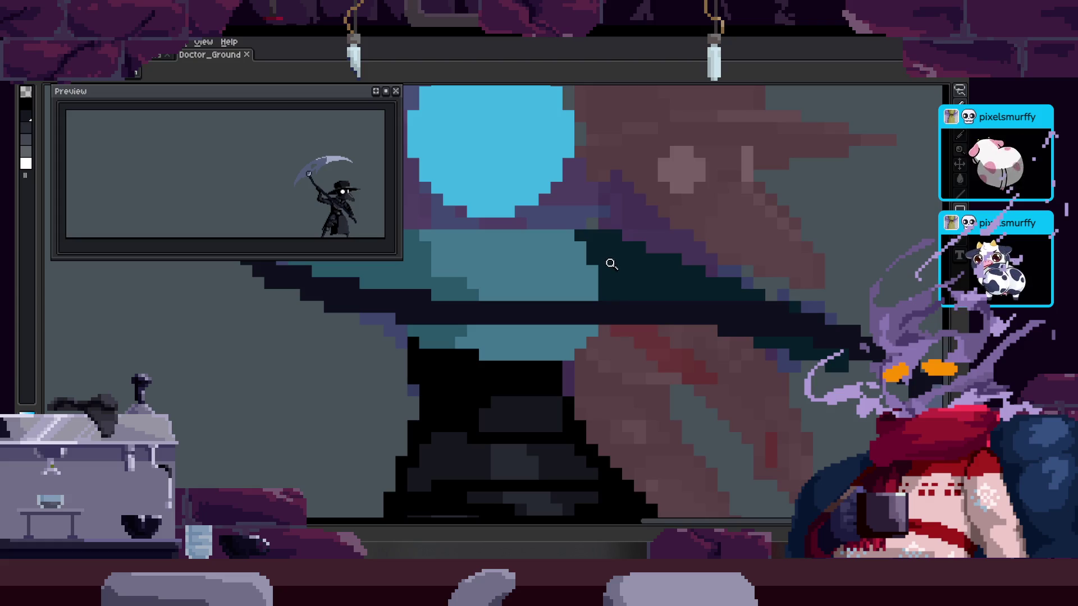
pyautogui.scroll(-1, 556, 250)
pyautogui.hotkey('ctrl', 's')
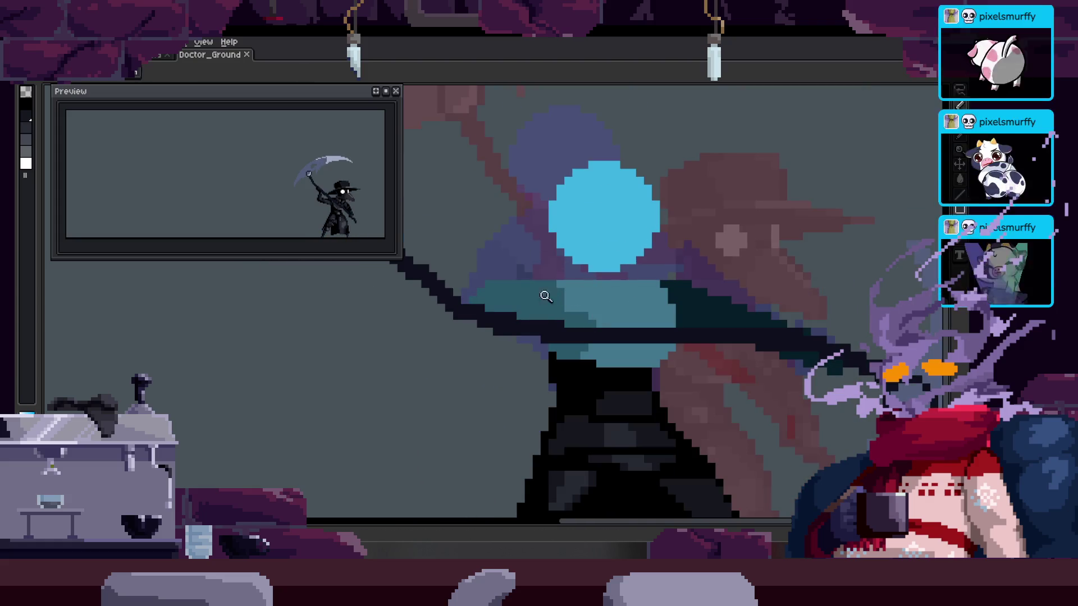
# Continue repainting robe pixels and save again
pyautogui.scroll(2, 614, 303)
pyautogui.scroll(-2, 568, 298)
pyautogui.scroll(1, 656, 290)
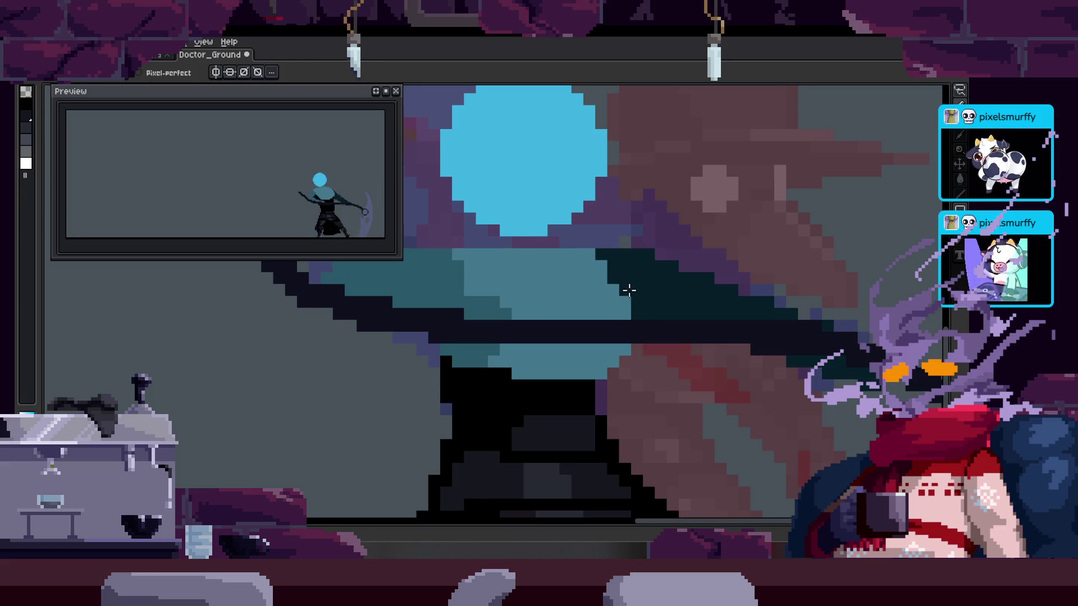
pyautogui.scroll(1, 628, 290)
pyautogui.scroll(-2, 617, 298)
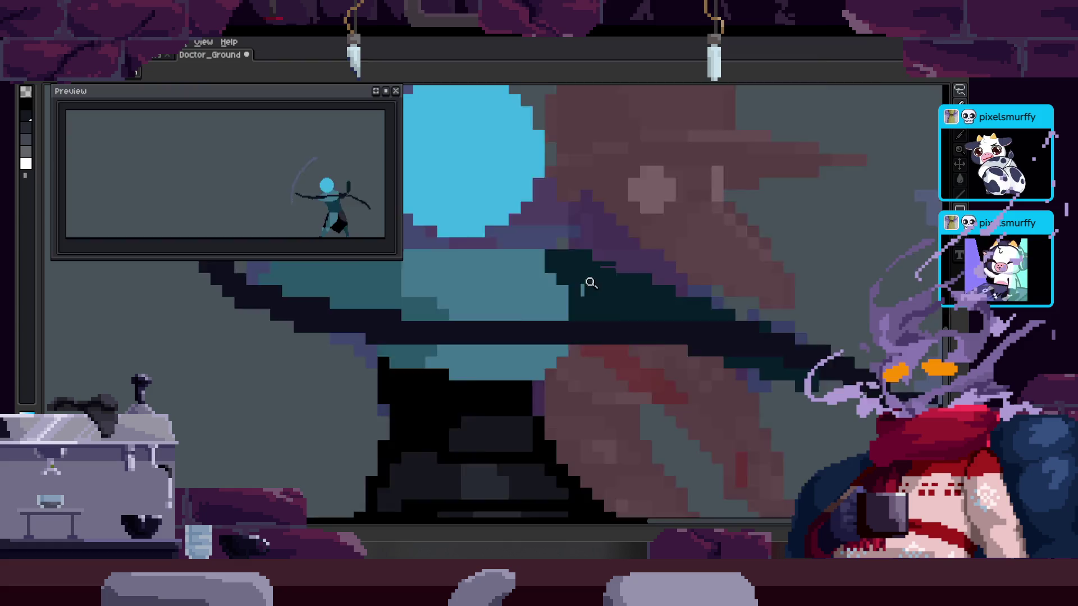
pyautogui.hotkey('ctrl', 's')
# Finish the robe touch-ups and magic-wand select the black robe area
pyautogui.scroll(1, 627, 290)
pyautogui.scroll(-1, 627, 290)
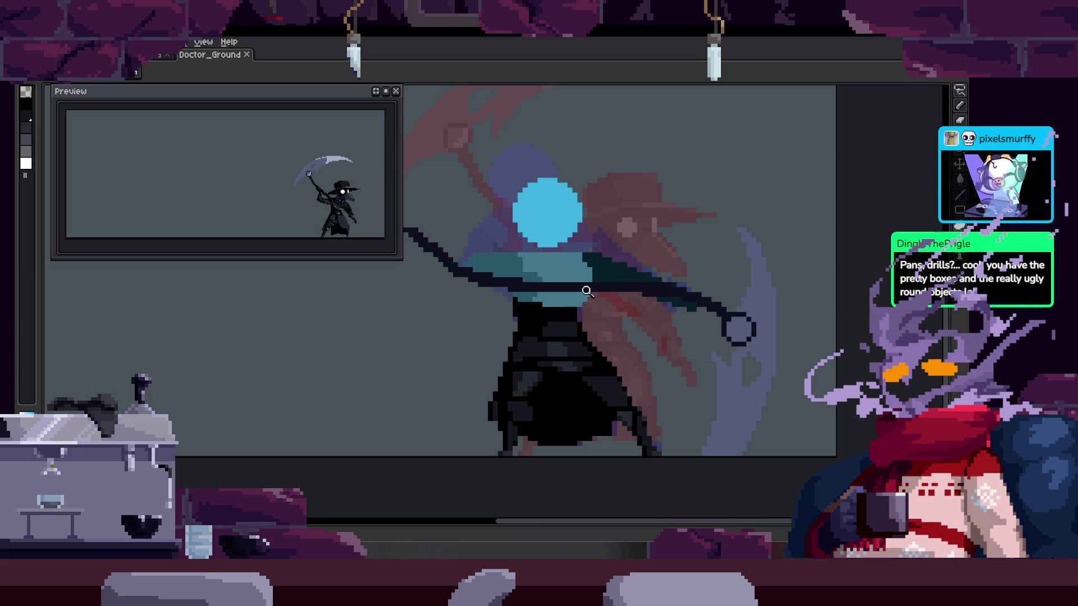
pyautogui.scroll(1, 610, 289)
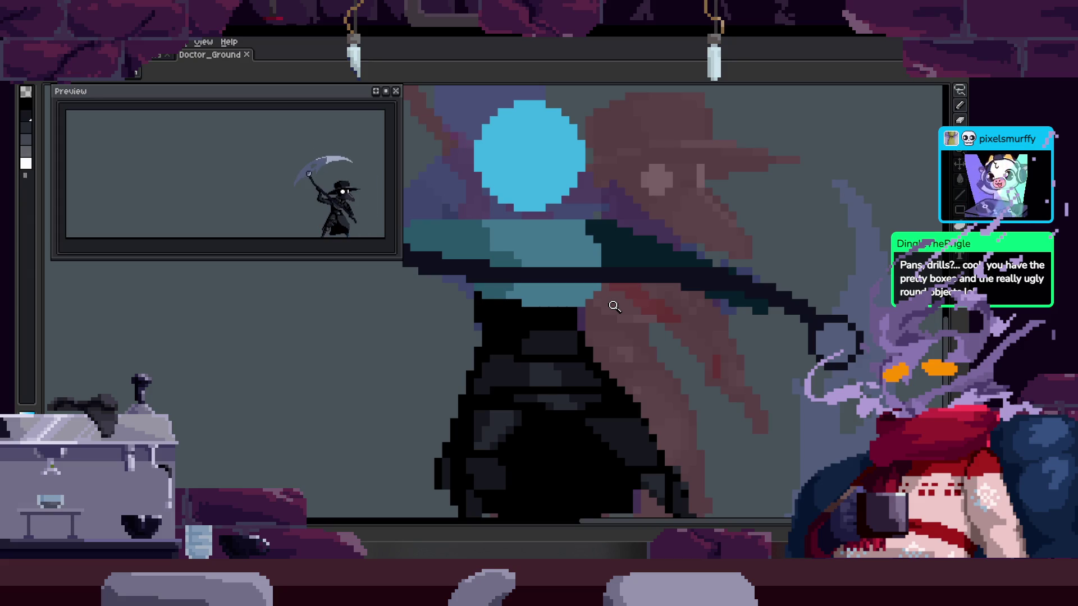
pyautogui.scroll(-1, 634, 283)
pyautogui.scroll(-1, 623, 275)
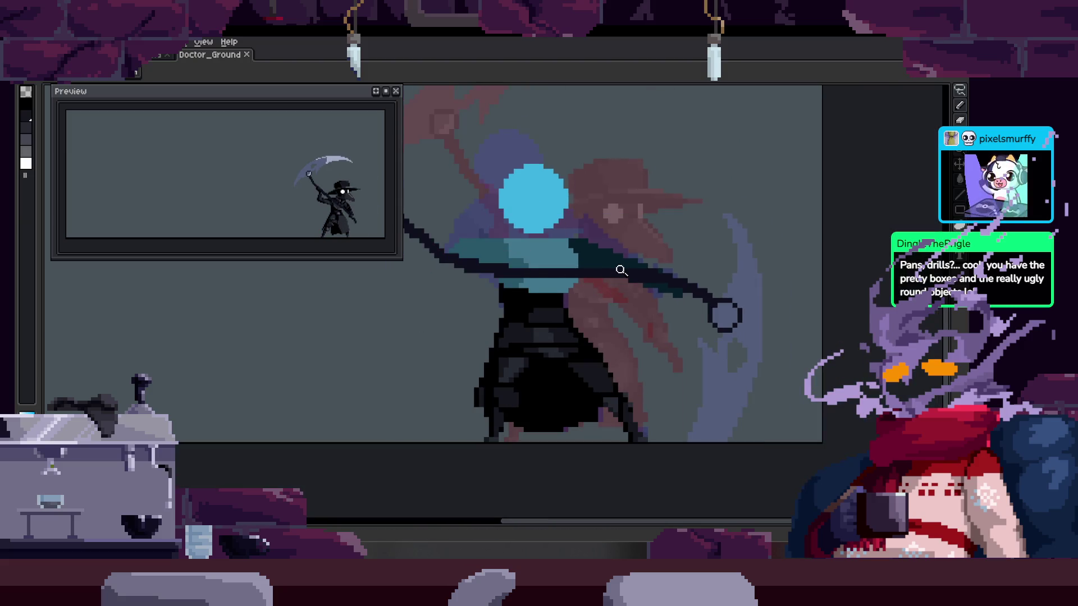
pyautogui.scroll(3, 617, 255)
pyautogui.scroll(-3, 503, 273)
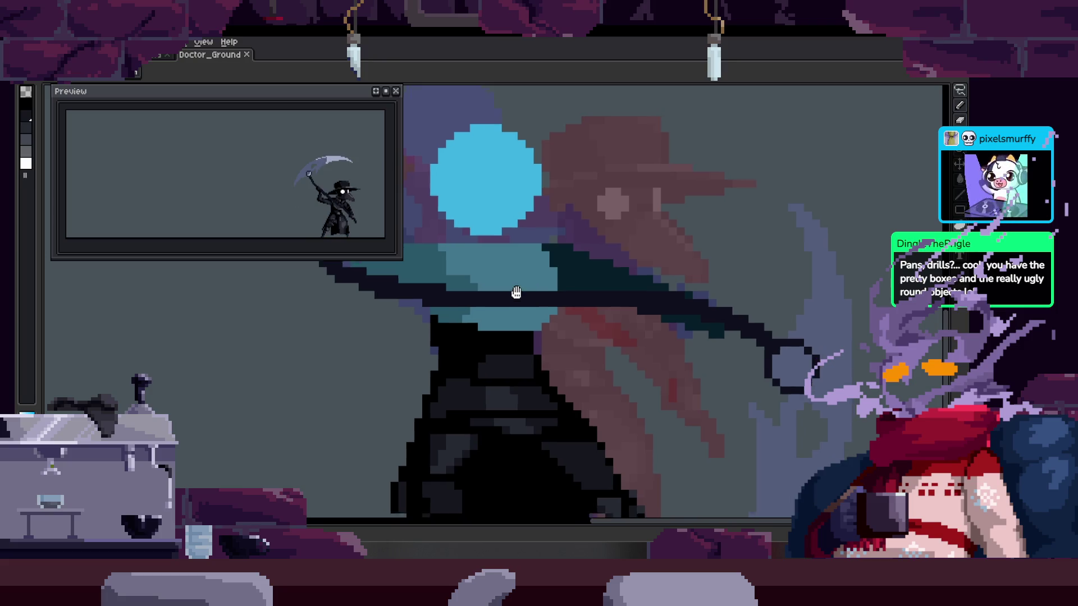
pyautogui.scroll(-2, 517, 294)
pyautogui.scroll(1, 579, 280)
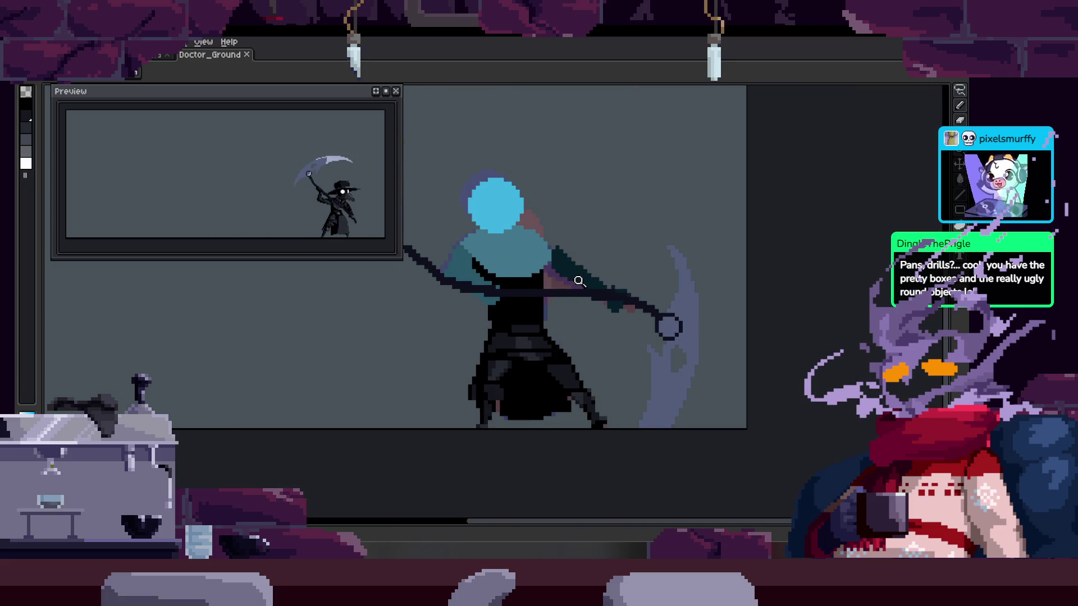
pyautogui.scroll(3, 533, 302)
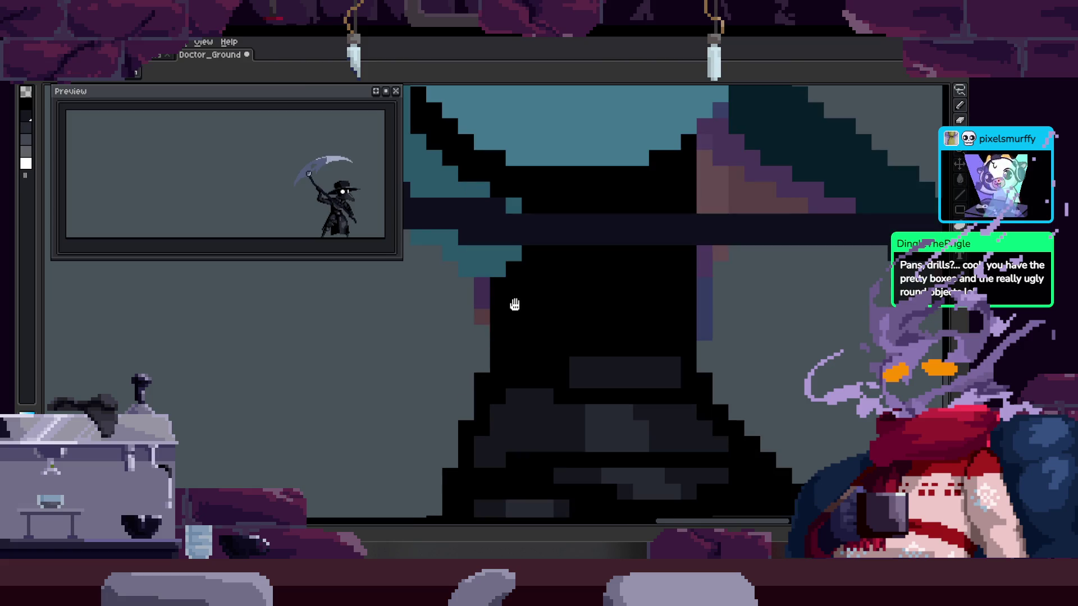
pyautogui.scroll(-3, 515, 309)
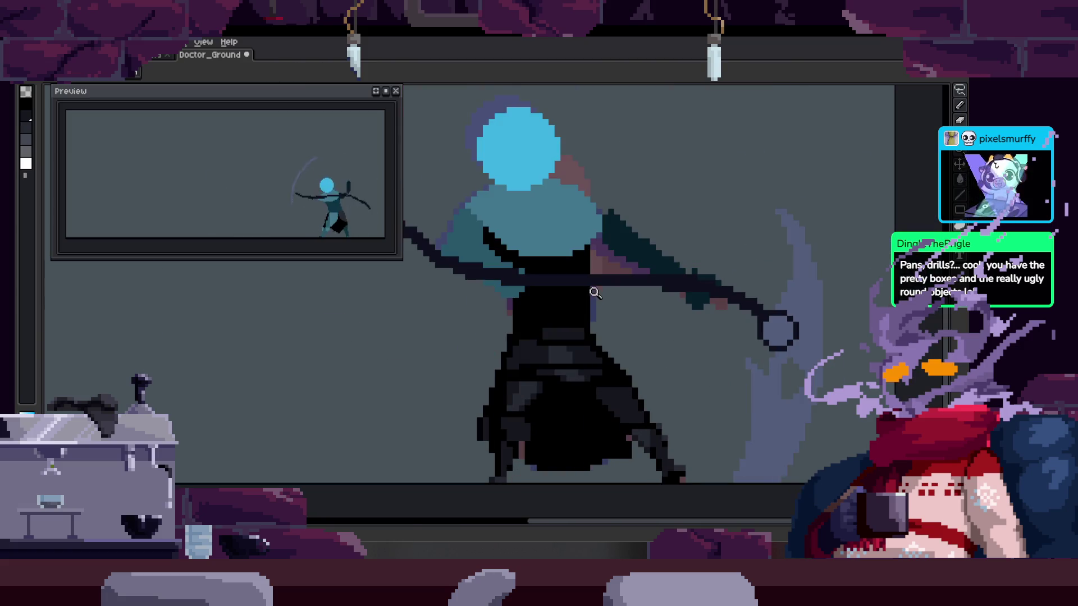
pyautogui.scroll(2, 593, 281)
pyautogui.scroll(1, 516, 297)
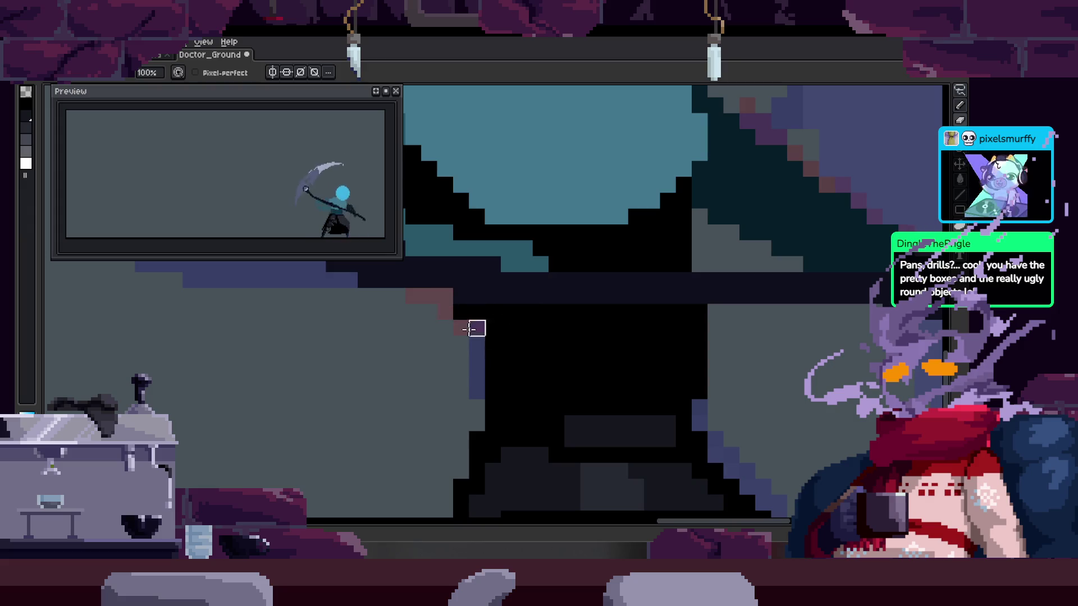
pyautogui.hscroll(2, 506, 314)
pyautogui.press('w')
pyautogui.click(615, 240)
# Add the purple column and grey strip to the selection, paint purple pixels, then deselect
pyautogui.keyDown('shift'); pyautogui.click(637, 224); pyautogui.keyUp('shift')
pyautogui.keyDown('shift'); pyautogui.click(651, 364); pyautogui.keyUp('shift')
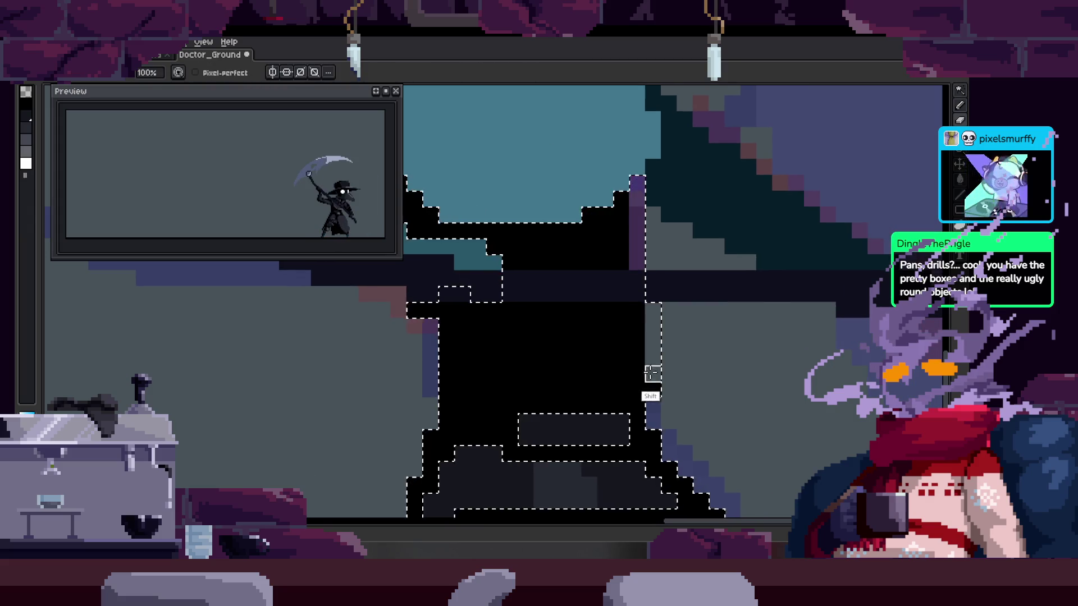
pyautogui.moveTo(638, 291)
pyautogui.mouseDown()
pyautogui.moveTo(620, 209)
pyautogui.moveTo(641, 244)
pyautogui.mouseUp()
pyautogui.scroll(-4, 636, 316)
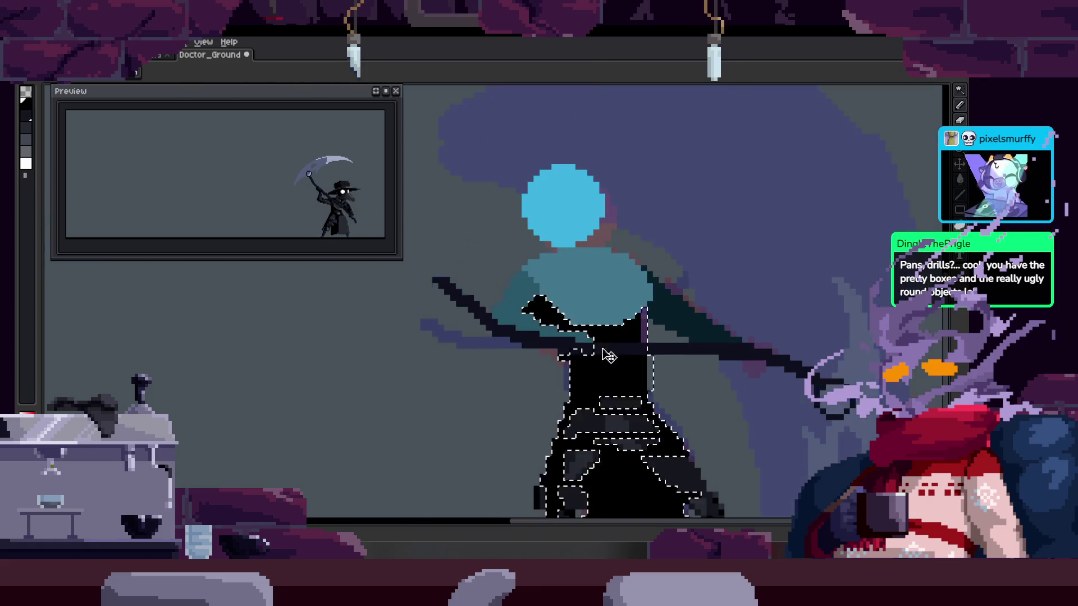
pyautogui.hotkey('ctrl', 'd')
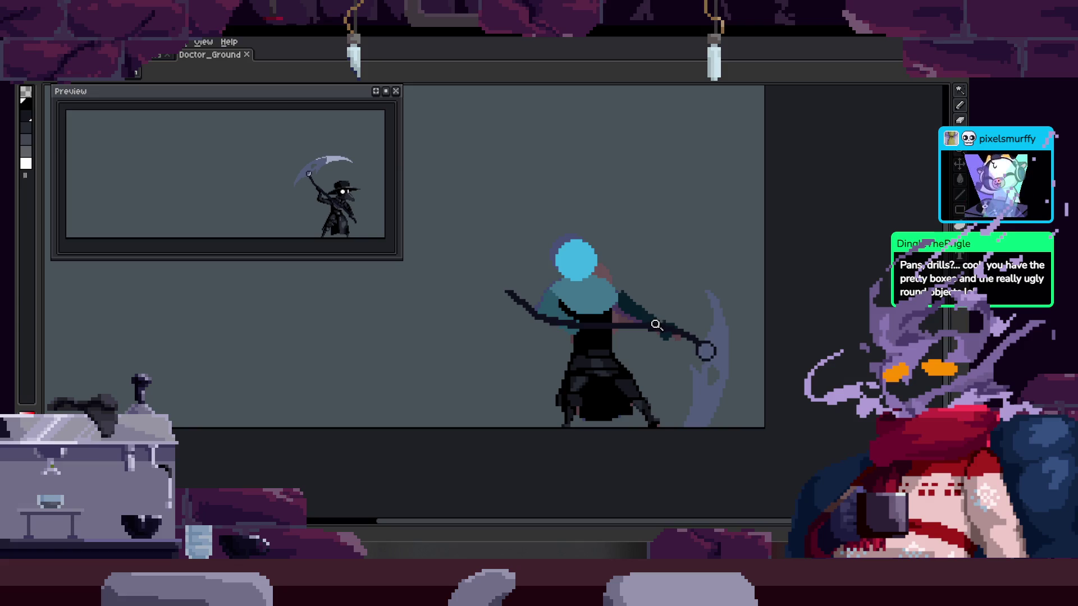
# Turn on onion-skin ghosts with F3 and step to another frame
pyautogui.hscroll(2, 649, 319)
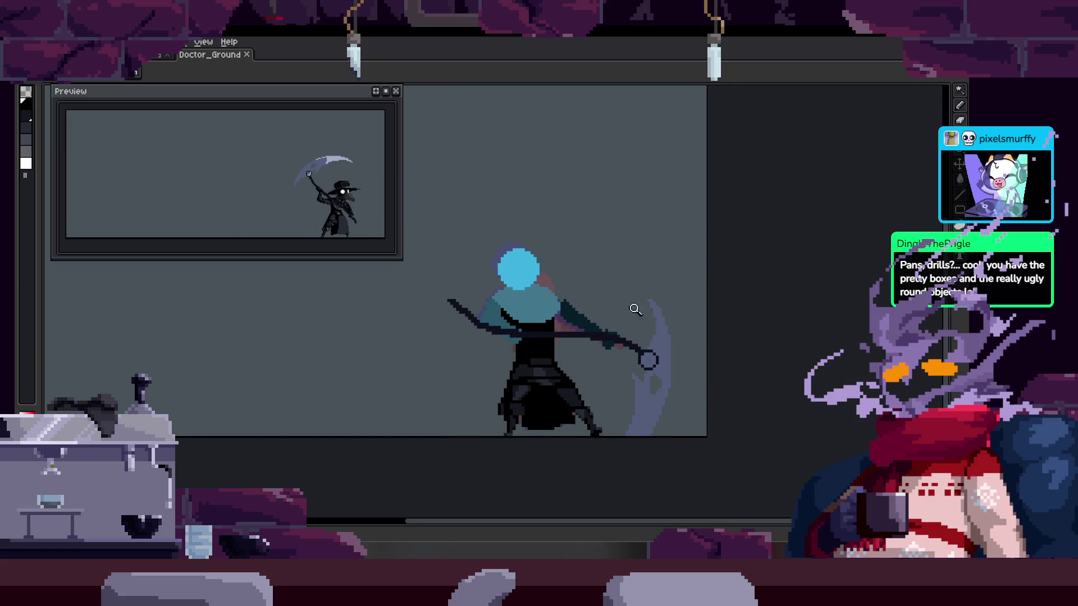
pyautogui.press('Tab')
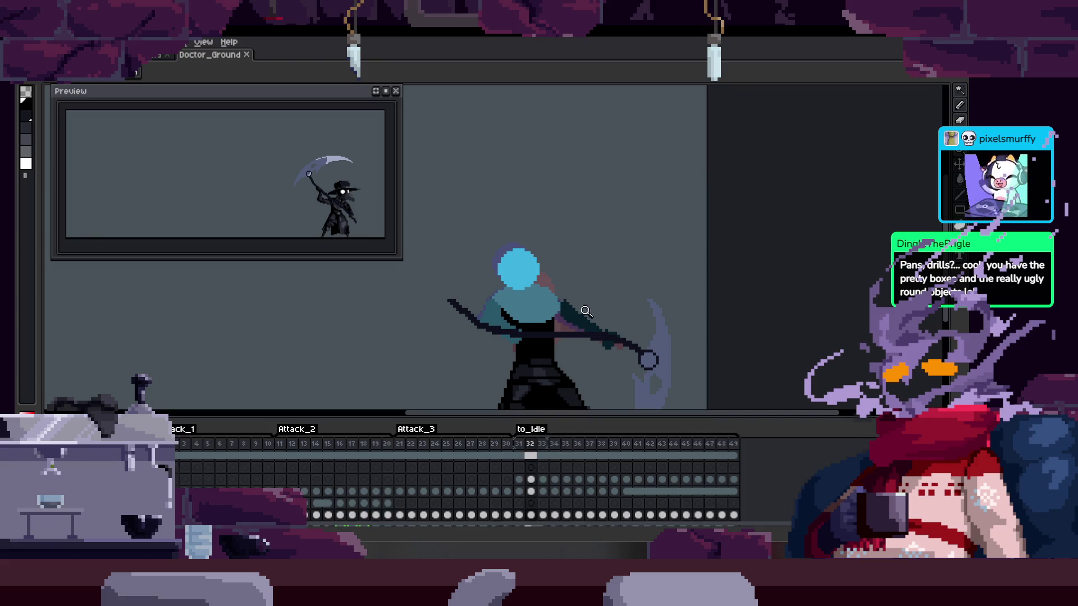
pyautogui.press('F3')
pyautogui.press('Tab')
pyautogui.press('Right')
# Check the sprite at different zoom levels and save Doctor_Ground
pyautogui.scroll(2, 598, 308)
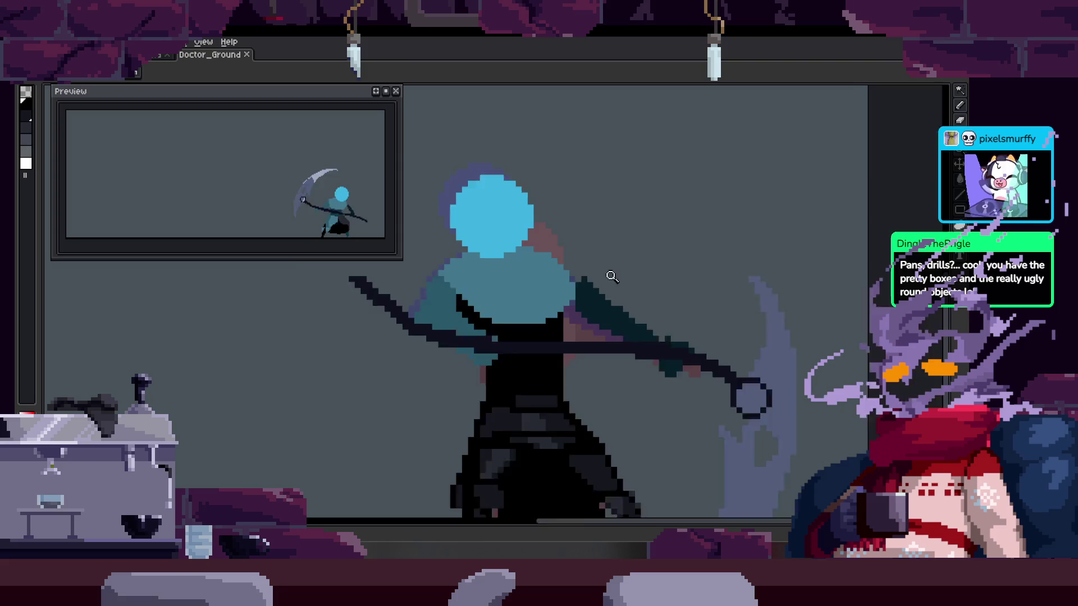
pyautogui.scroll(1, 527, 289)
pyautogui.scroll(-1, 518, 284)
pyautogui.scroll(-3, 546, 286)
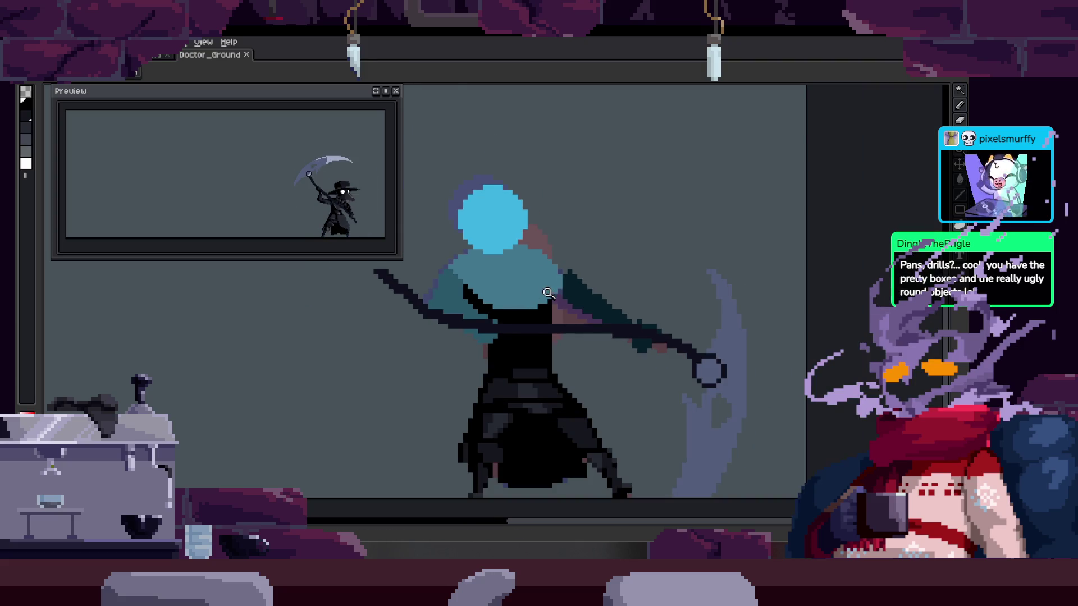
pyautogui.hotkey('ctrl', 's')
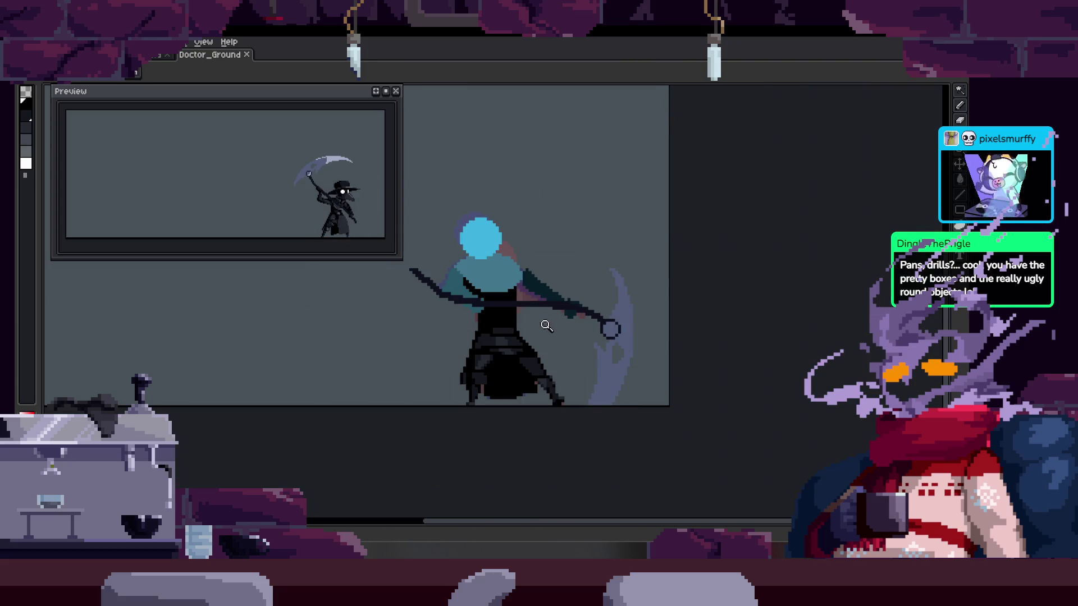
# Zoom in and out to inspect the doctor among the onion-skin ghosts
pyautogui.scroll(3, 555, 308)
pyautogui.scroll(-3, 531, 361)
pyautogui.scroll(1, 515, 317)
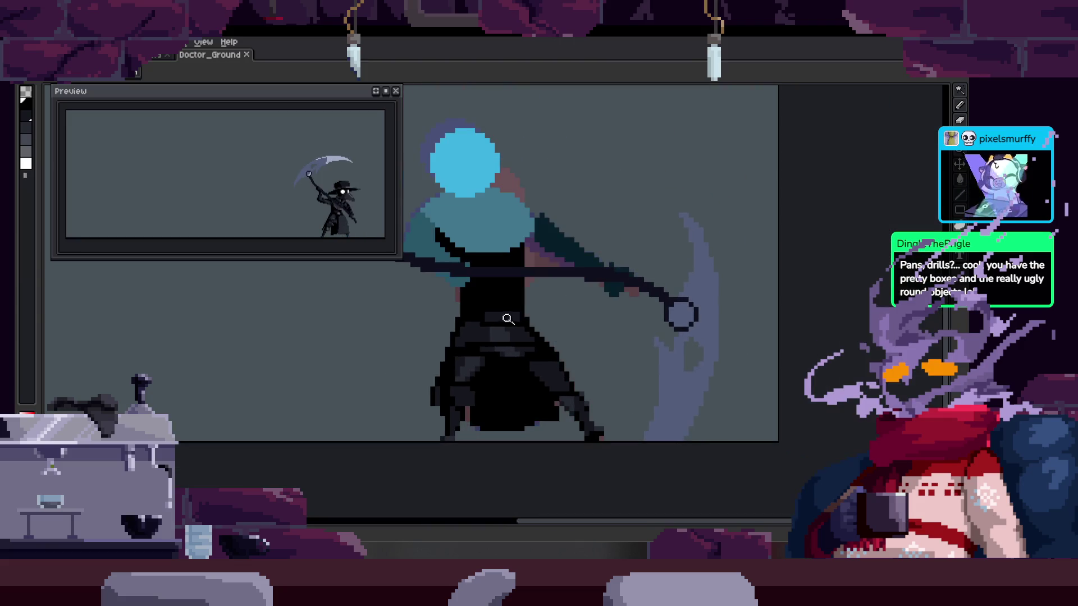
pyautogui.scroll(2, 515, 318)
pyautogui.scroll(-2, 510, 298)
pyautogui.scroll(2, 590, 271)
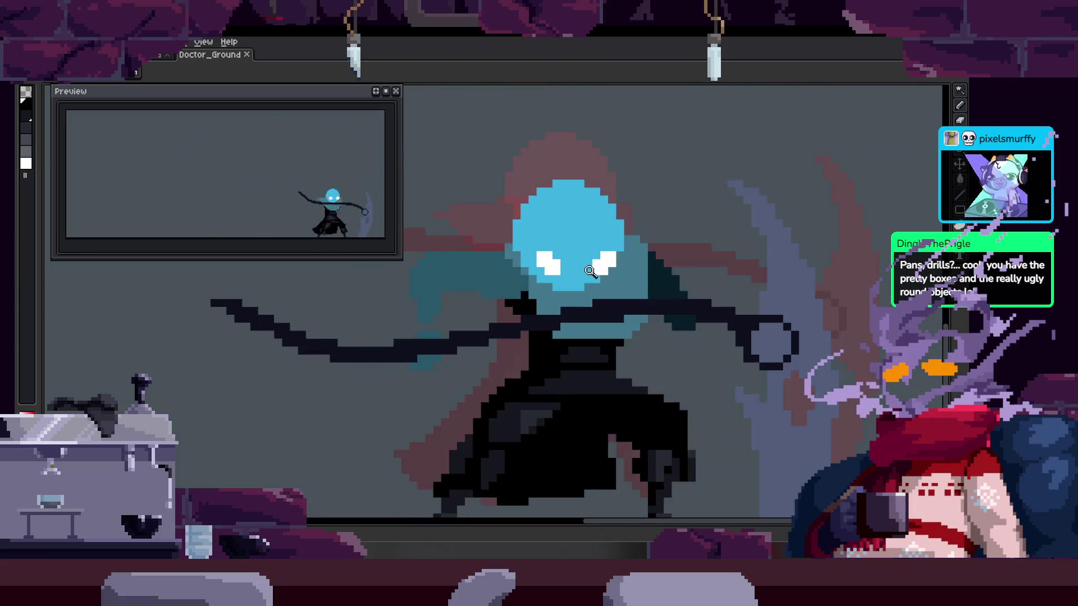
pyautogui.scroll(3, 515, 328)
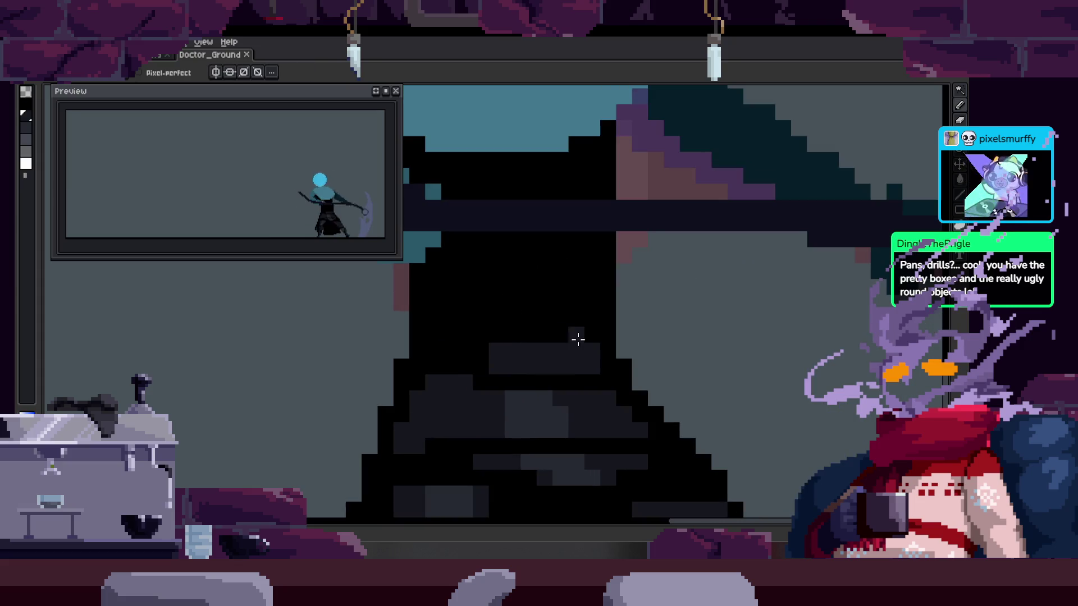
pyautogui.scroll(-3, 577, 338)
pyautogui.press('ctrl')
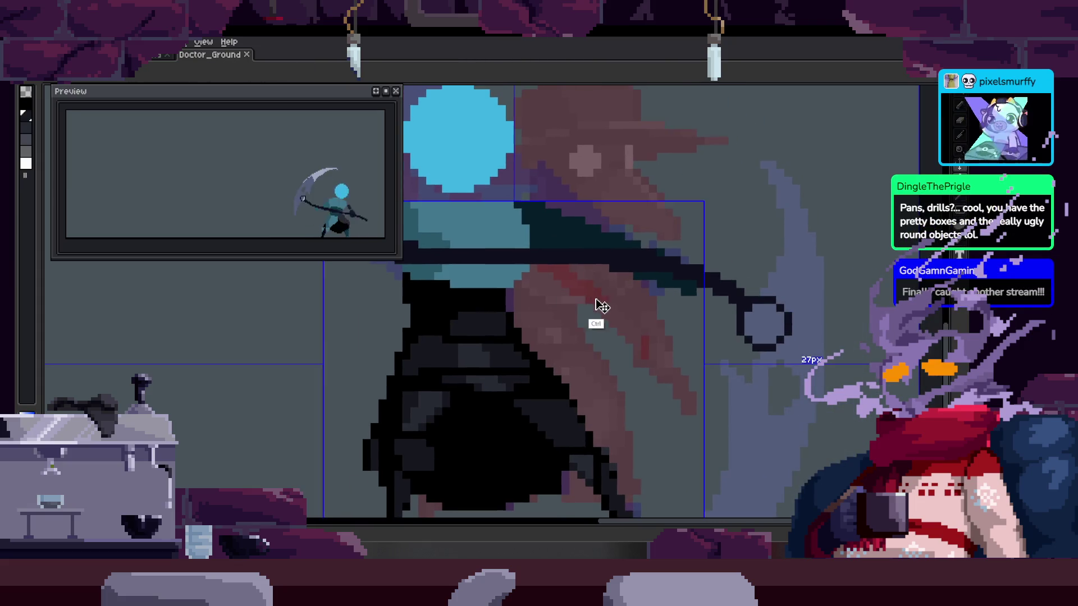
pyautogui.scroll(-3, 595, 308)
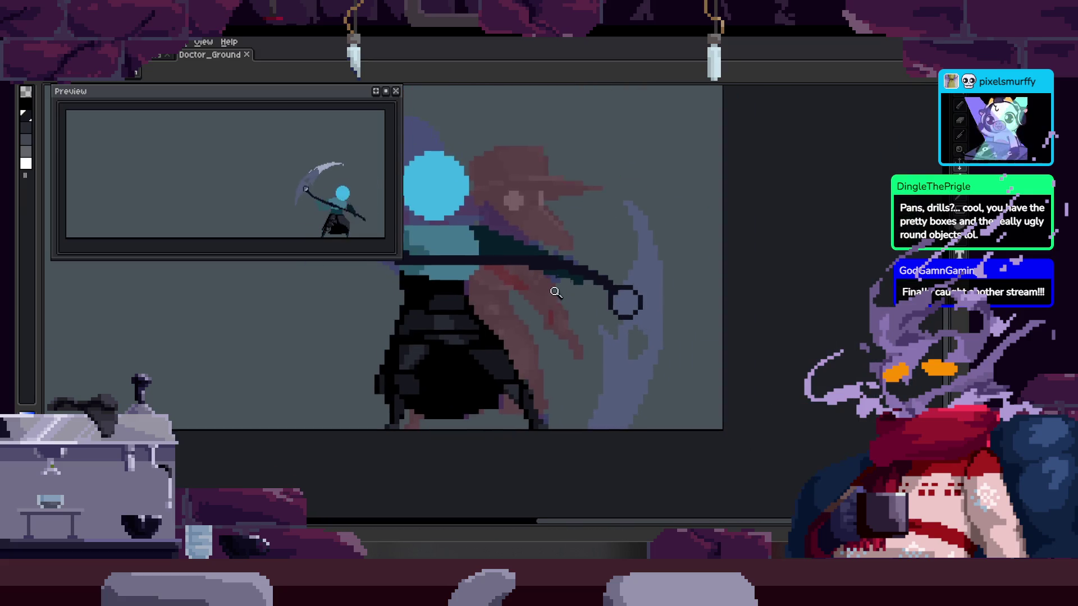
# Zoom across the hat brim and upper robe while adding the dark-grey shading patch
pyautogui.scroll(2, 561, 280)
pyautogui.scroll(-2, 567, 322)
pyautogui.scroll(3, 563, 319)
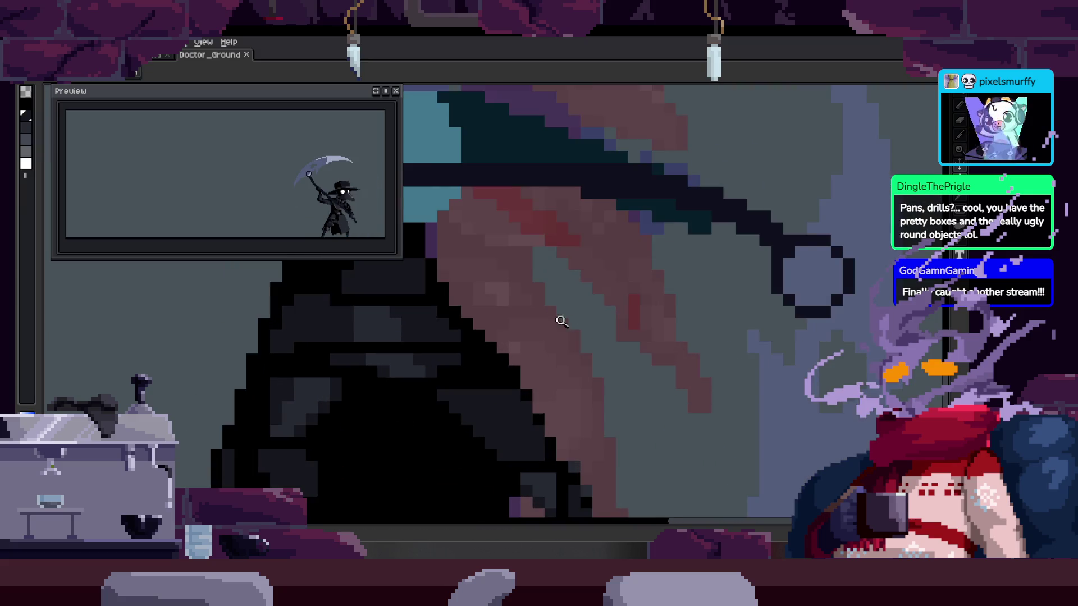
pyautogui.scroll(-2, 563, 319)
pyautogui.scroll(3, 544, 315)
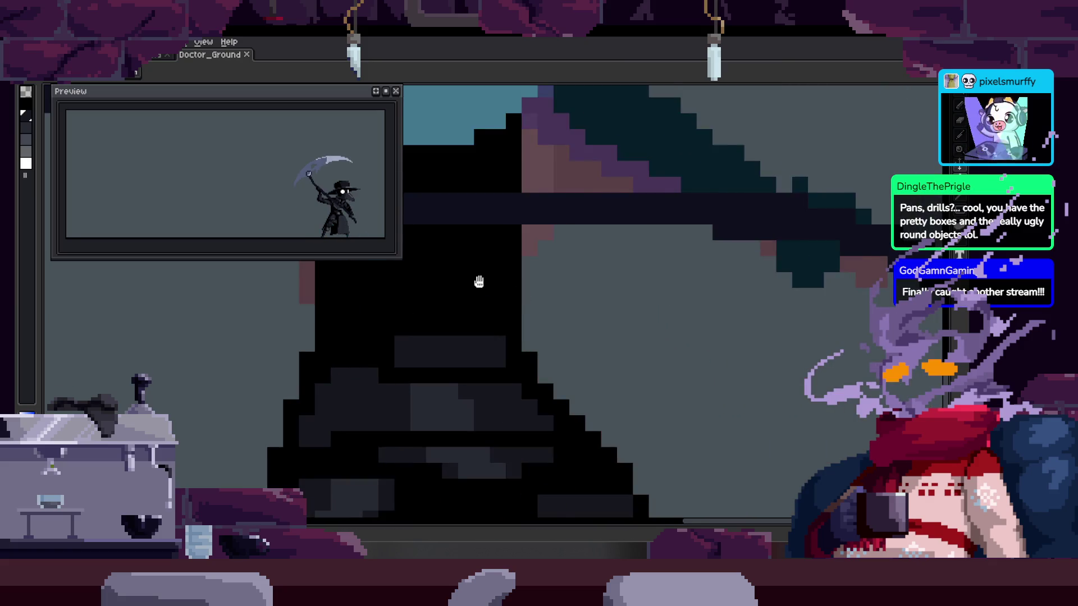
pyautogui.scroll(-1, 479, 281)
pyautogui.scroll(-1, 490, 356)
pyautogui.scroll(2, 509, 329)
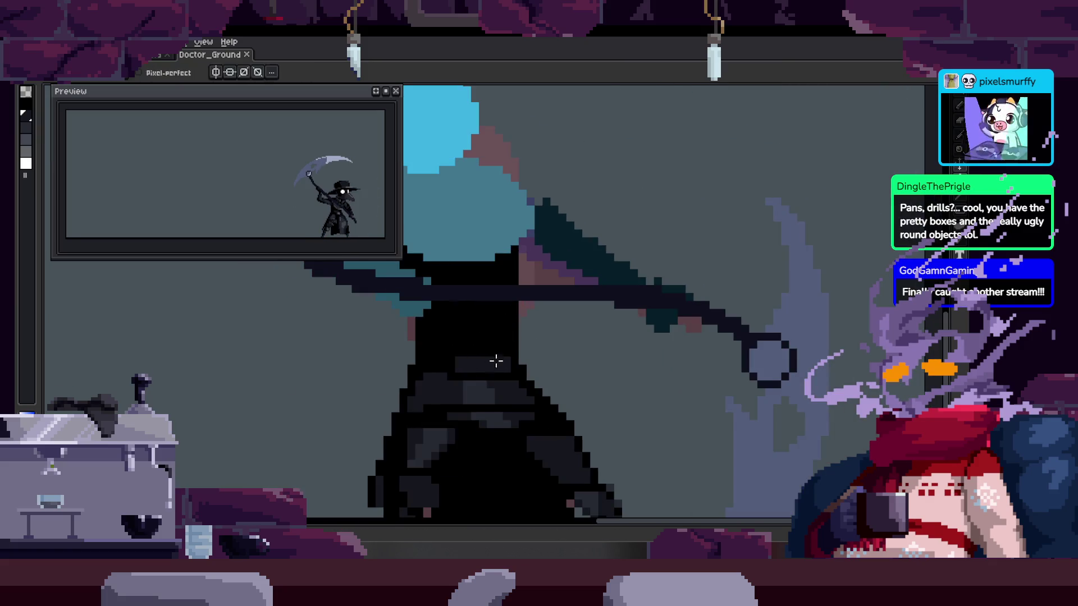
pyautogui.scroll(1, 493, 363)
pyautogui.scroll(2, 494, 308)
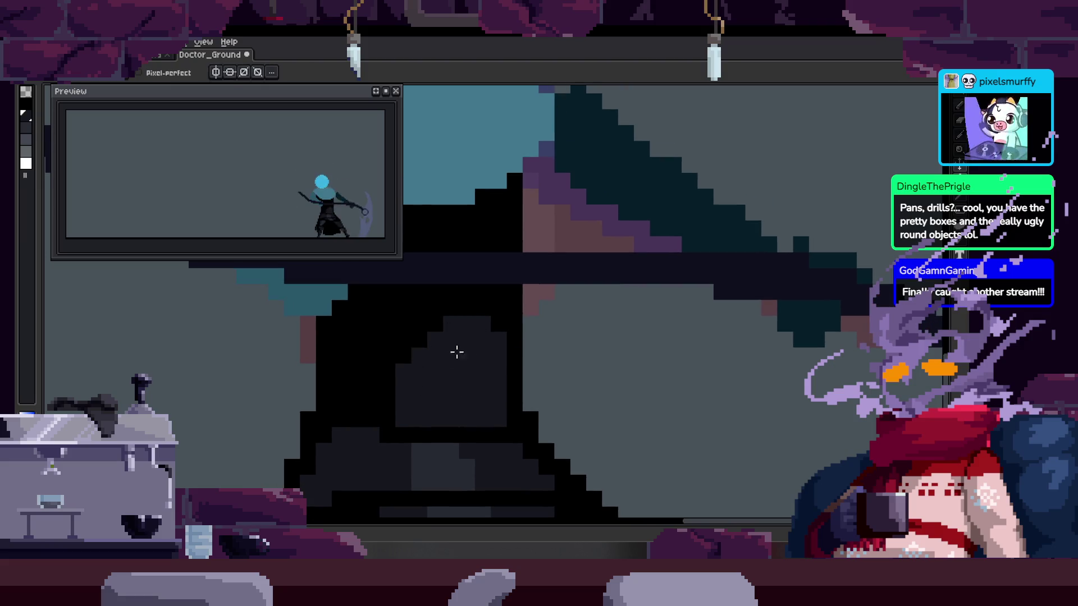
pyautogui.scroll(1, 466, 338)
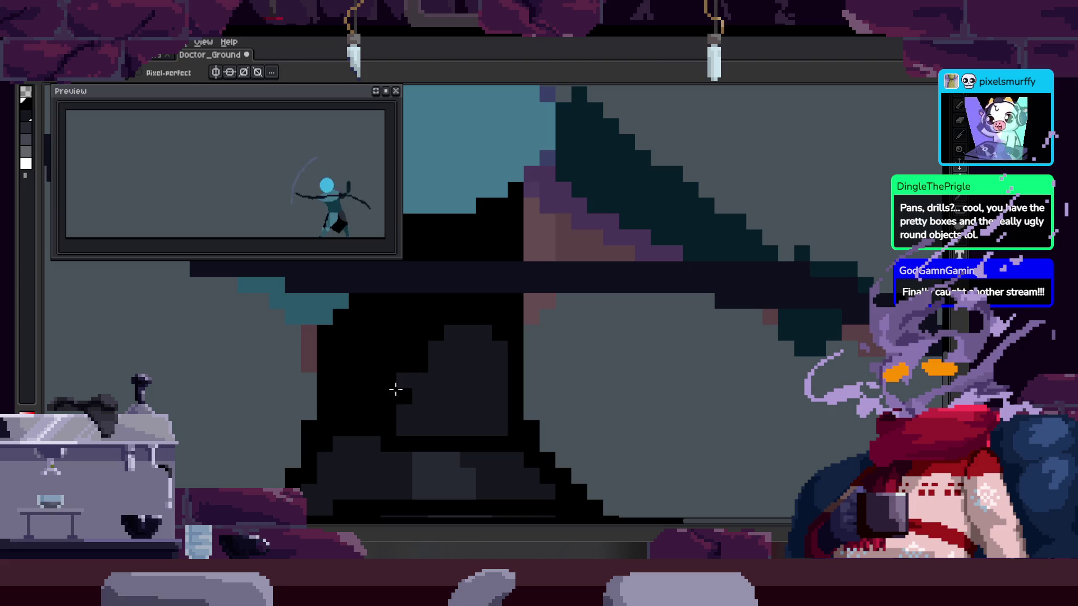
pyautogui.scroll(-2, 462, 405)
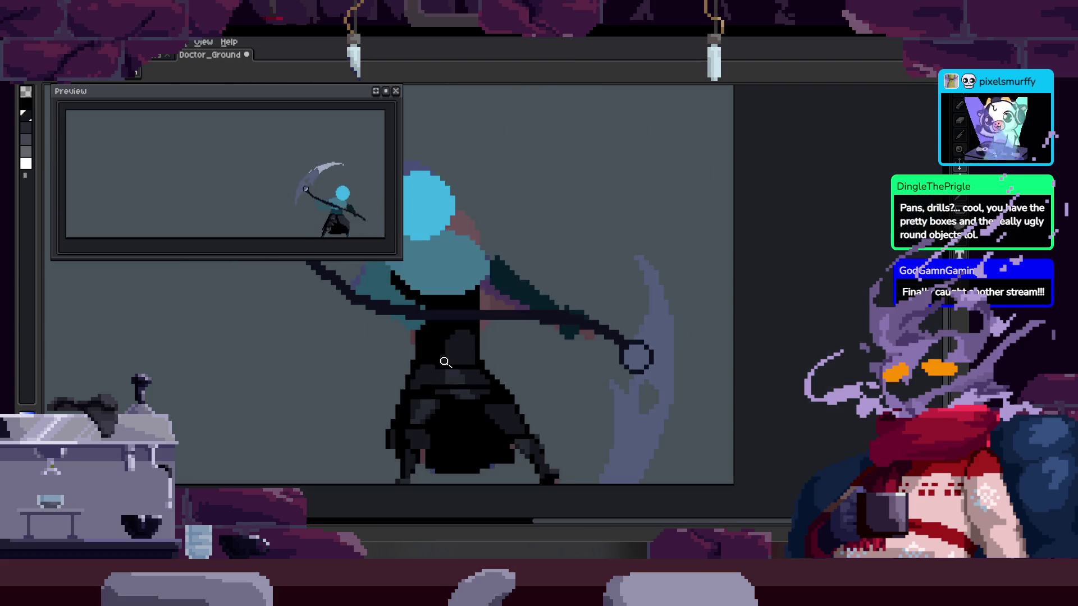
pyautogui.scroll(2, 527, 313)
pyautogui.scroll(-2, 463, 337)
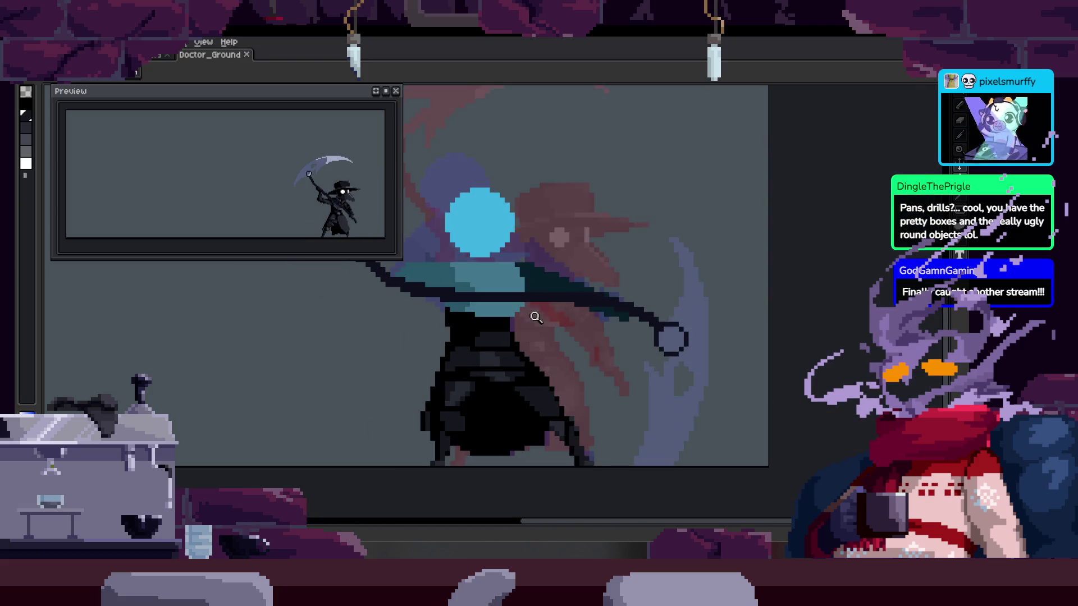
pyautogui.scroll(-2, 540, 325)
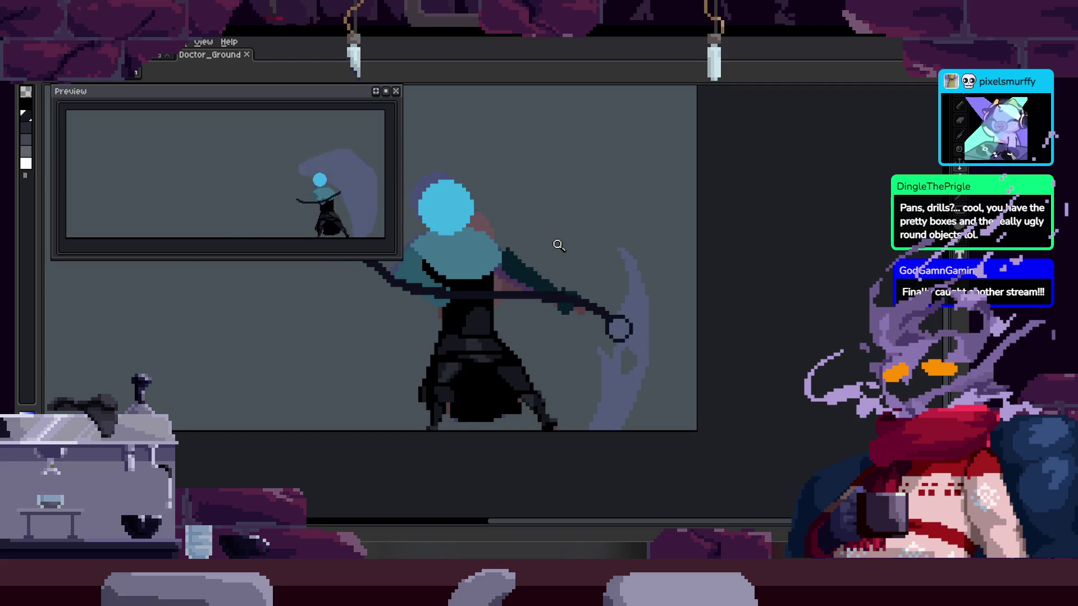
pyautogui.scroll(3, 507, 309)
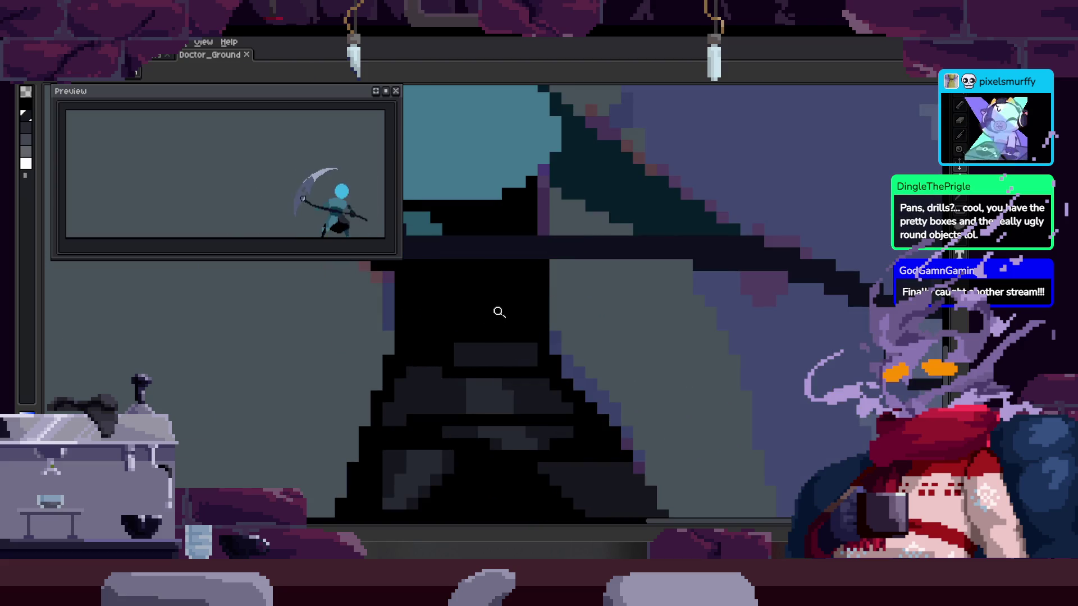
# Magic-wand select the dark-grey patch on the upper robe, then deselect it
pyautogui.press('w')
pyautogui.click(498, 312)
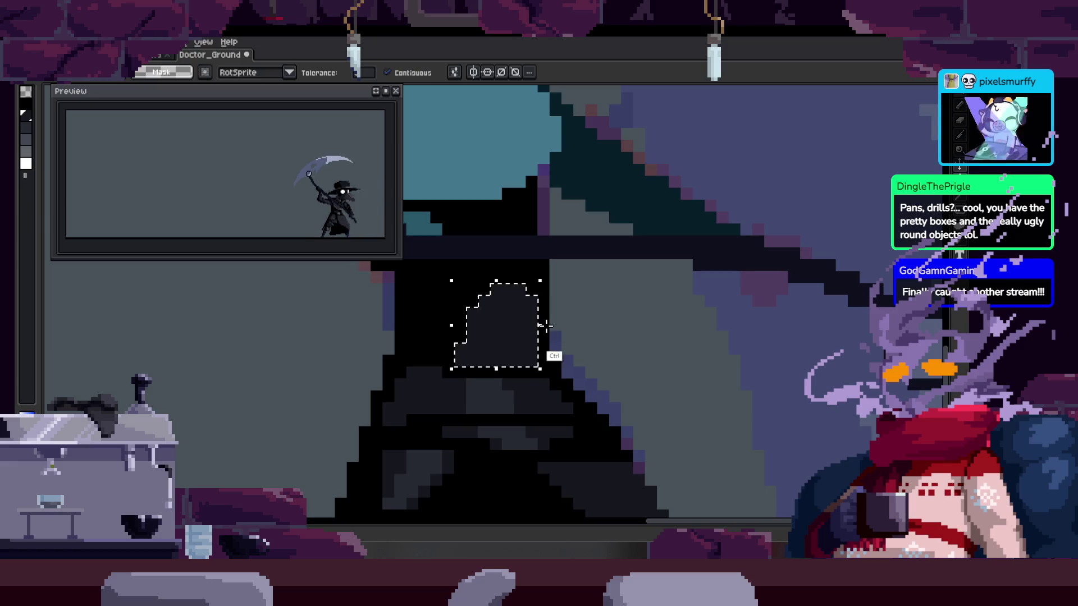
pyautogui.hotkey('ctrl', 'd')
pyautogui.scroll(-2, 575, 333)
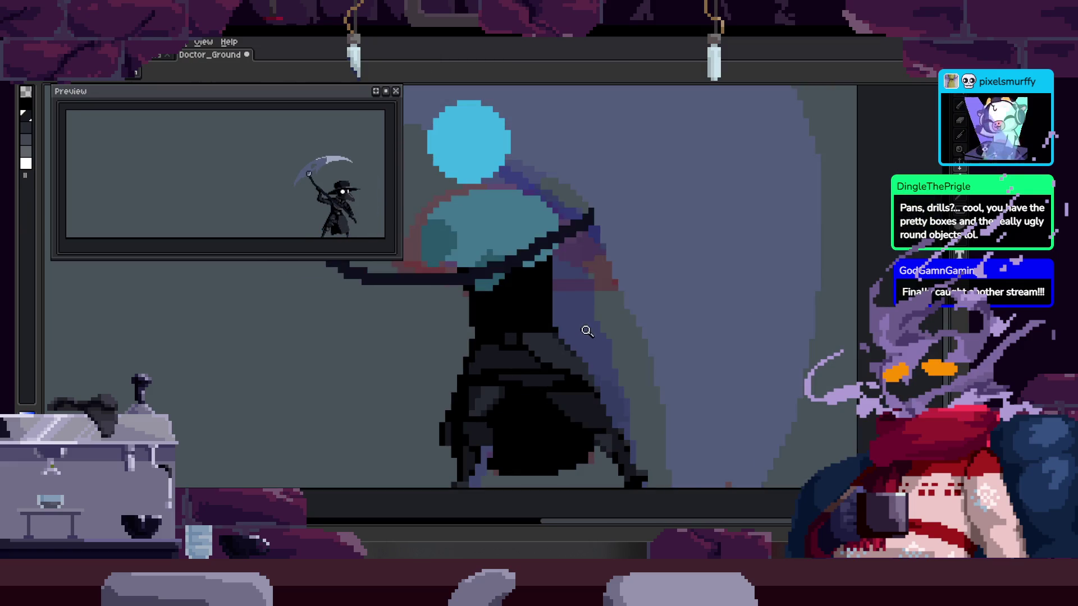
# Zoom closely on the robe, sample a colour, and select the diagonal shading band
pyautogui.click(577, 332)
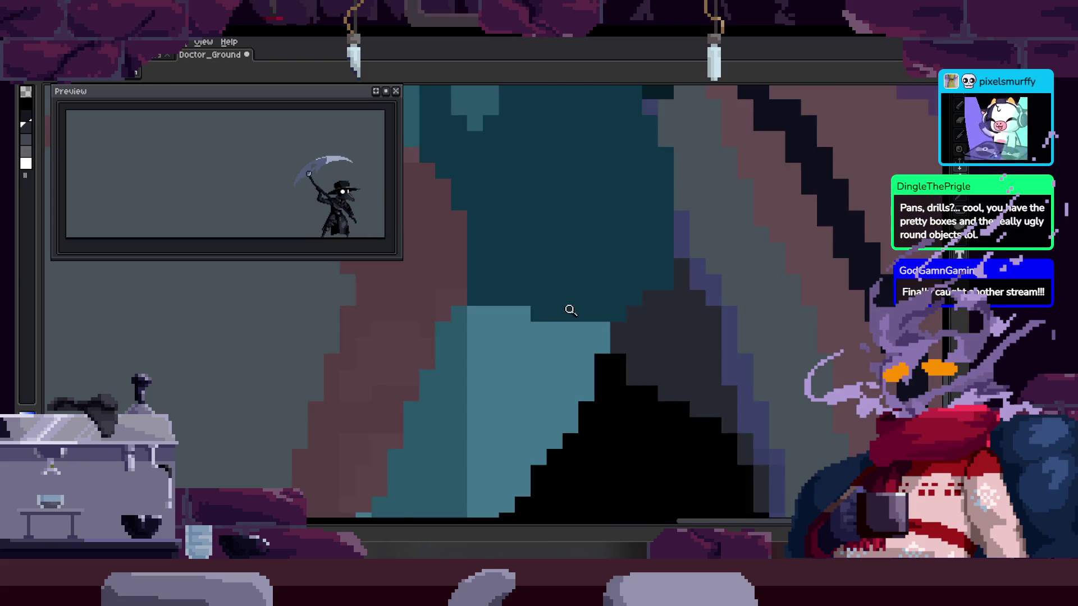
pyautogui.scroll(-1, 587, 323)
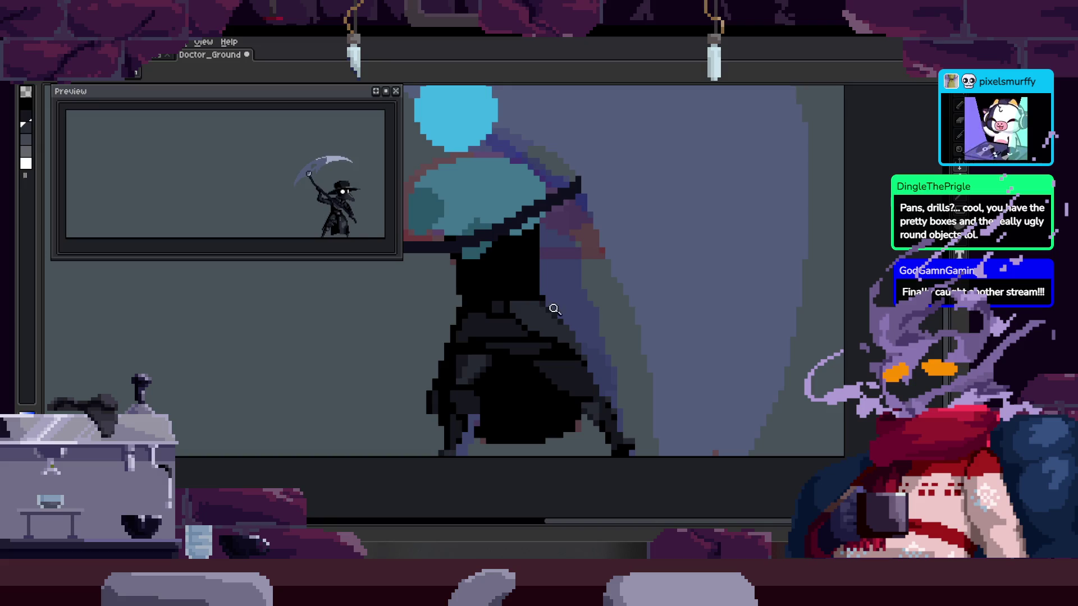
pyautogui.click(578, 271)
pyautogui.press('alt')
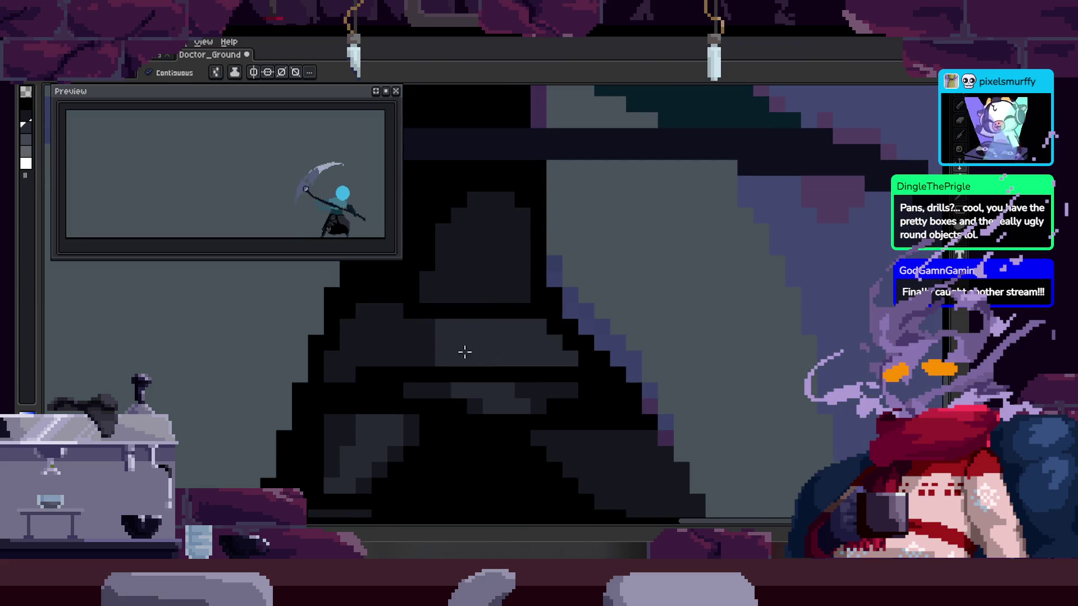
pyautogui.press('w')
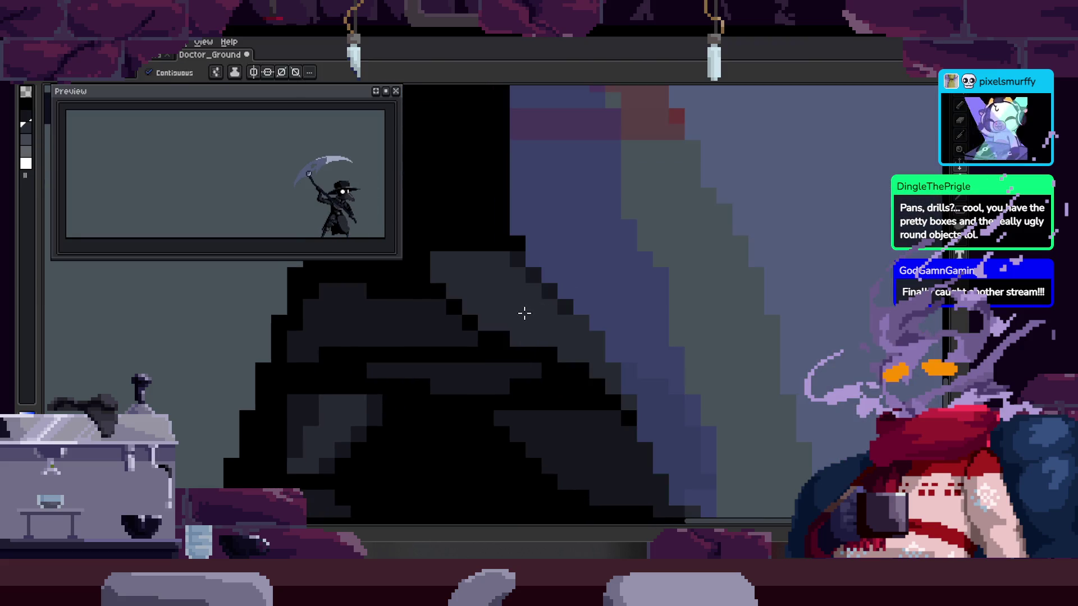
pyautogui.click(571, 296)
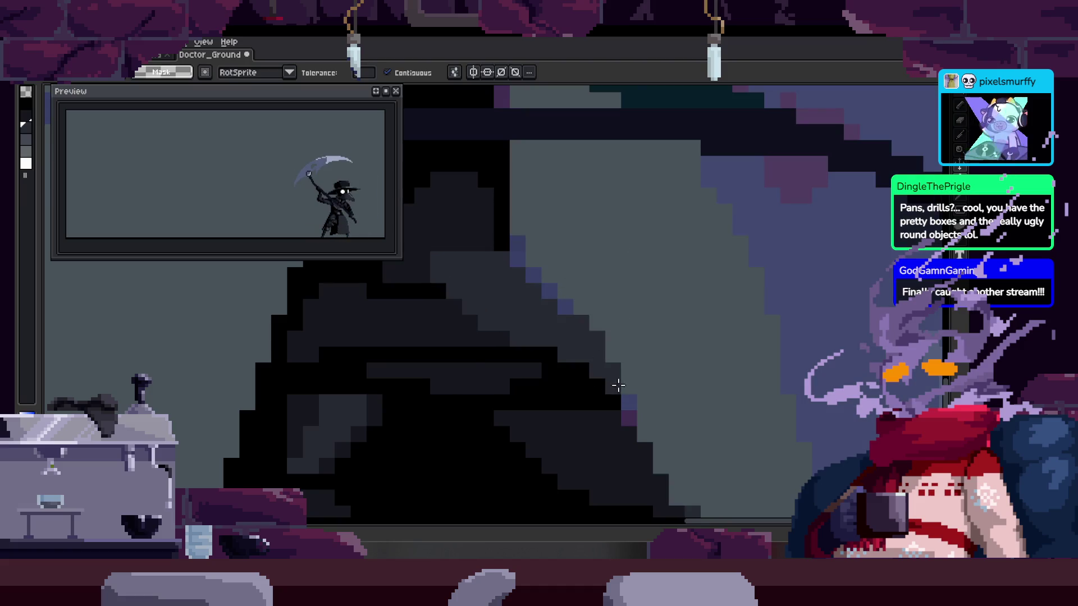
# Paint a dark pixel on the robe's sloping edge
pyautogui.press('z')
pyautogui.scroll(-3, 616, 361)
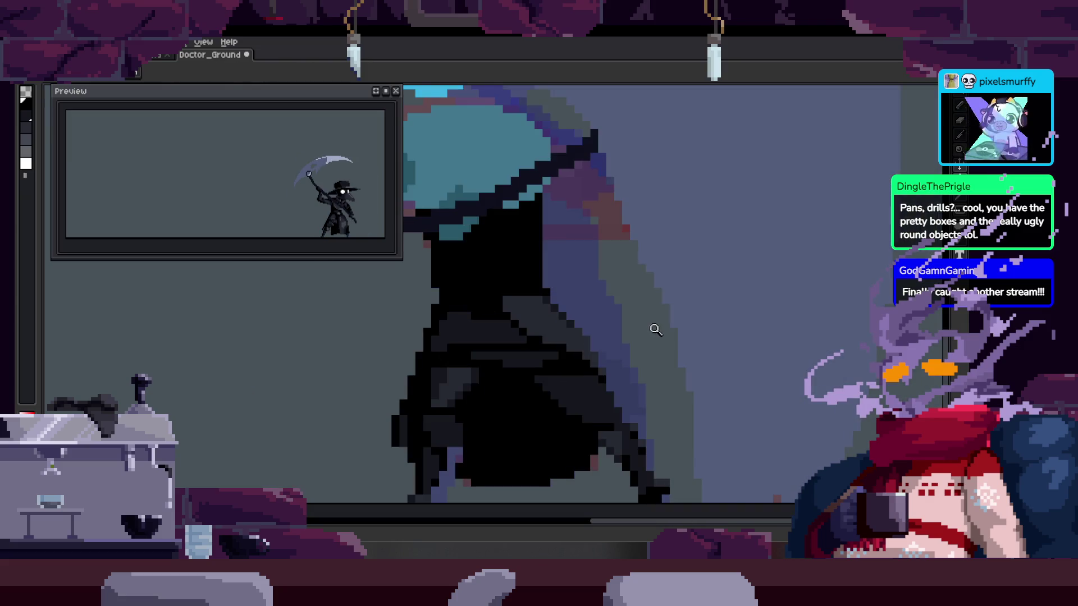
pyautogui.scroll(2, 600, 263)
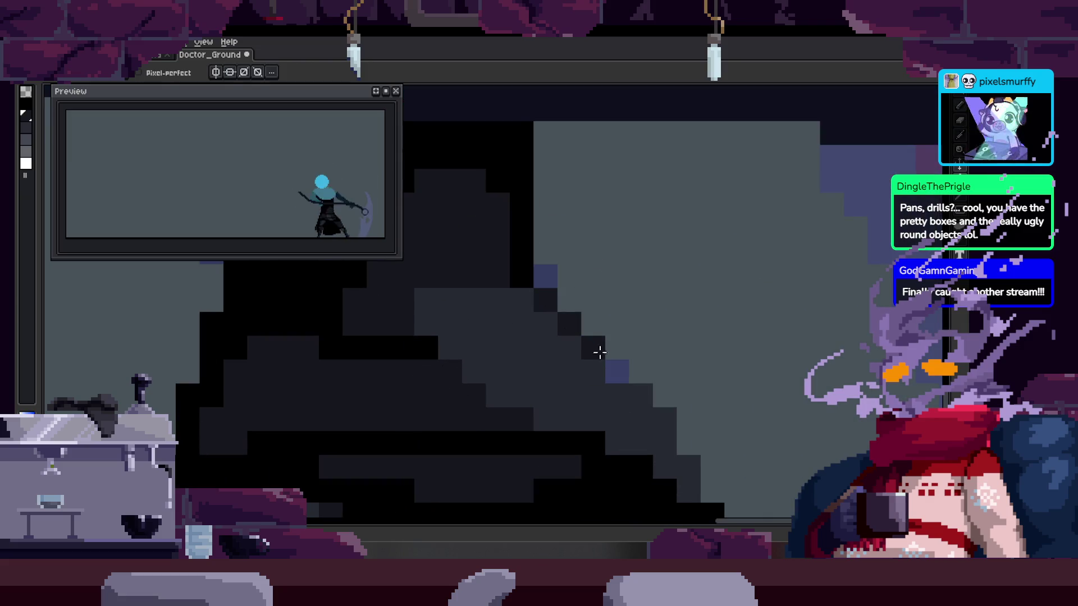
pyautogui.press('z')
pyautogui.scroll(-3, 598, 351)
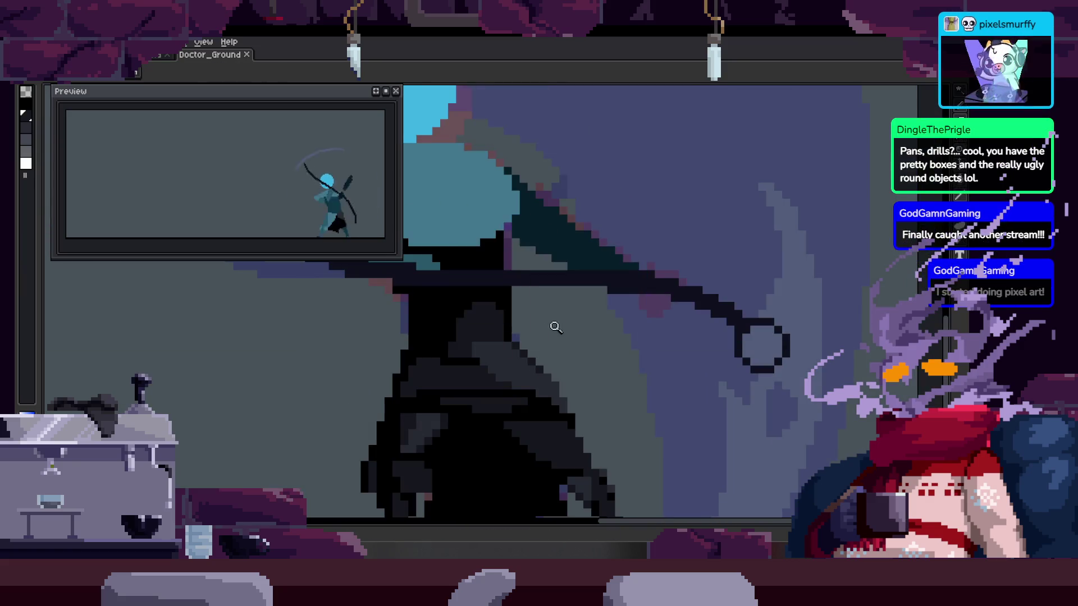
pyautogui.scroll(3, 556, 319)
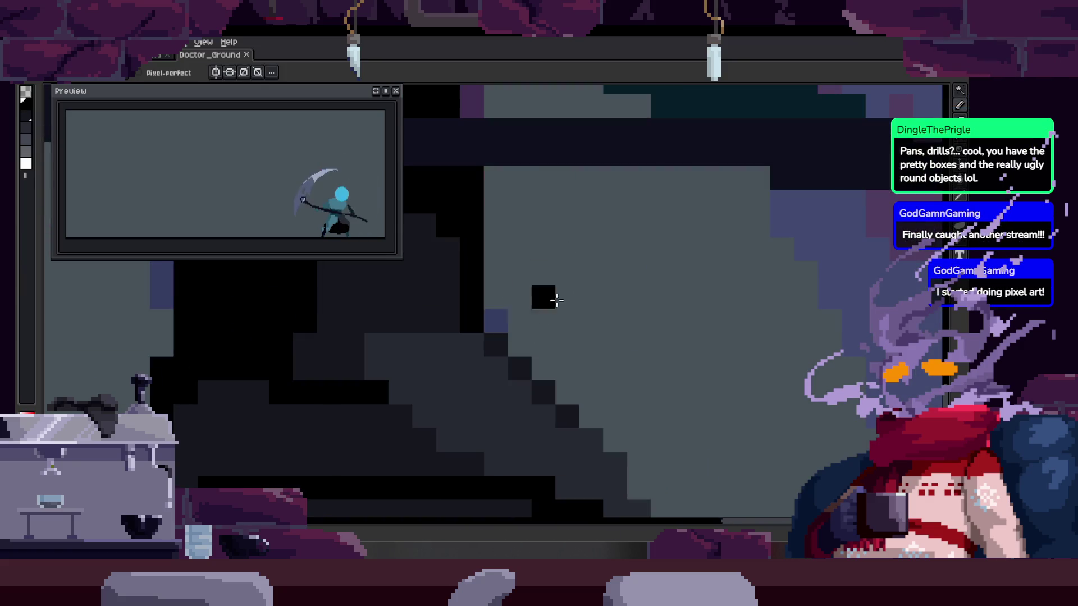
pyautogui.click(496, 320)
# Paint the stray blue pixel on the robe edge black with the Pencil
pyautogui.press('z')
pyautogui.scroll(-3, 510, 293)
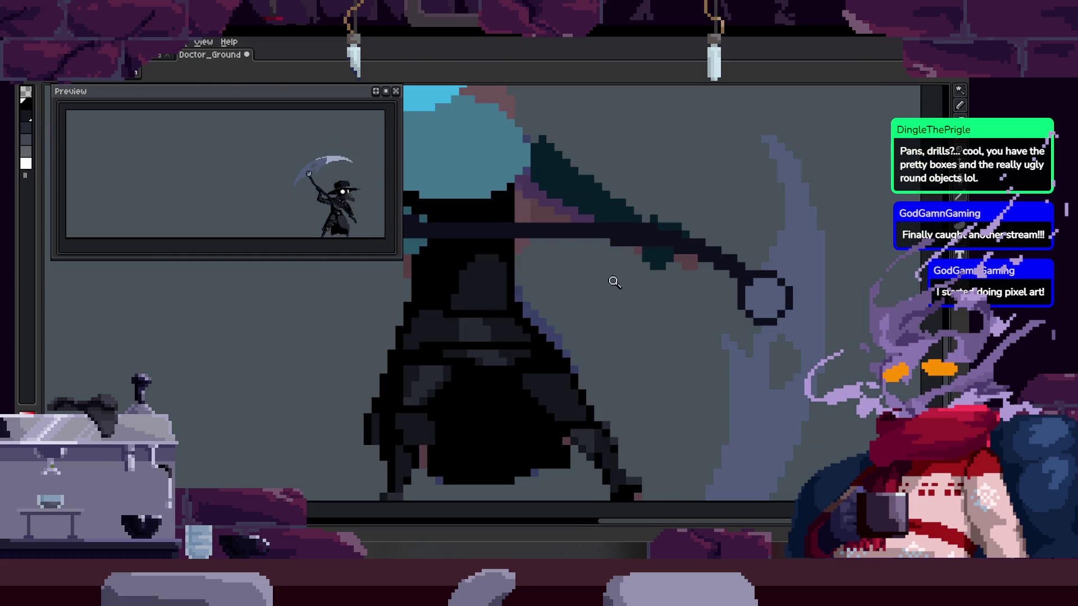
pyautogui.scroll(3, 560, 305)
pyautogui.press('b')
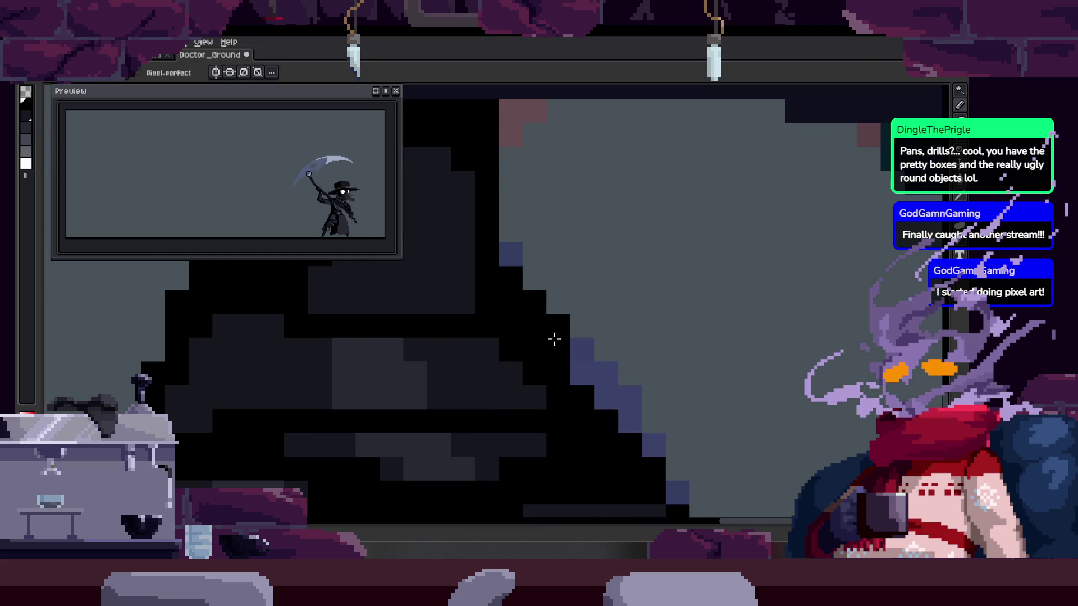
pyautogui.click(606, 373)
# Select the robe's mid-grey diagonal band with the Magic Wand
pyautogui.scroll(-2, 597, 361)
pyautogui.press('z')
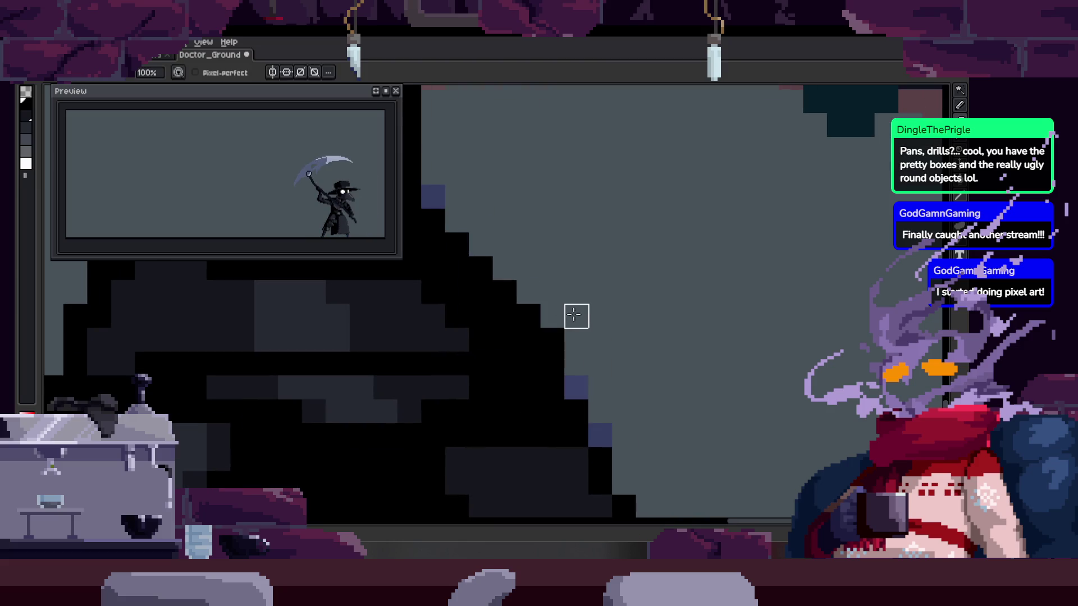
pyautogui.scroll(2, 647, 315)
pyautogui.scroll(-1, 640, 318)
pyautogui.press('w')
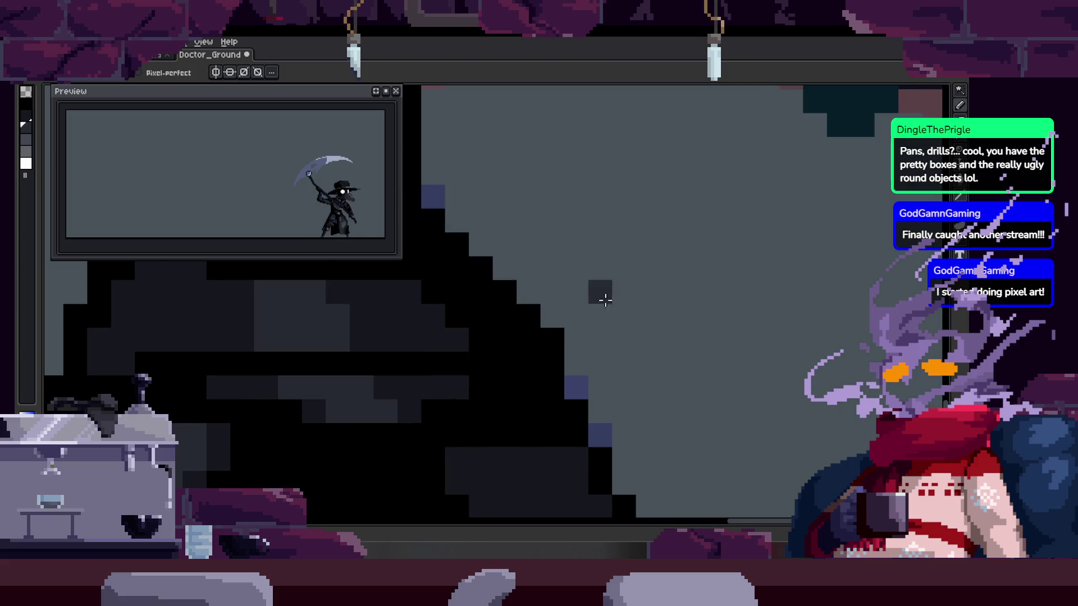
pyautogui.click(556, 353)
pyautogui.scroll(-2, 598, 301)
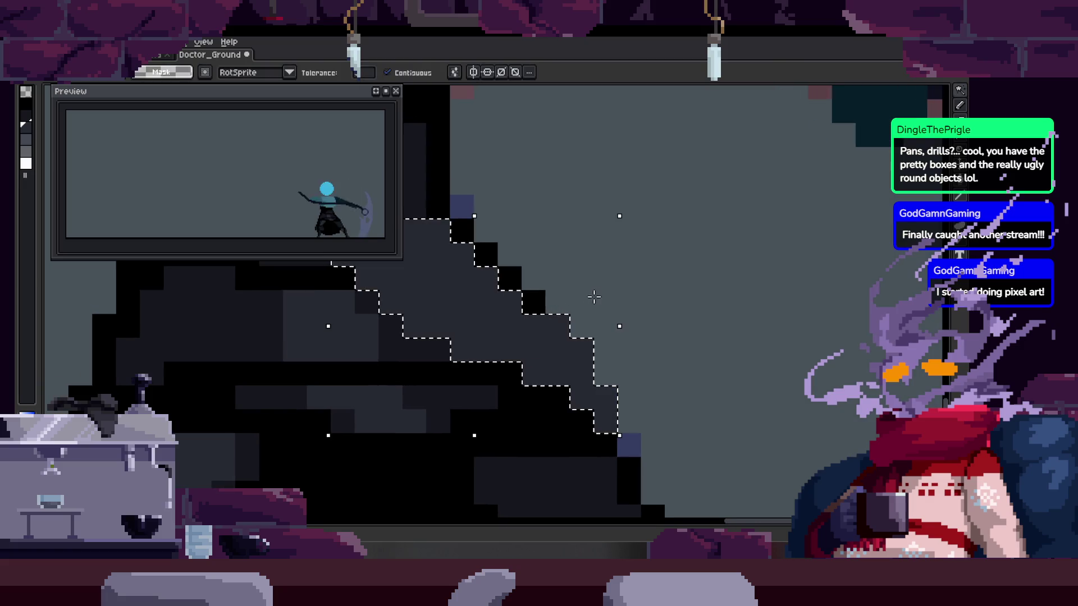
# Eyedrop the dark robe colour and pencil dark pixels along the robe's diagonal edge
pyautogui.scroll(2, 553, 325)
pyautogui.press('alt')
pyautogui.moveTo(470, 323); pyautogui.dragTo(499, 345)
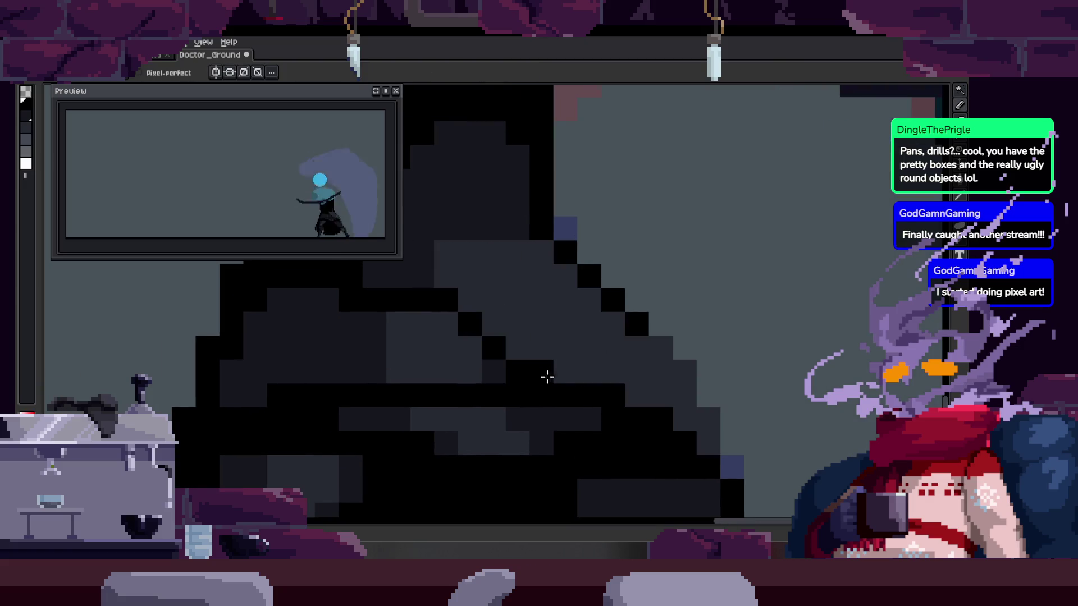
pyautogui.click(421, 339)
pyautogui.click(497, 421)
pyautogui.scroll(-4, 571, 372)
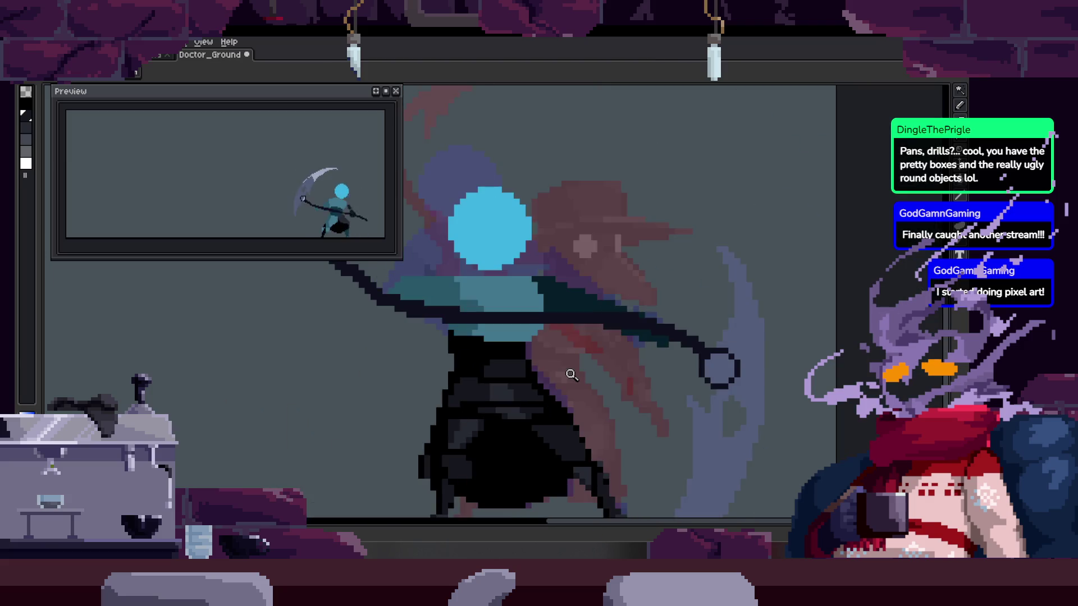
# Step back and forth through the frames to the raised-scythe pose
pyautogui.press('Right')
pyautogui.scroll(5, 524, 393)
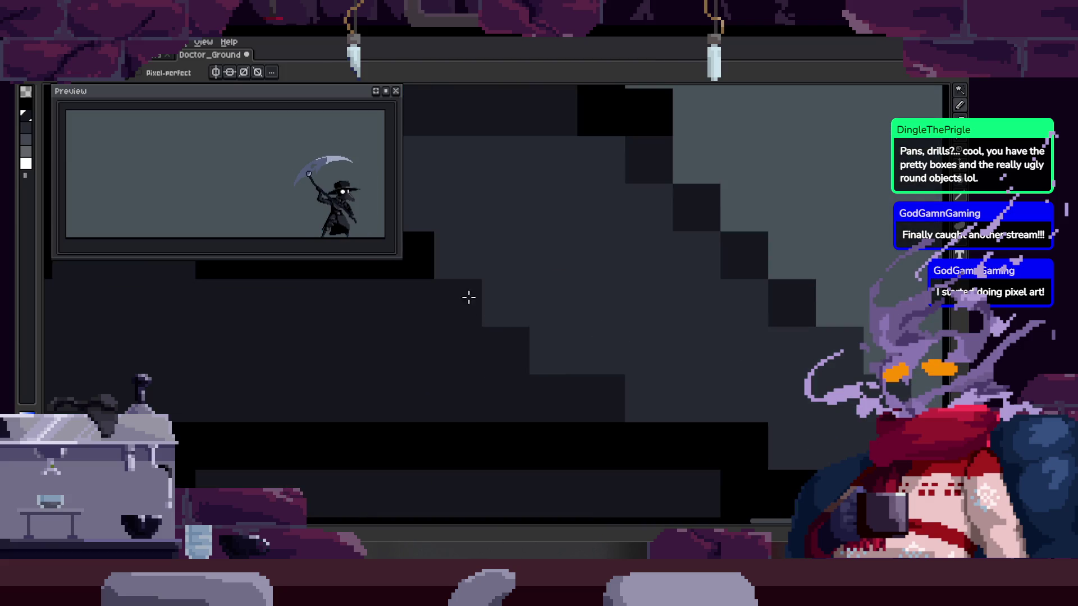
pyautogui.scroll(-3, 552, 376)
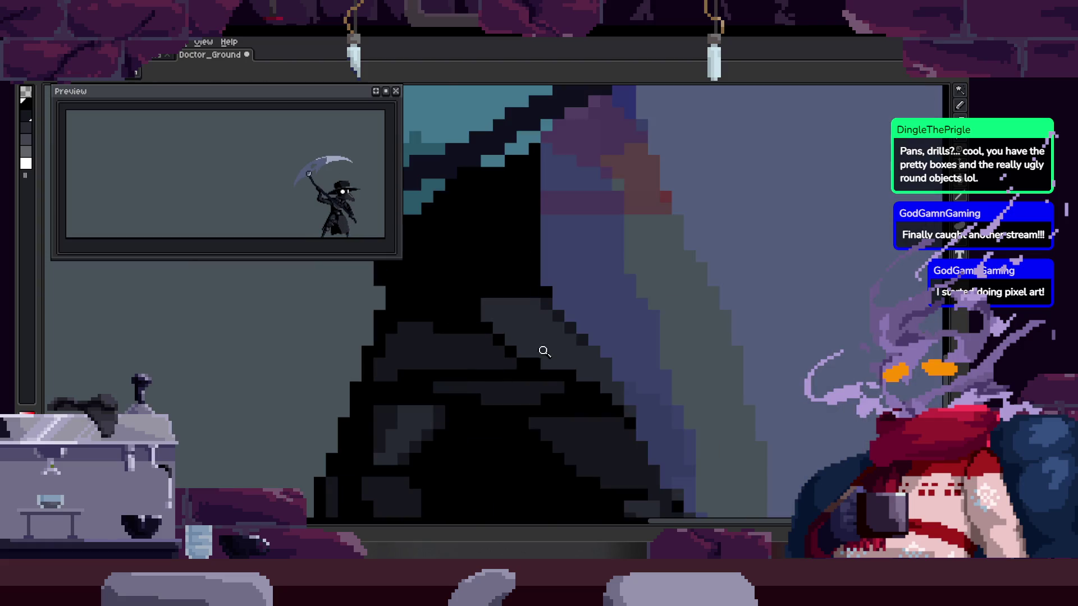
pyautogui.press('Right')
pyautogui.press('Right')
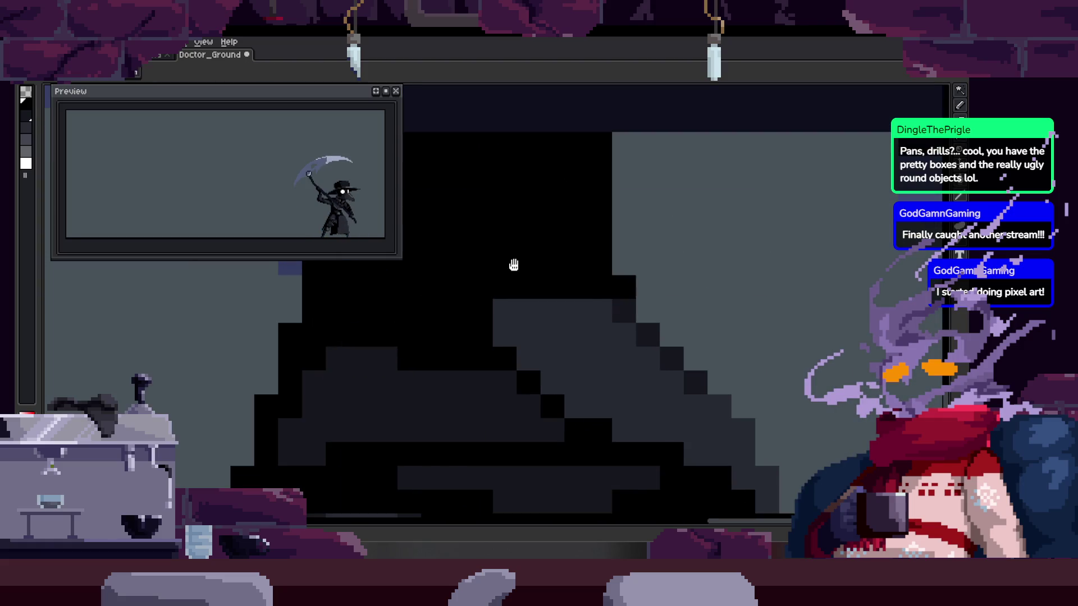
pyautogui.press('Right')
pyautogui.press('Right')
pyautogui.scroll(-2, 555, 275)
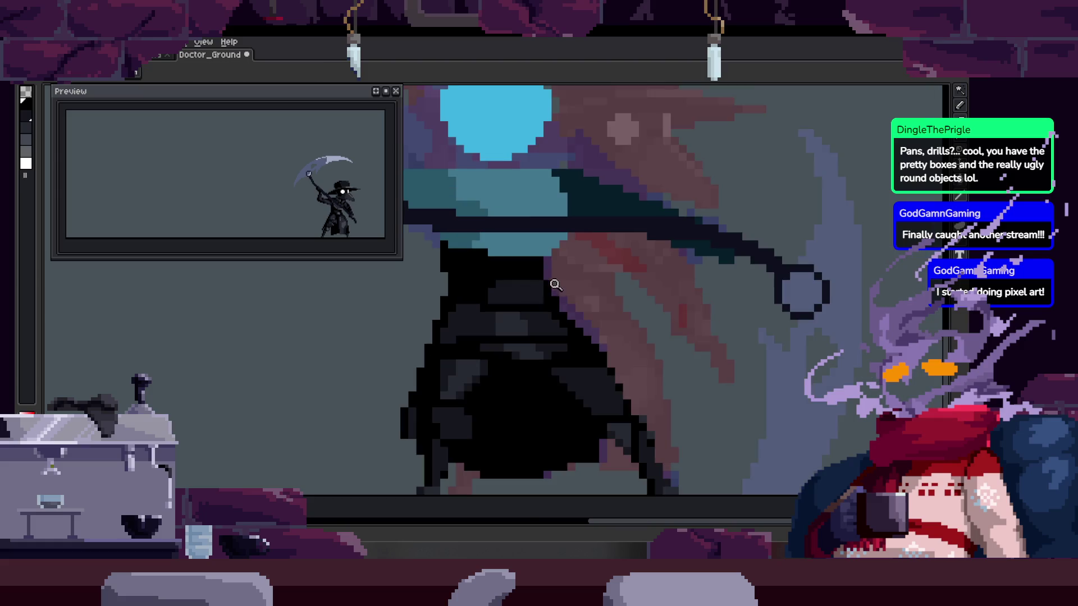
pyautogui.press('Right')
pyautogui.press('Right')
pyautogui.press('Left')
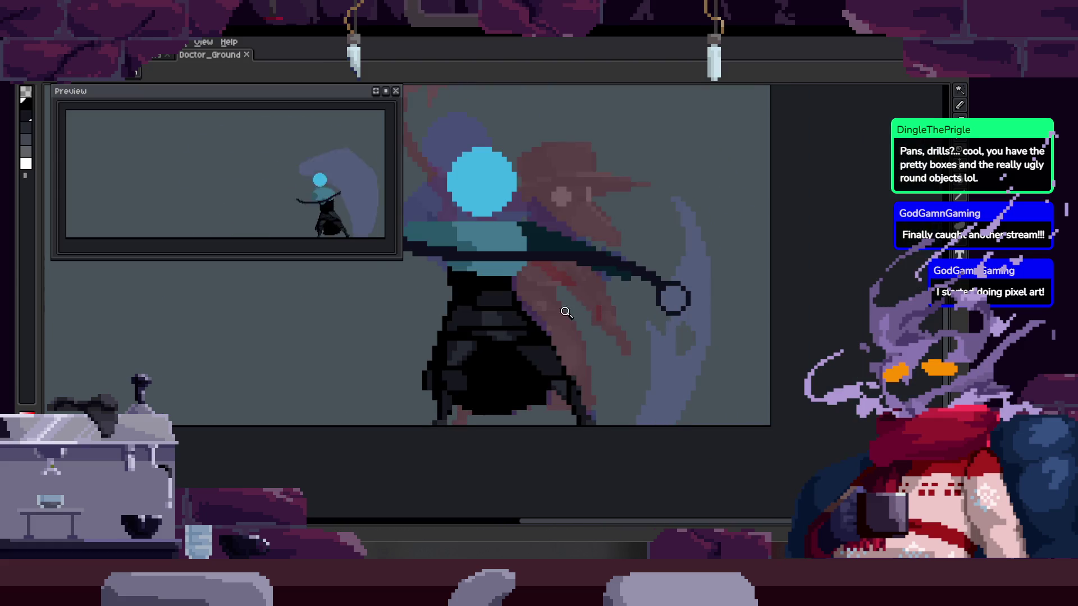
pyautogui.scroll(3, 572, 319)
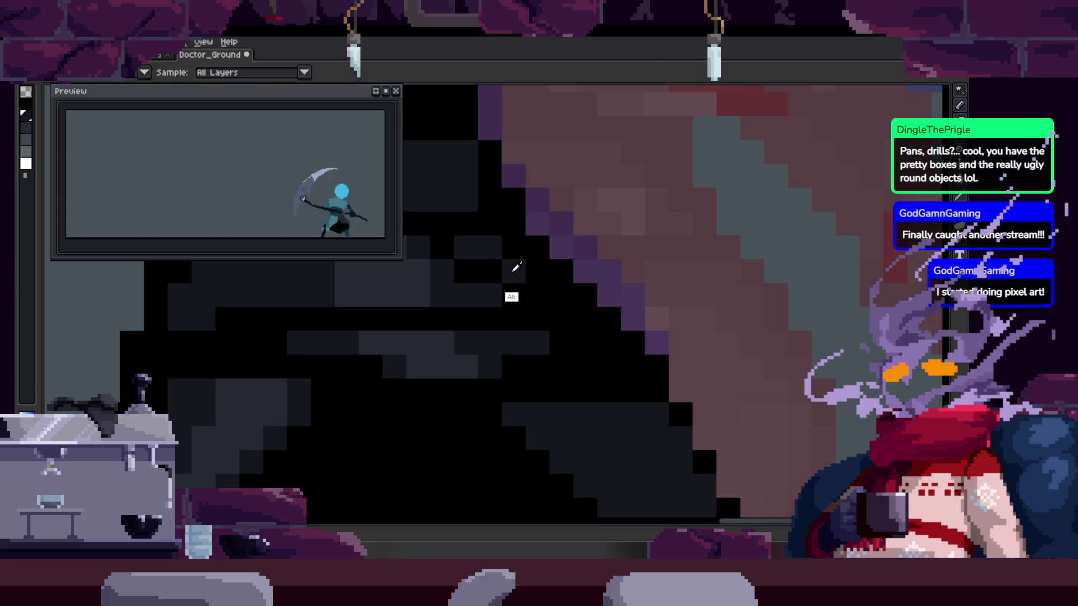
pyautogui.press('Right')
pyautogui.press('Right')
pyautogui.press('Right')
pyautogui.press('Right')
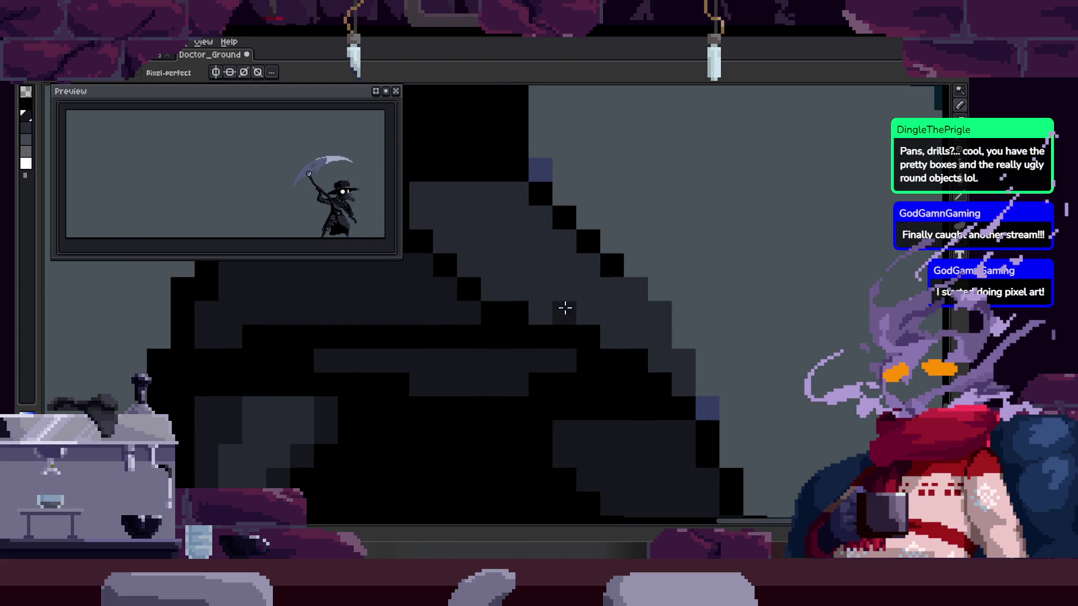
pyautogui.press('Right')
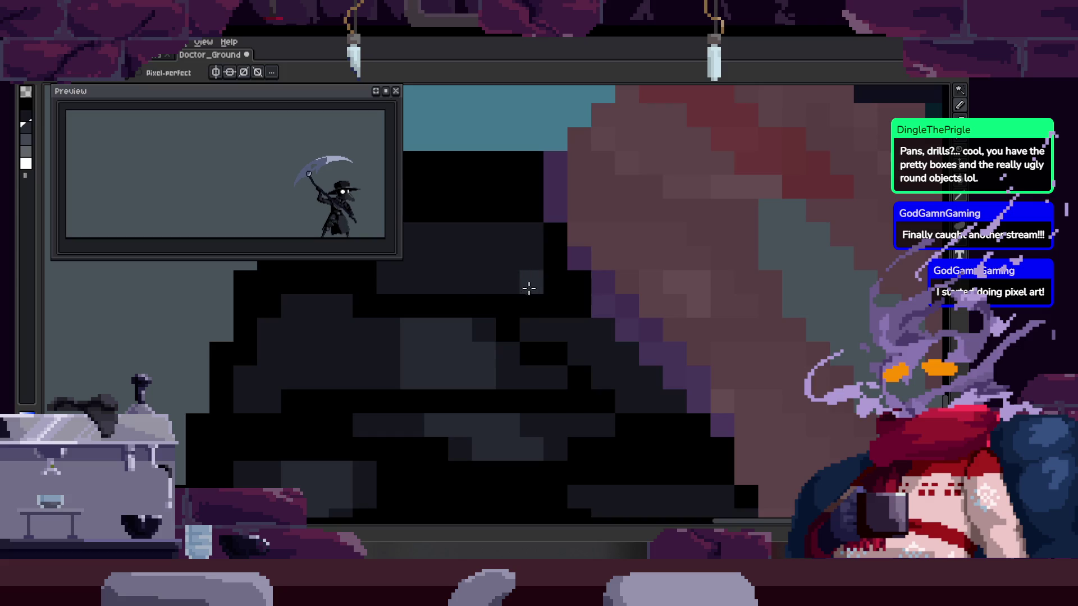
# Play the scythe animation, stop it, then resume playback to check the motion
pyautogui.press('Return')
pyautogui.press('Return')
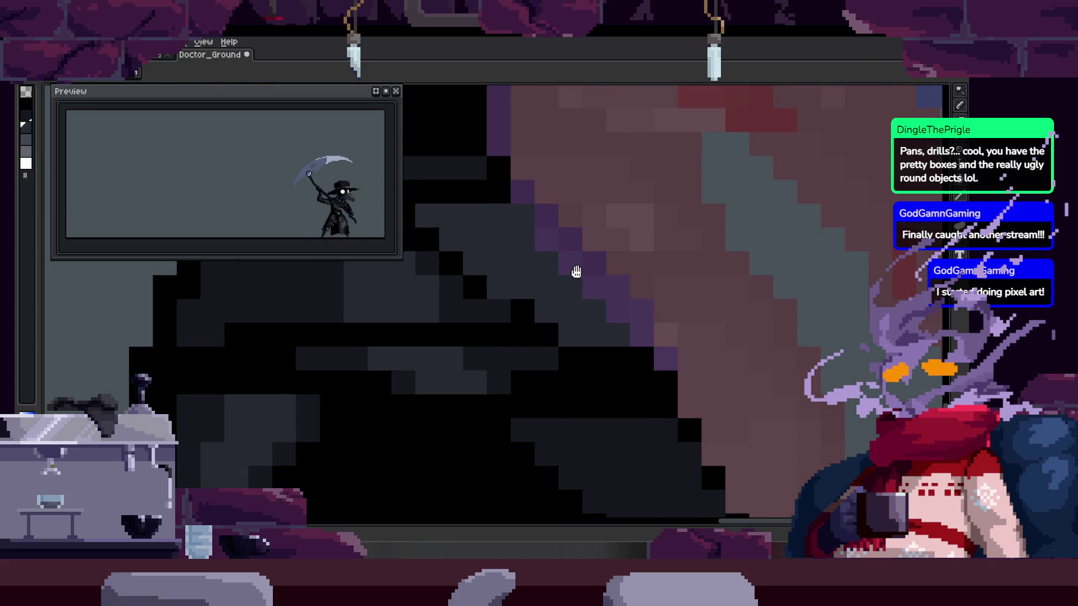
pyautogui.press('Return')
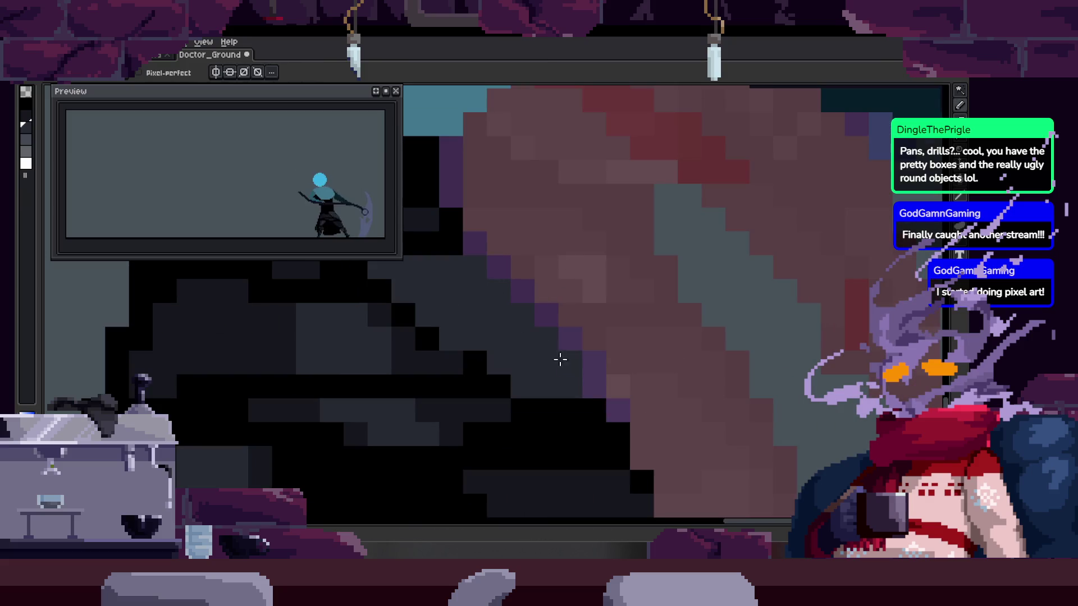
pyautogui.press('Return')
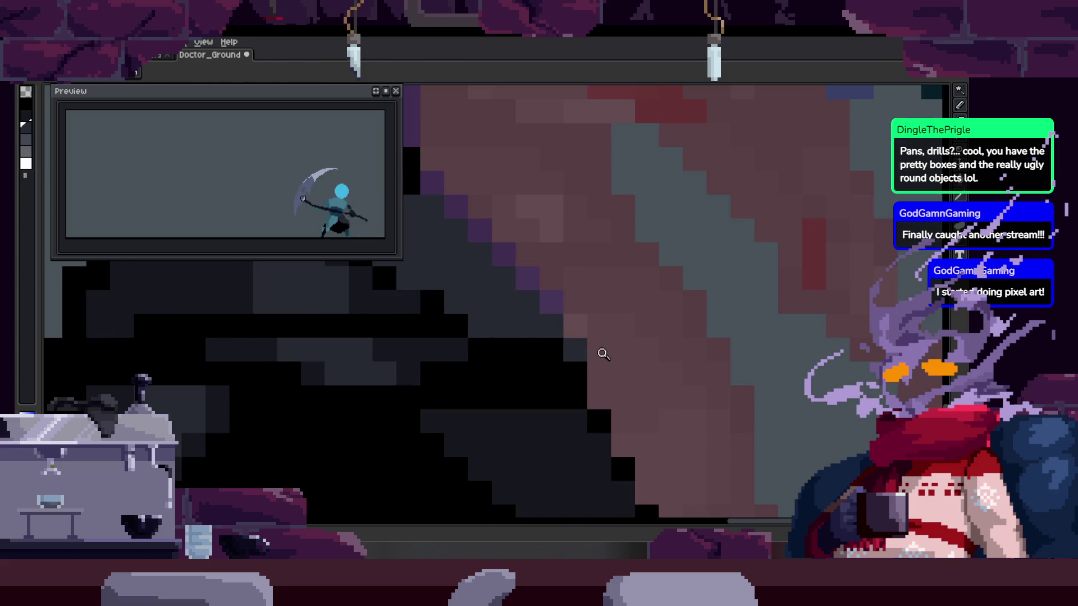
pyautogui.scroll(-5, 600, 354)
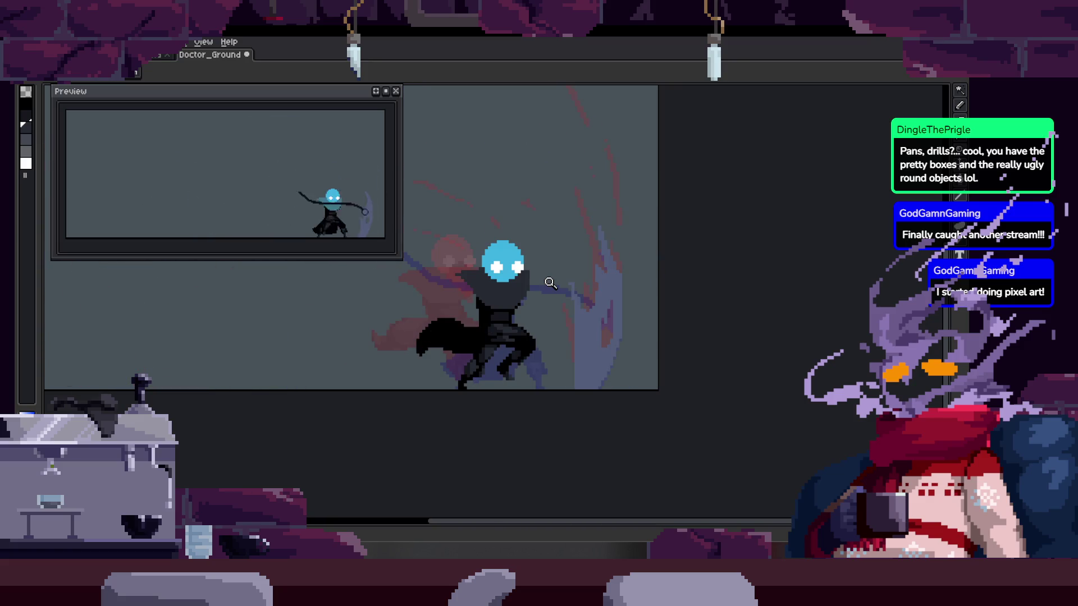
# Show the timeline, stop playback on frame 42 and save the sprite
pyautogui.press('Tab')
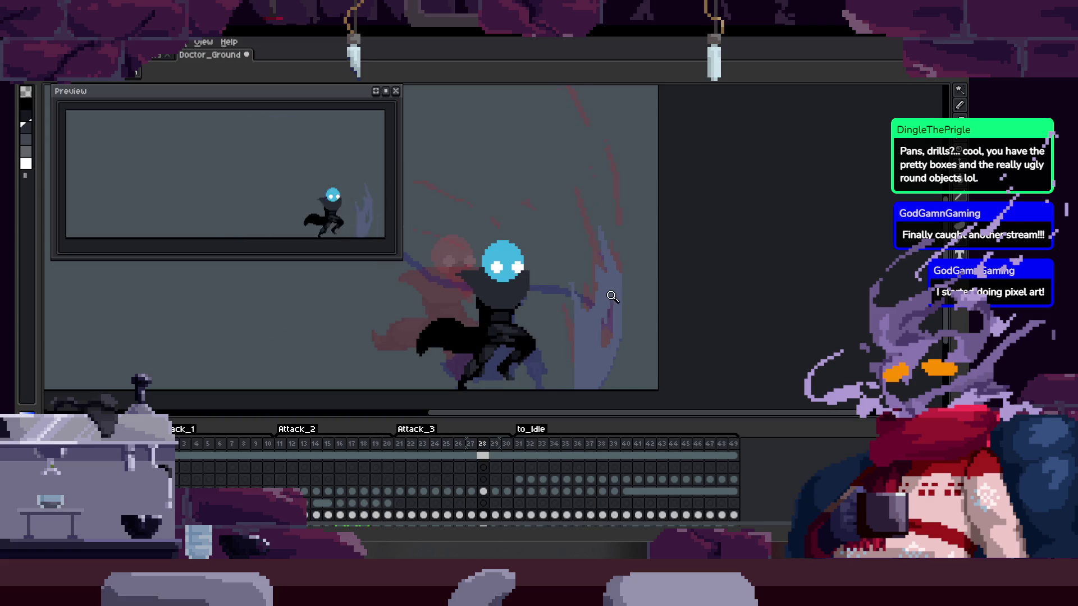
pyautogui.press('Return')
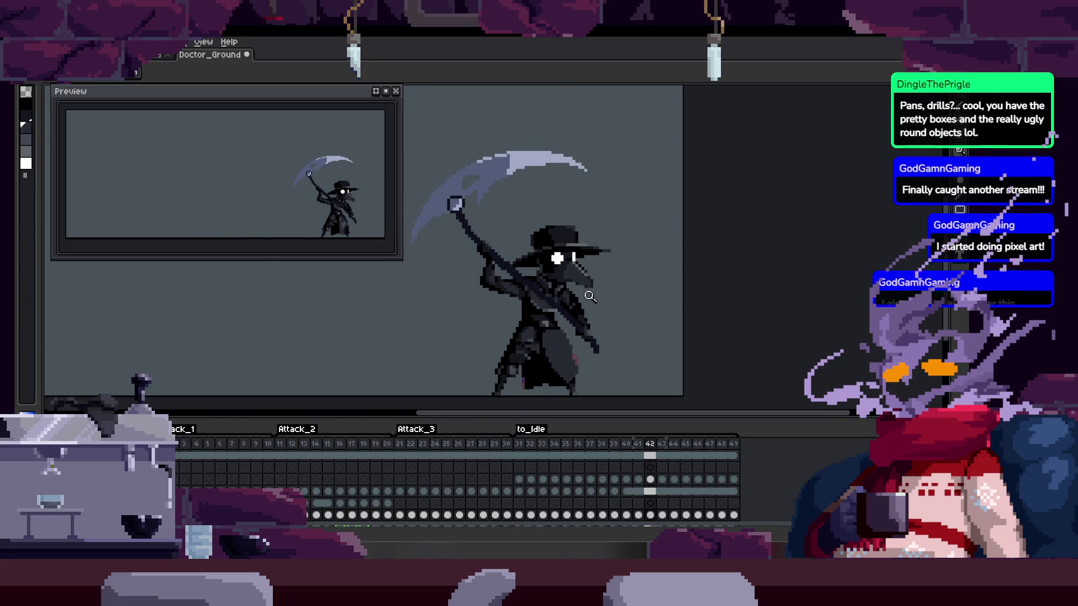
pyautogui.scroll(1, 612, 273)
pyautogui.hotkey('ctrl', 's')
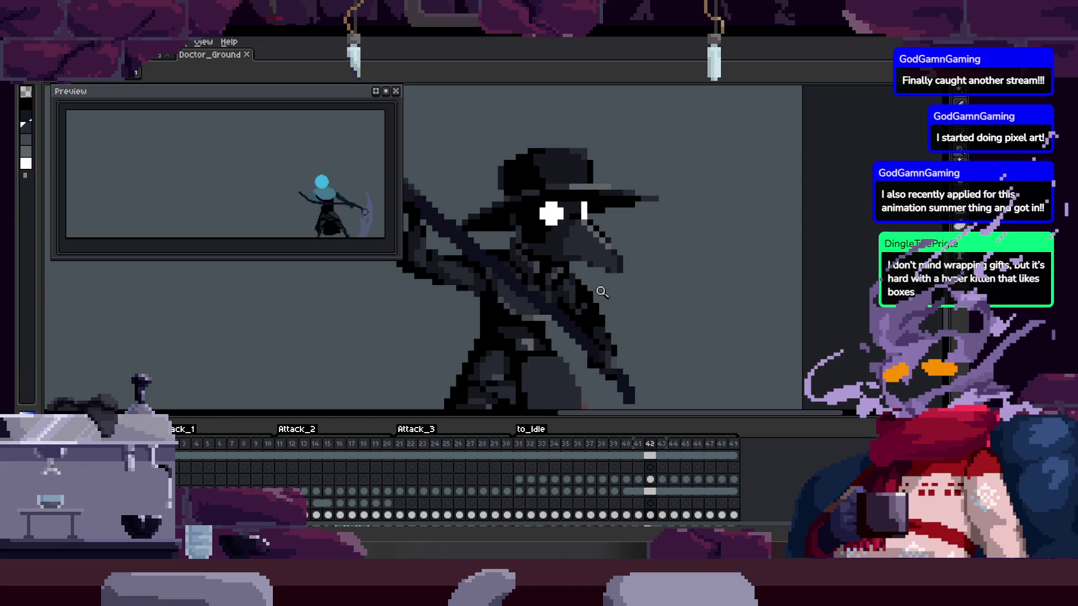
pyautogui.scroll(3, 532, 345)
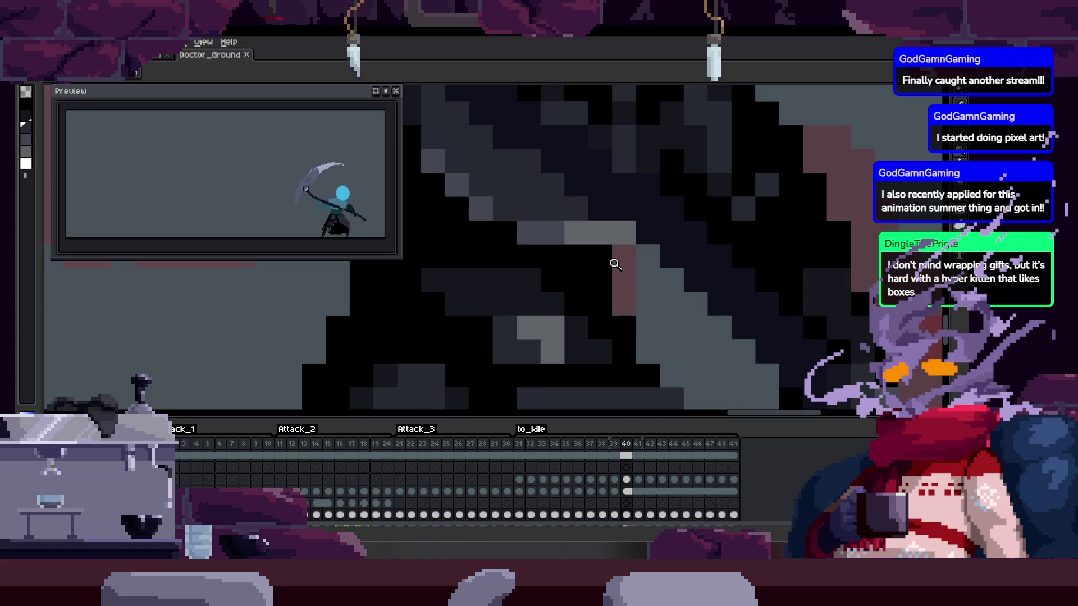
# Hide the timeline and zoom in closely on the teal torso area
pyautogui.press('Tab')
pyautogui.click(584, 283)
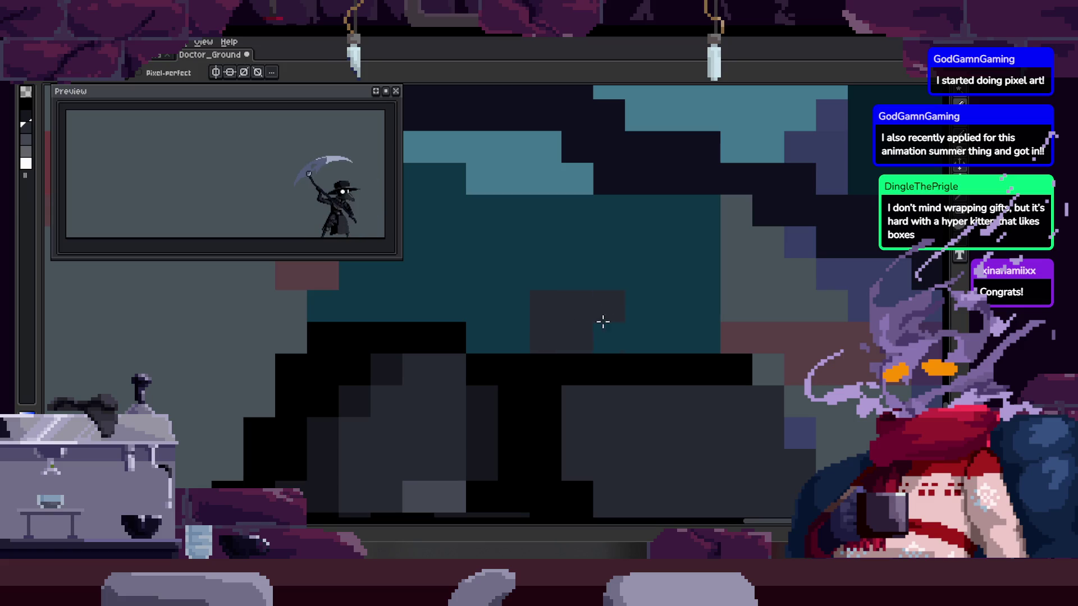
pyautogui.scroll(-2, 611, 308)
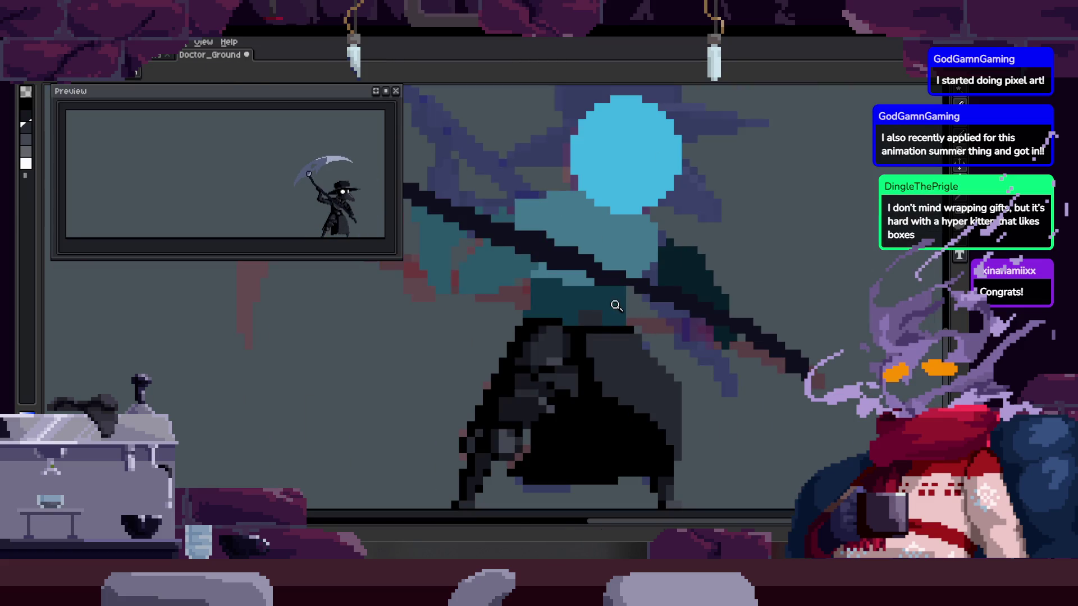
pyautogui.scroll(3, 617, 308)
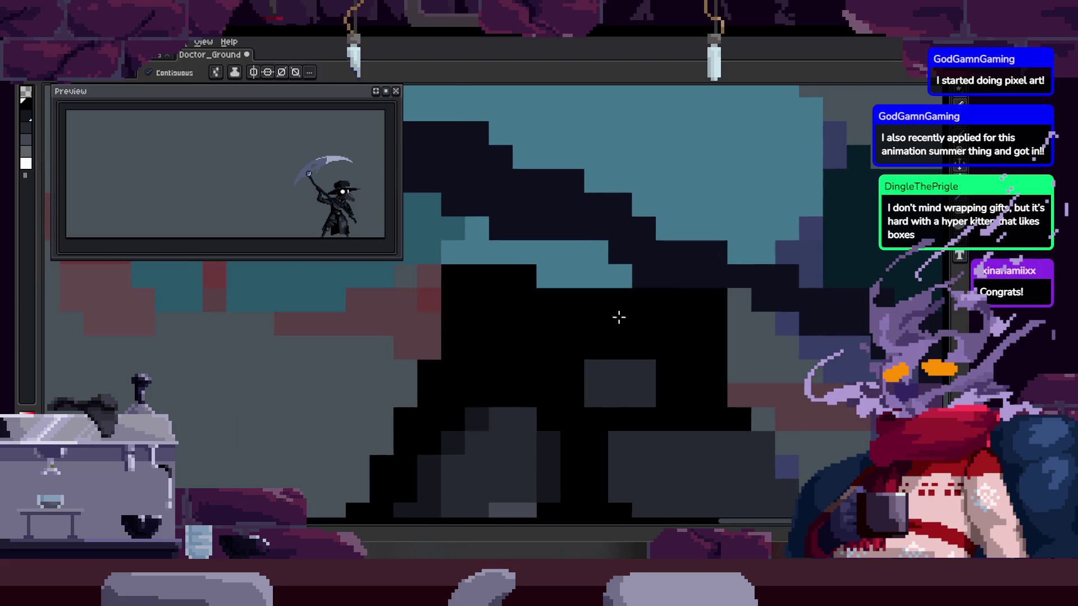
pyautogui.scroll(-3, 622, 317)
pyautogui.scroll(3, 583, 354)
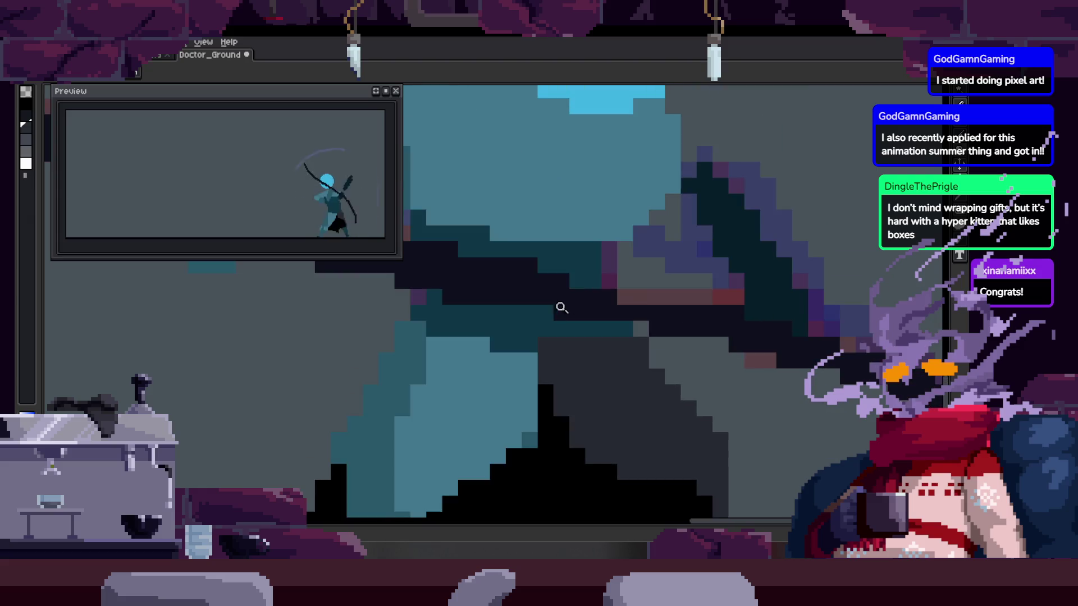
pyautogui.scroll(1, 521, 312)
pyautogui.scroll(-2, 597, 319)
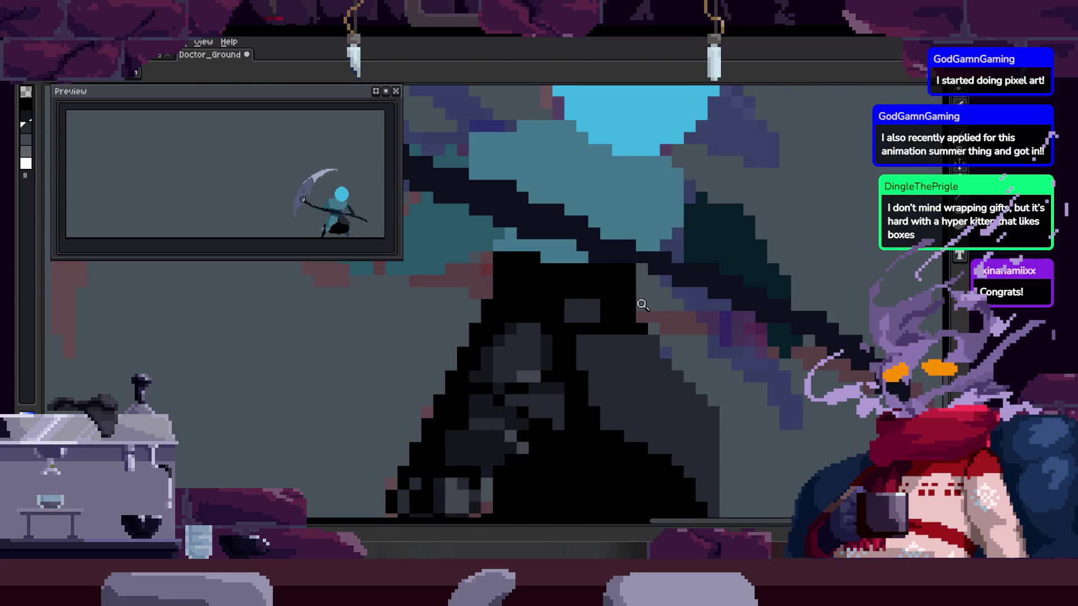
pyautogui.scroll(1, 623, 303)
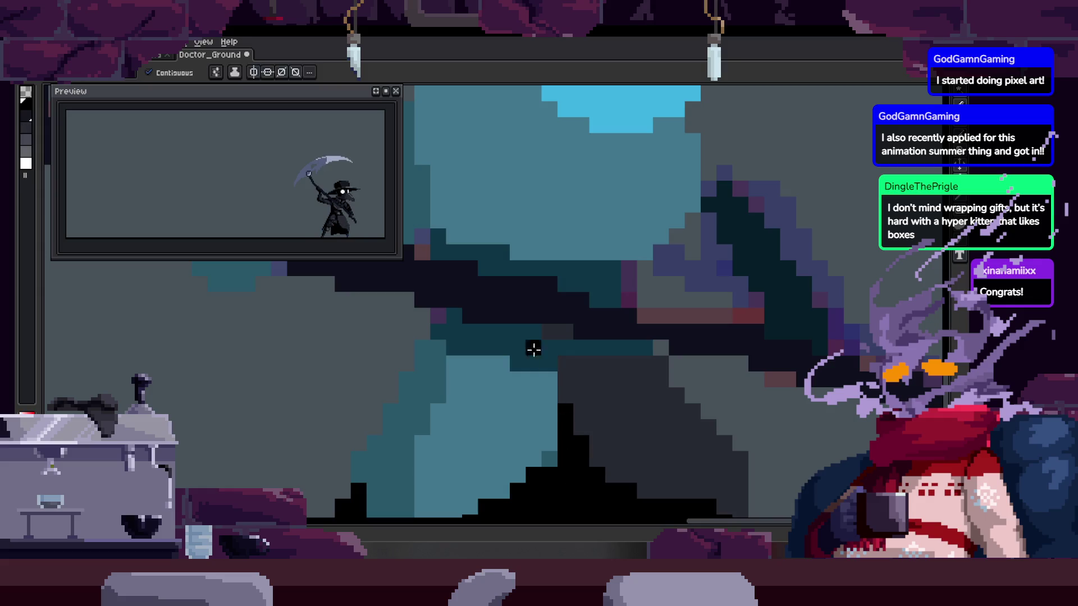
pyautogui.scroll(-2, 560, 358)
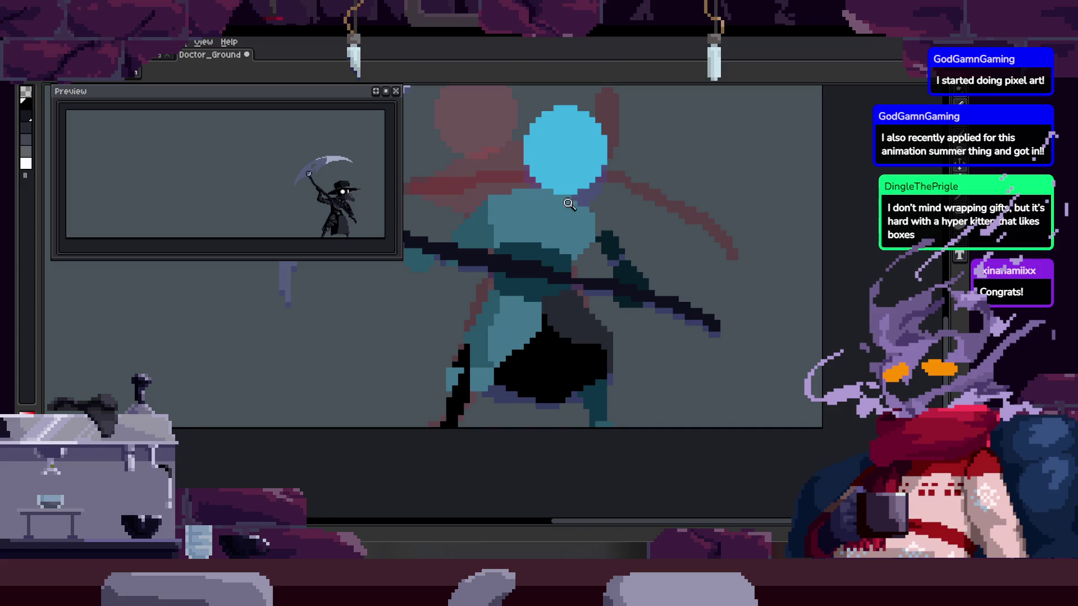
pyautogui.scroll(3, 579, 268)
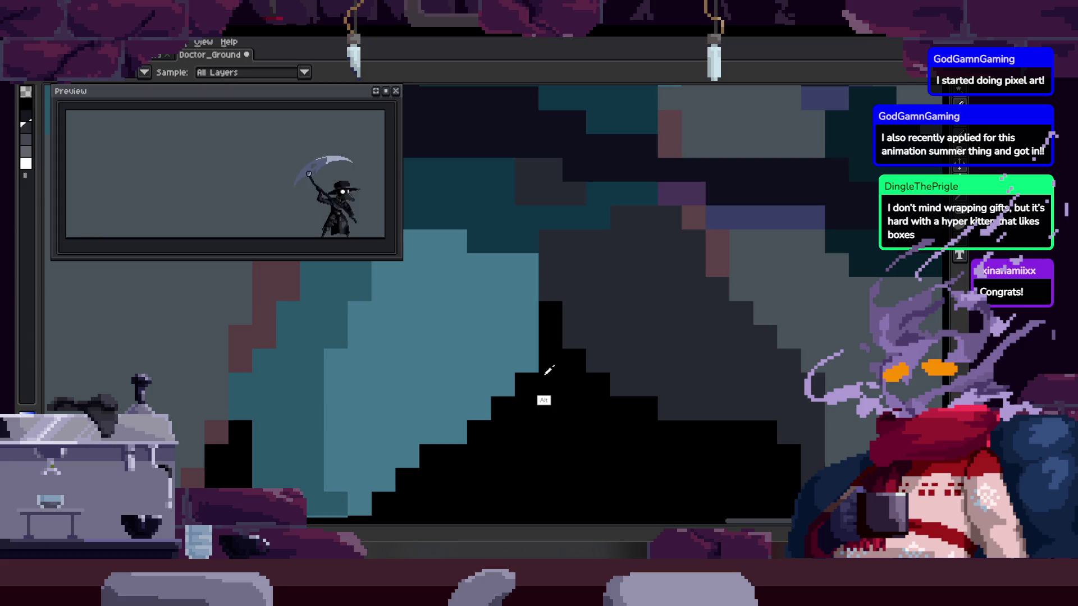
pyautogui.scroll(-2, 561, 301)
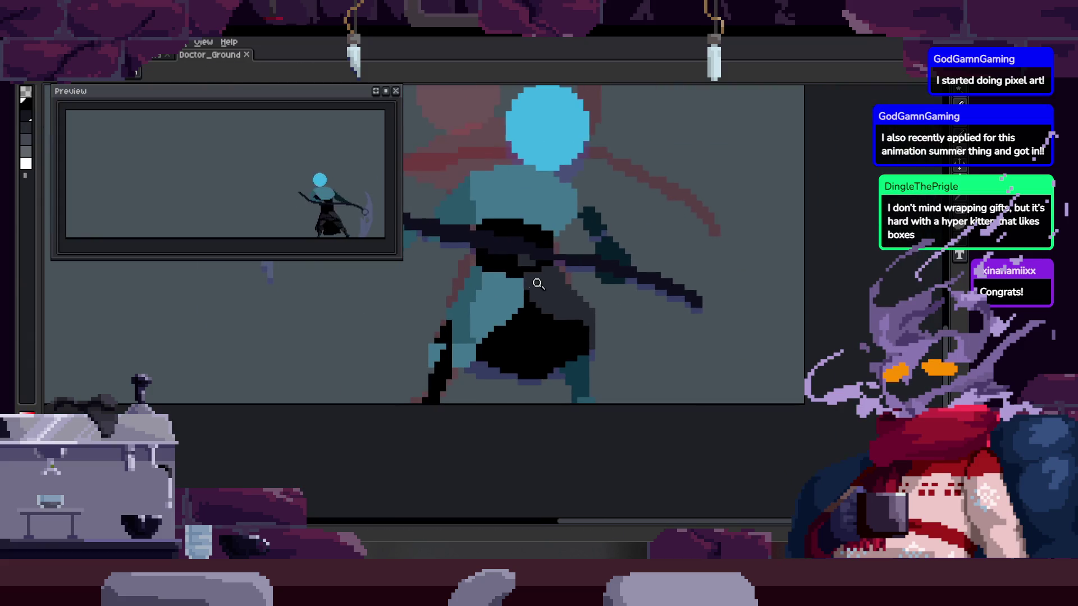
pyautogui.scroll(3, 562, 297)
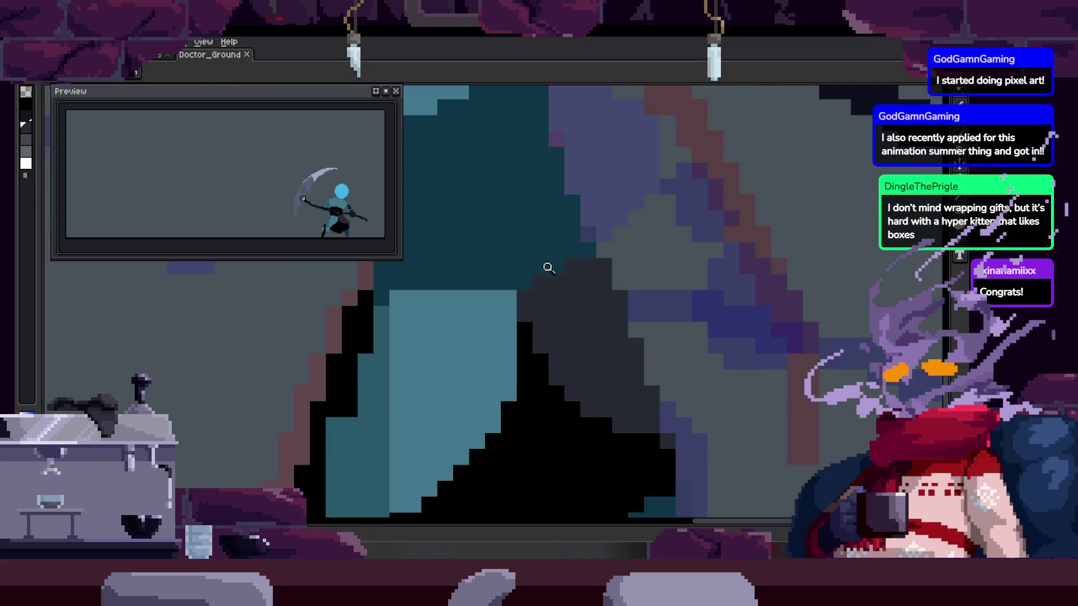
pyautogui.scroll(2, 514, 293)
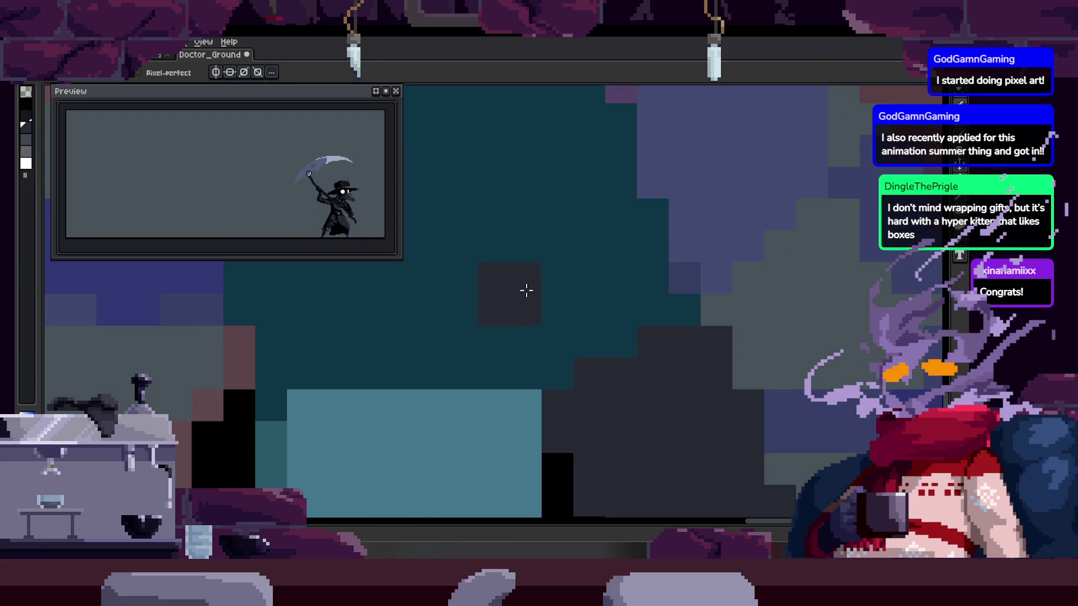
pyautogui.scroll(-4, 565, 291)
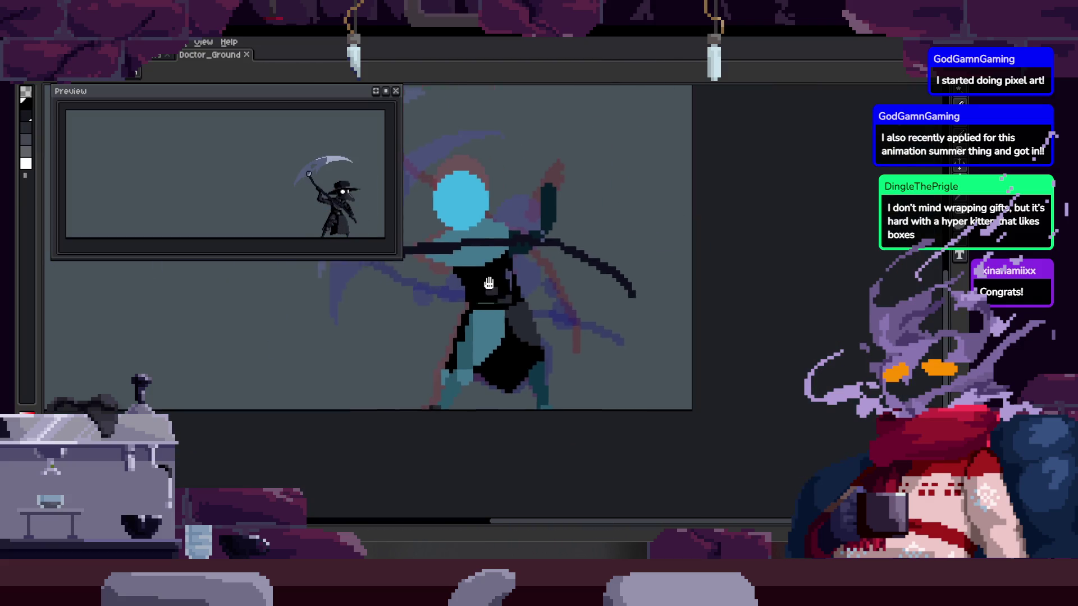
pyautogui.scroll(4, 477, 309)
pyautogui.scroll(-3, 432, 304)
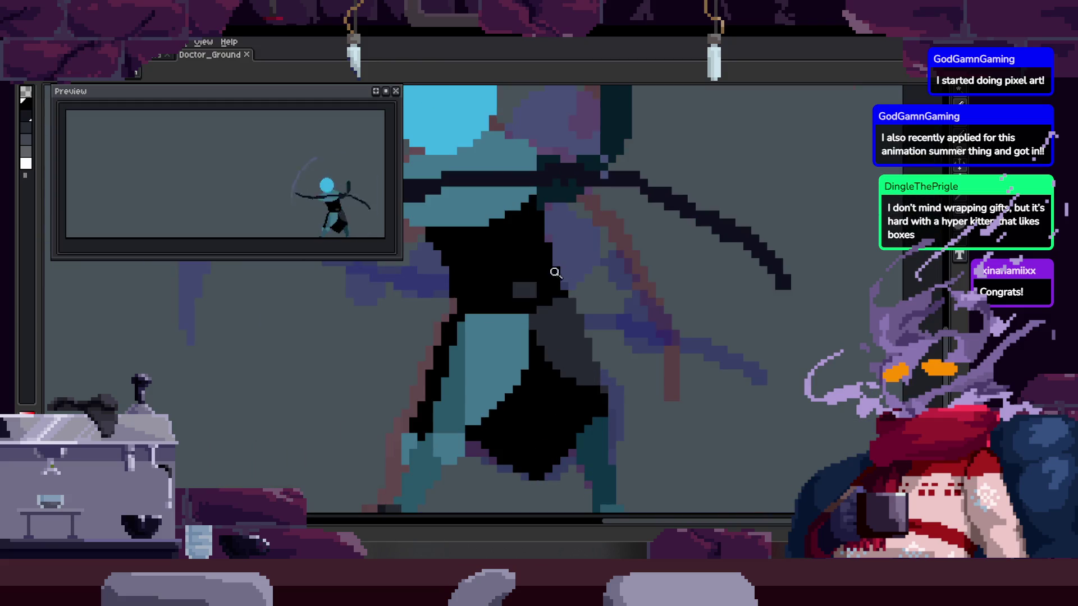
pyautogui.scroll(3, 551, 258)
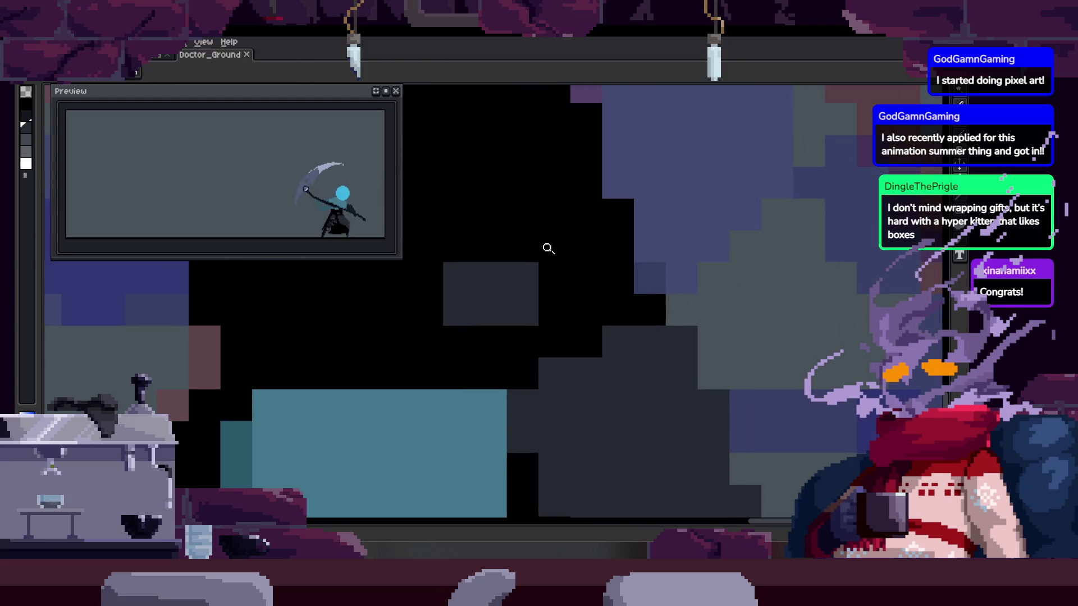
pyautogui.scroll(-3, 494, 314)
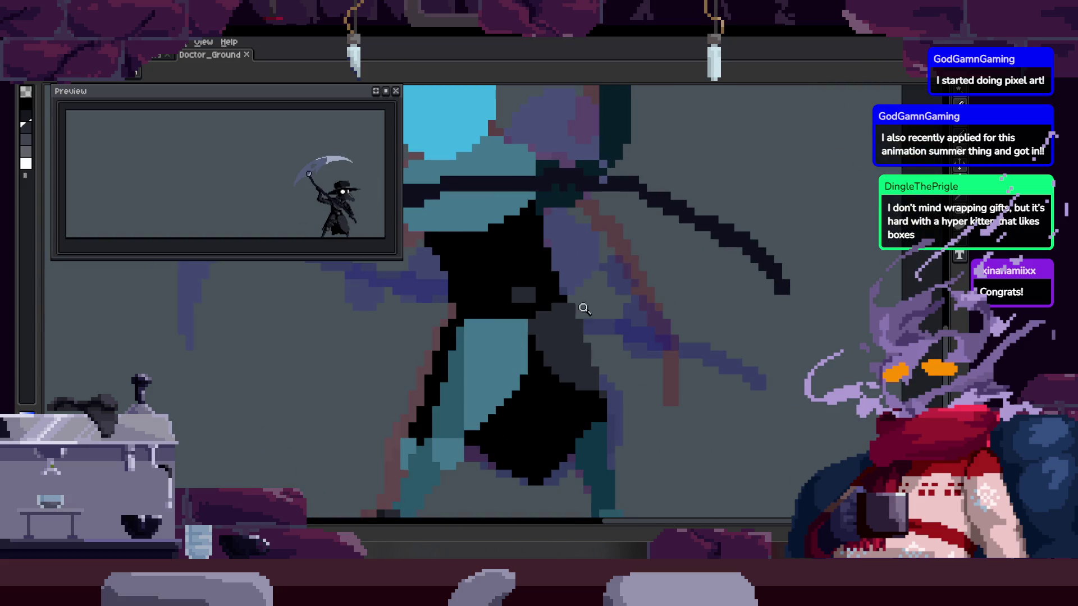
pyautogui.scroll(2, 587, 286)
# Check the animation tags, replay the animation full-canvas, then switch to the pixel-perfect pencil
pyautogui.press('Tab')
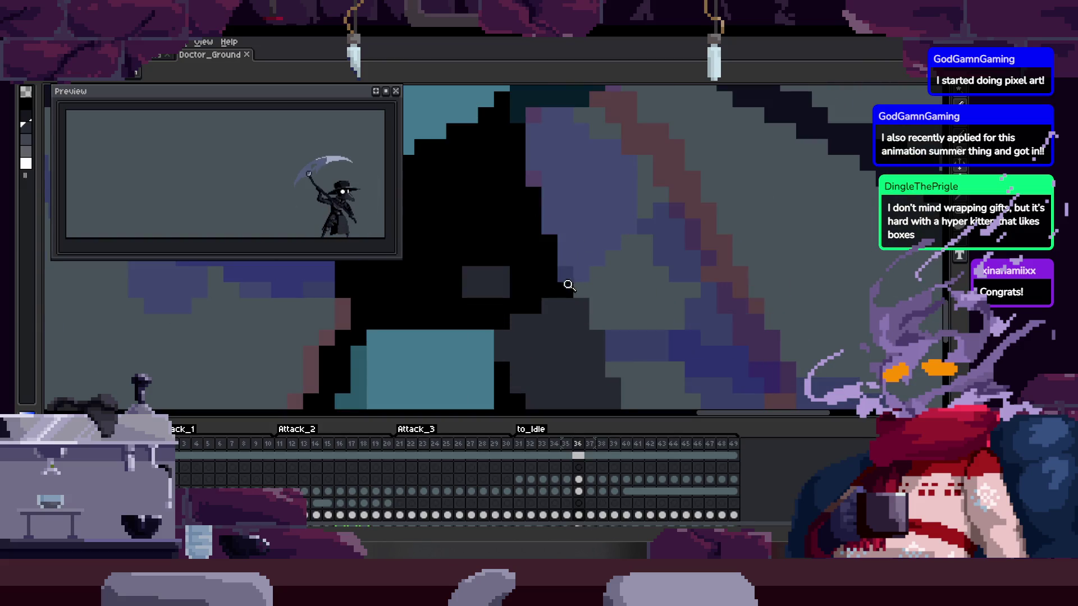
pyautogui.scroll(-1, 567, 298)
pyautogui.press('Tab')
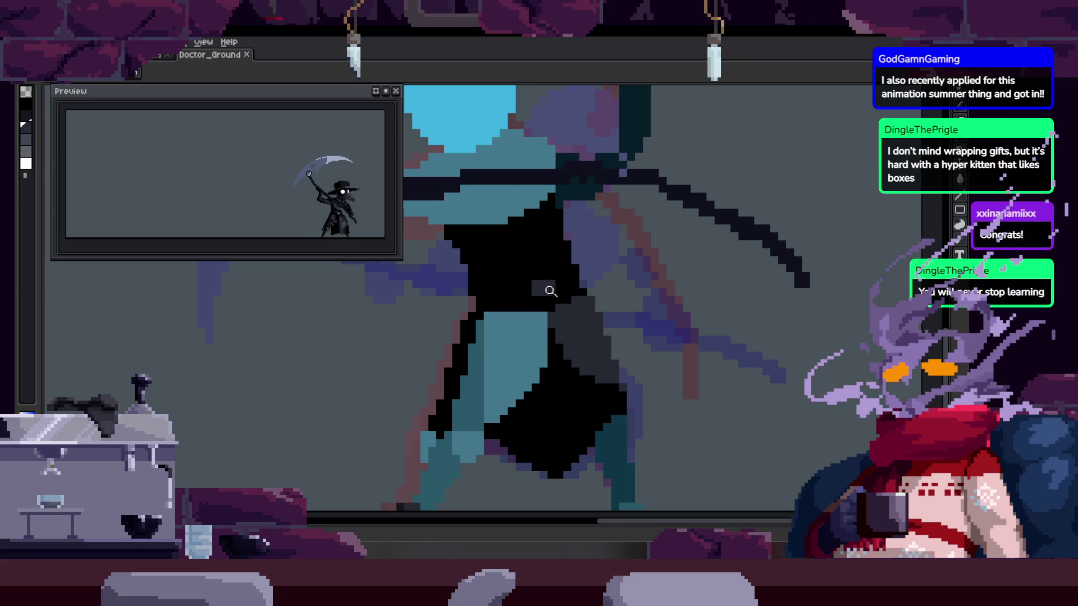
pyautogui.press('Return')
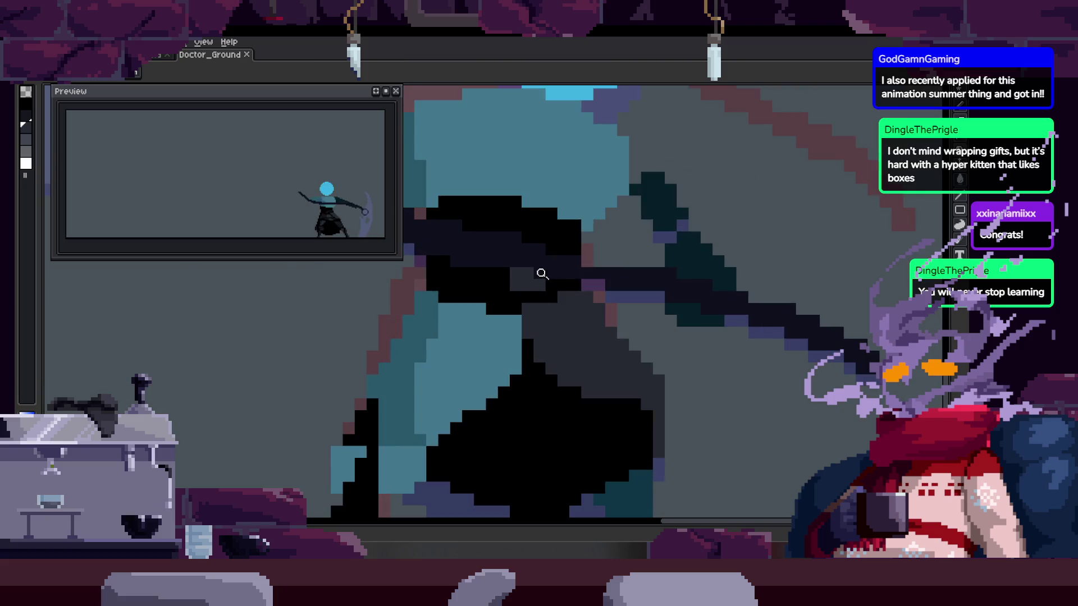
pyautogui.press('b')
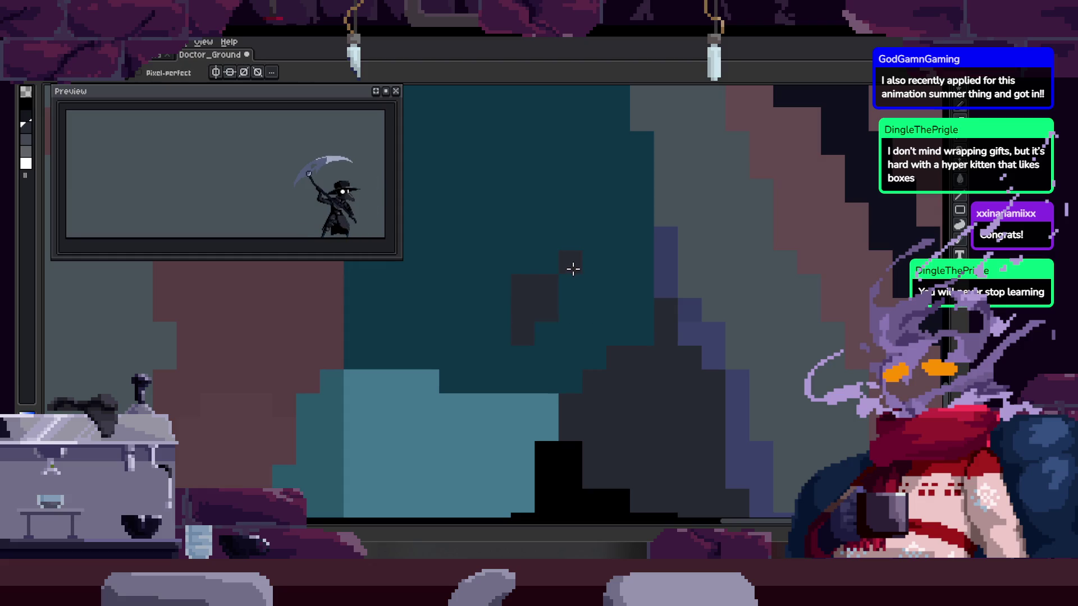
pyautogui.press('z')
pyautogui.scroll(-3, 601, 306)
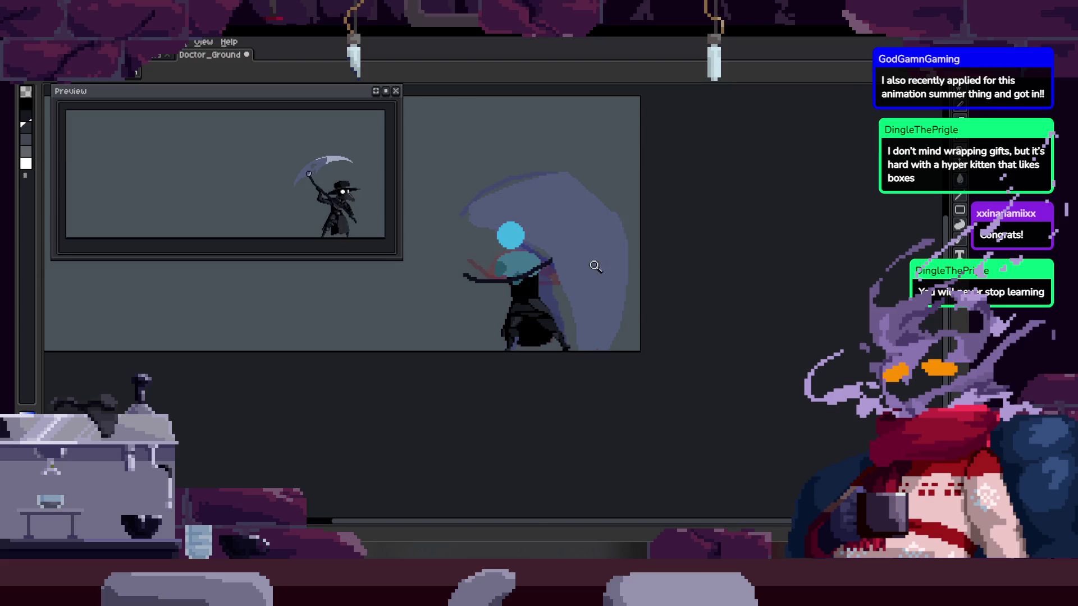
# Bring the upper robe into view and sample the robe colour for the pencil
pyautogui.scroll(4, 599, 260)
pyautogui.press('b')
pyautogui.moveTo(556, 421); pyautogui.dragTo(578, 349)
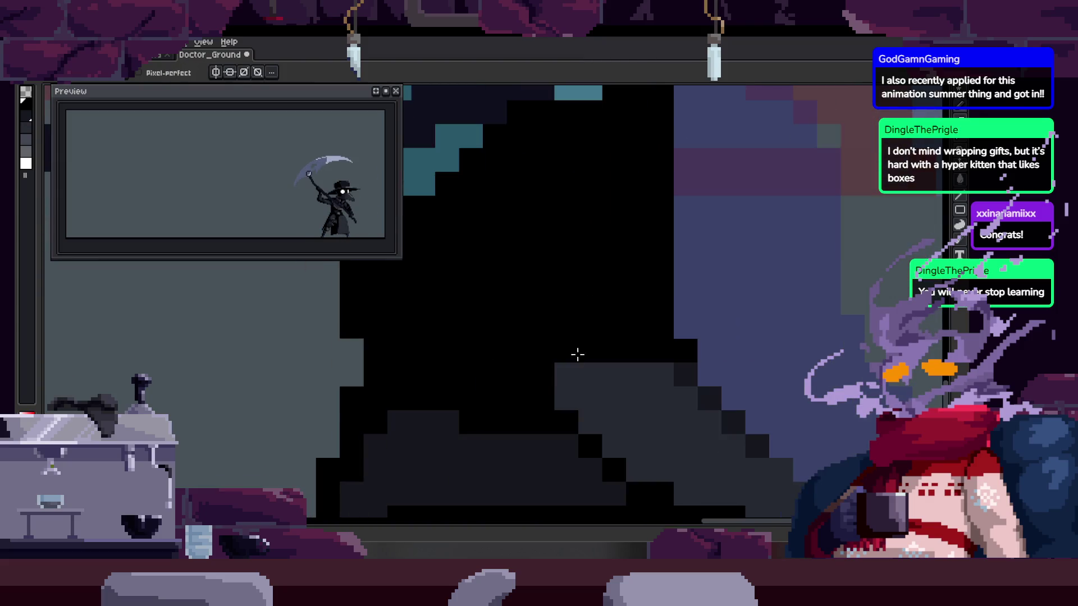
pyautogui.press('z')
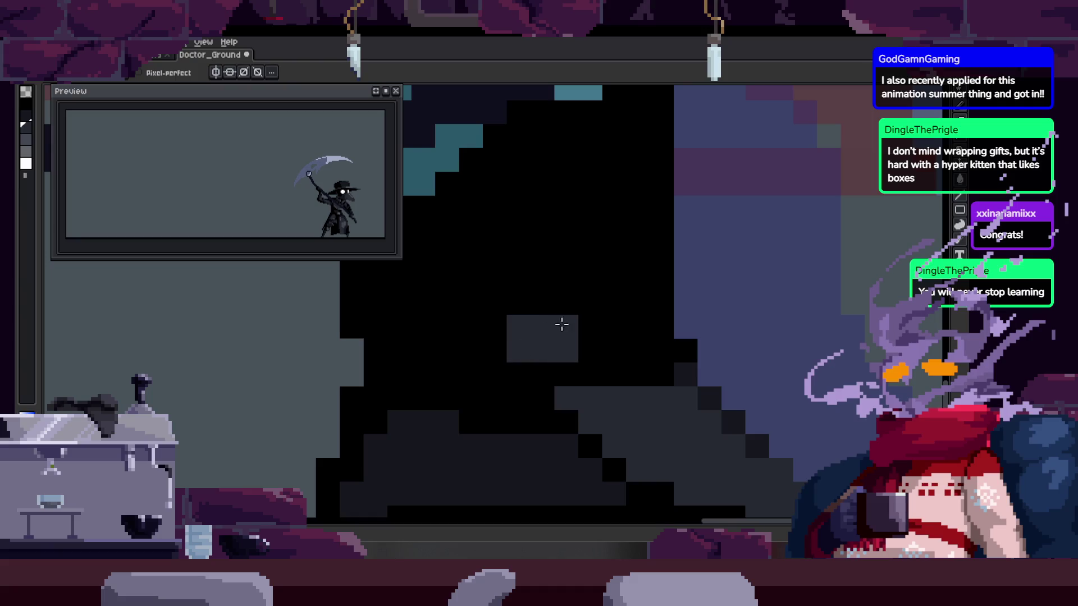
pyautogui.scroll(-3, 513, 351)
pyautogui.scroll(4, 673, 303)
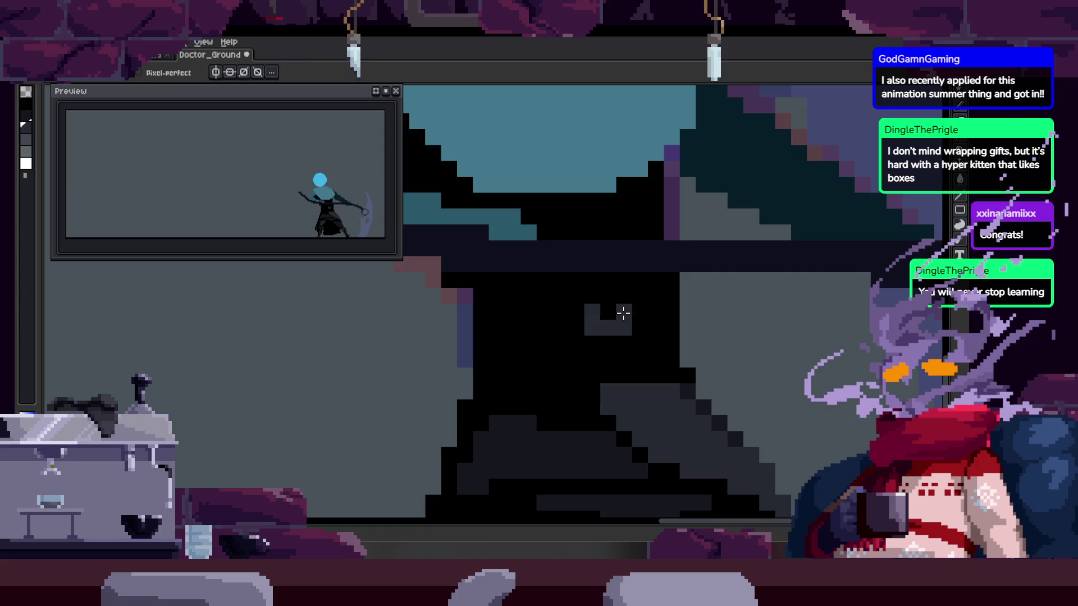
pyautogui.press('Right')
pyautogui.scroll(-3, 663, 309)
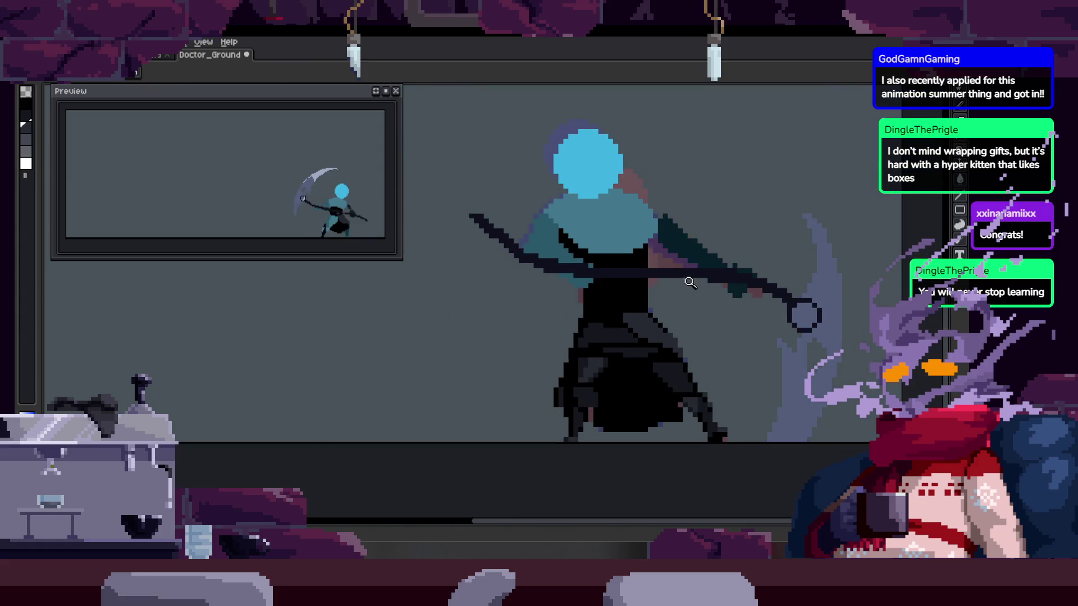
pyautogui.scroll(3, 663, 309)
pyautogui.press('alt')
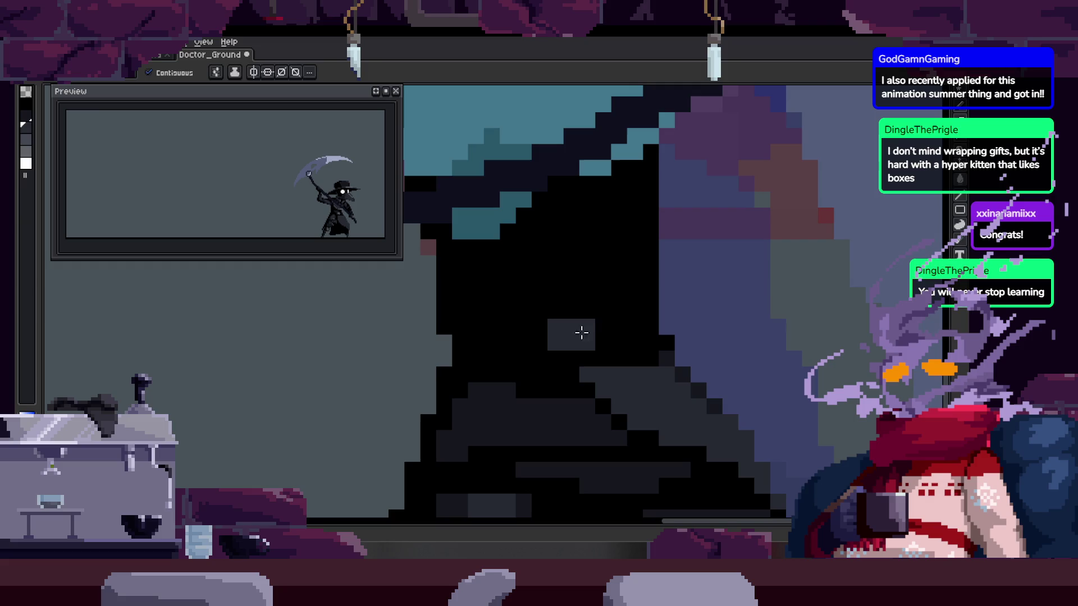
# Marquee-select the grey patch on the robe, try moving it, then undo
pyautogui.press('Right')
pyautogui.moveTo(561, 270)
pyautogui.mouseDown()
pyautogui.moveTo(628, 303)
pyautogui.moveTo(617, 292)
pyautogui.moveTo(616, 319)
pyautogui.mouseUp()
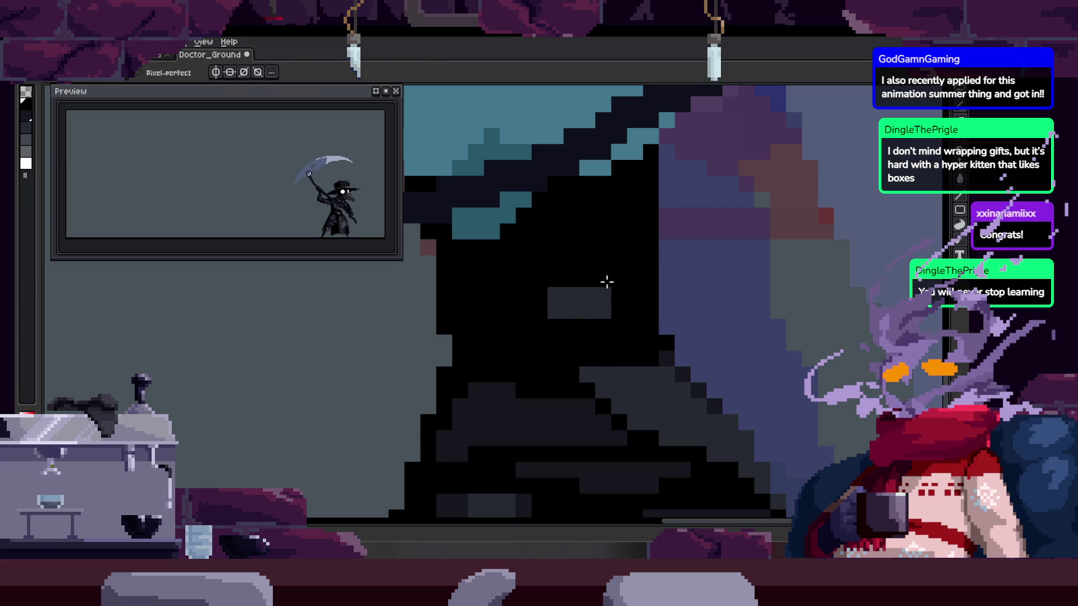
pyautogui.scroll(-4, 606, 282)
pyautogui.scroll(4, 609, 339)
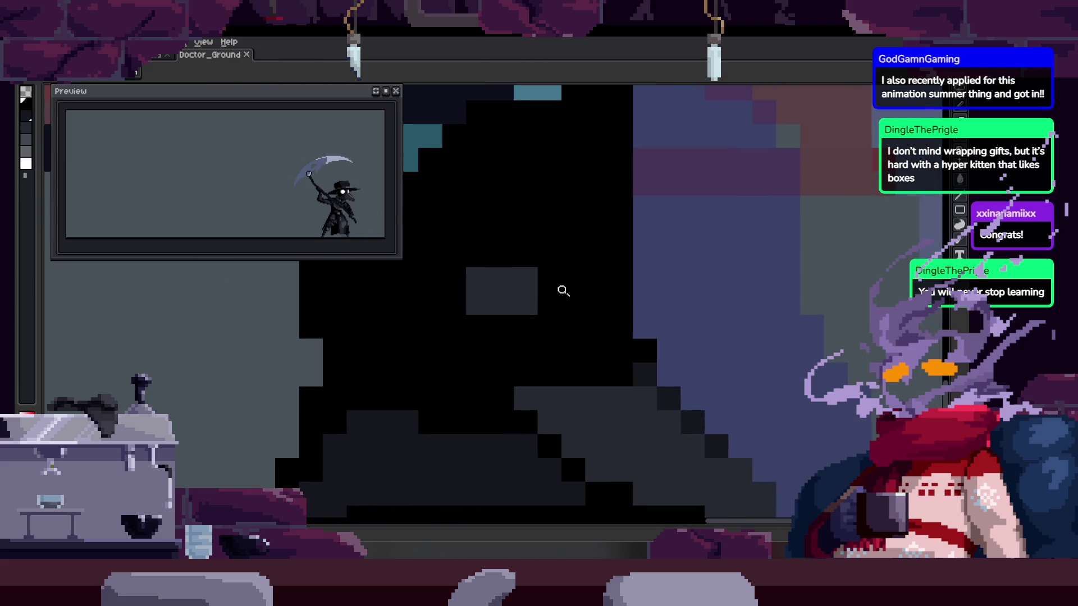
pyautogui.moveTo(477, 256); pyautogui.dragTo(560, 340)
pyautogui.hotkey('ctrl', 'z')
pyautogui.hotkey('ctrl', 'z')
pyautogui.hotkey('ctrl', 'z')
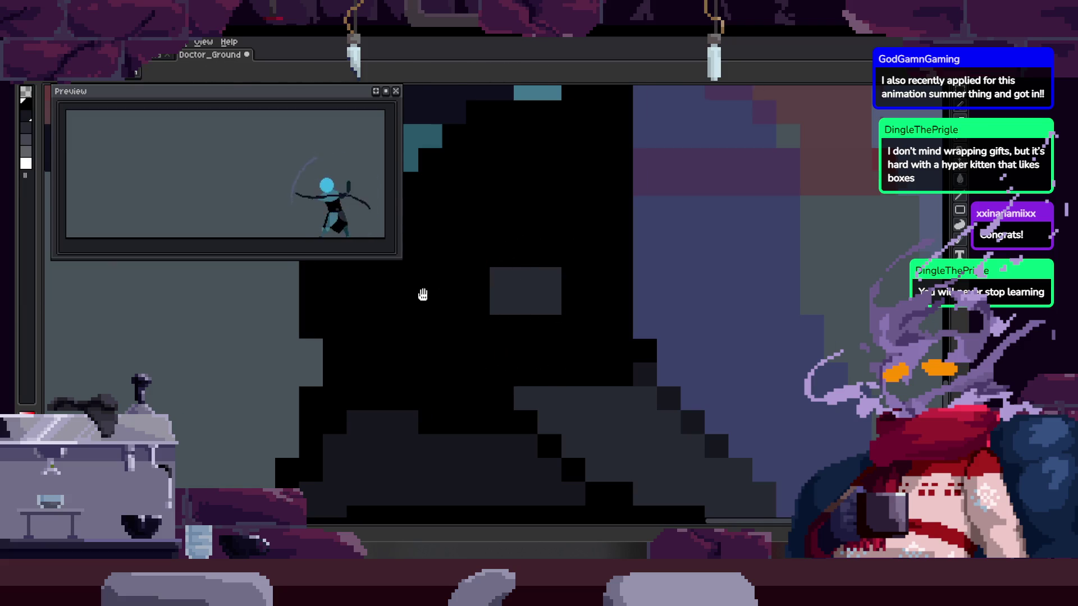
# Step through neighbouring frames and show the timeline, landing on frame 30
pyautogui.press('Right')
pyautogui.press('Right')
pyautogui.press('z')
pyautogui.scroll(-3, 539, 309)
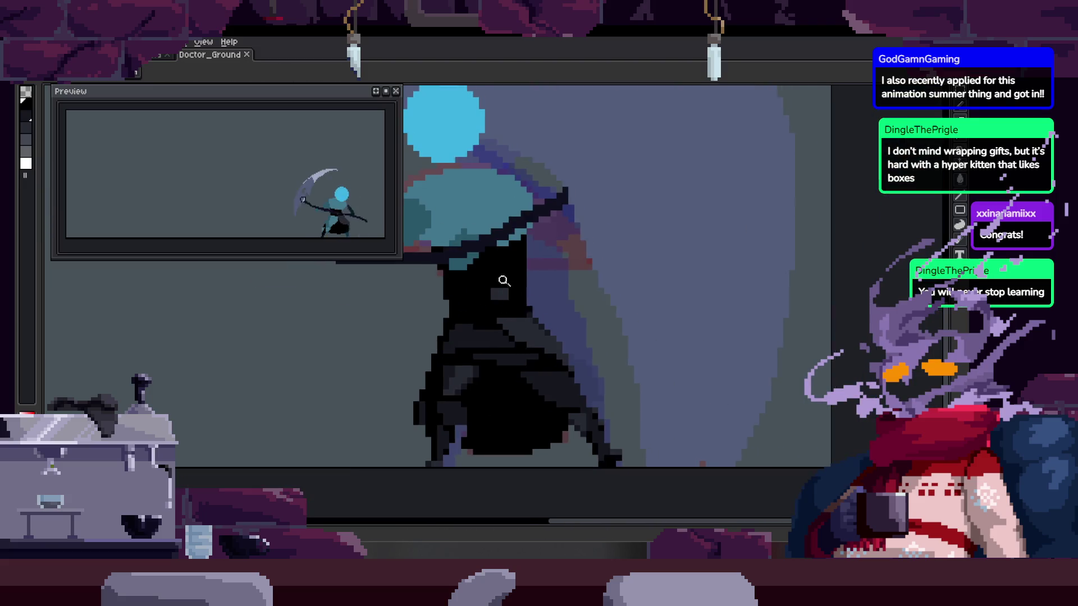
pyautogui.scroll(3, 500, 285)
pyautogui.press('z')
pyautogui.scroll(-3, 435, 320)
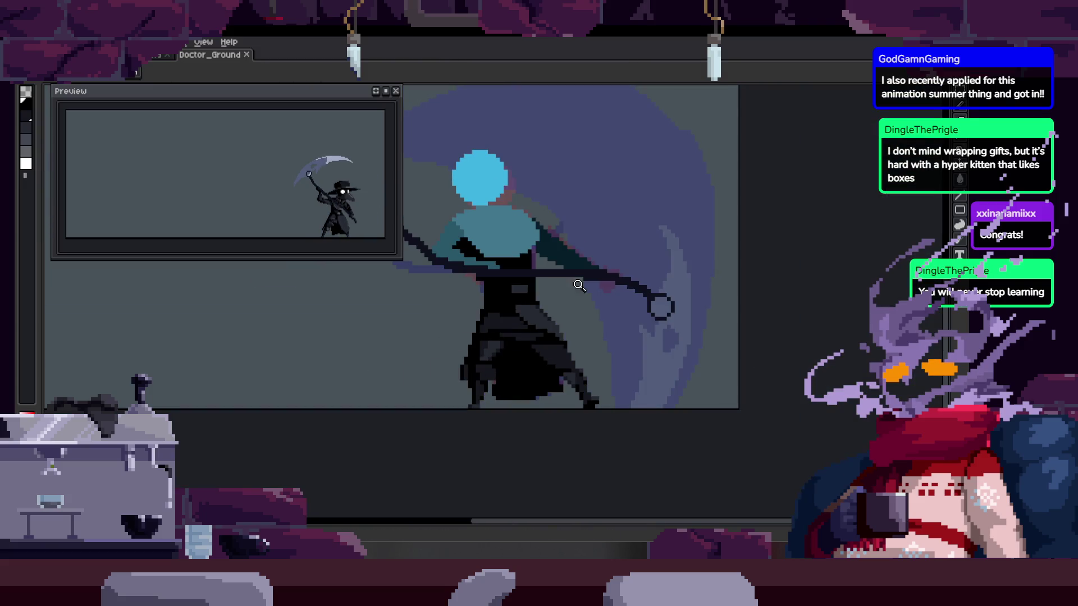
pyautogui.press('Right')
pyautogui.press('Tab')
pyautogui.press('Right')
pyautogui.press('Right')
pyautogui.press('Right')
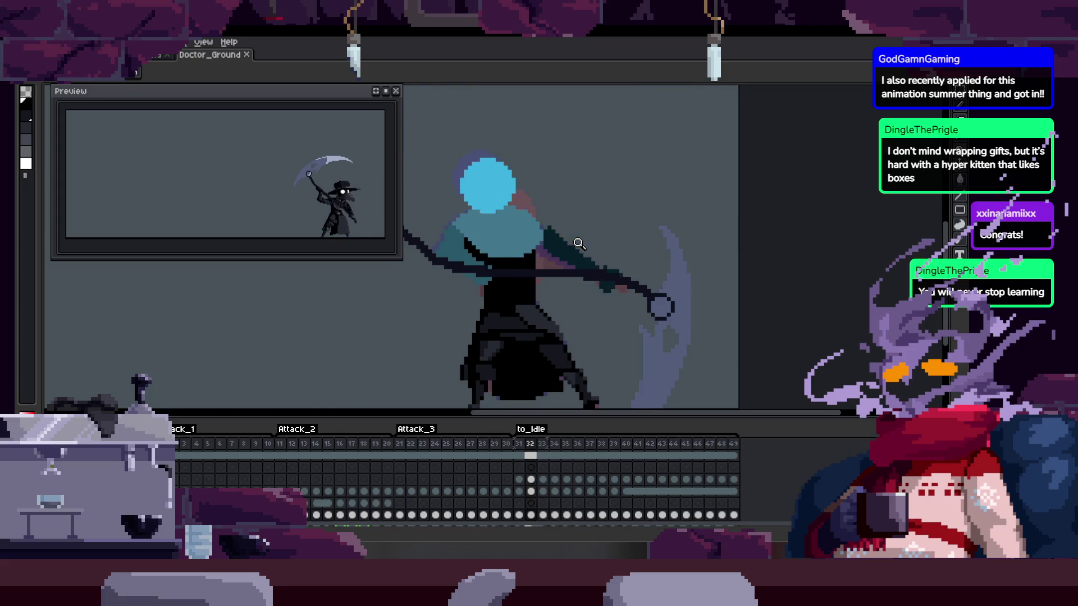
# On frame 32, extend the dark grey robe patch into an L shape
pyautogui.press('b')
pyautogui.press('Left')
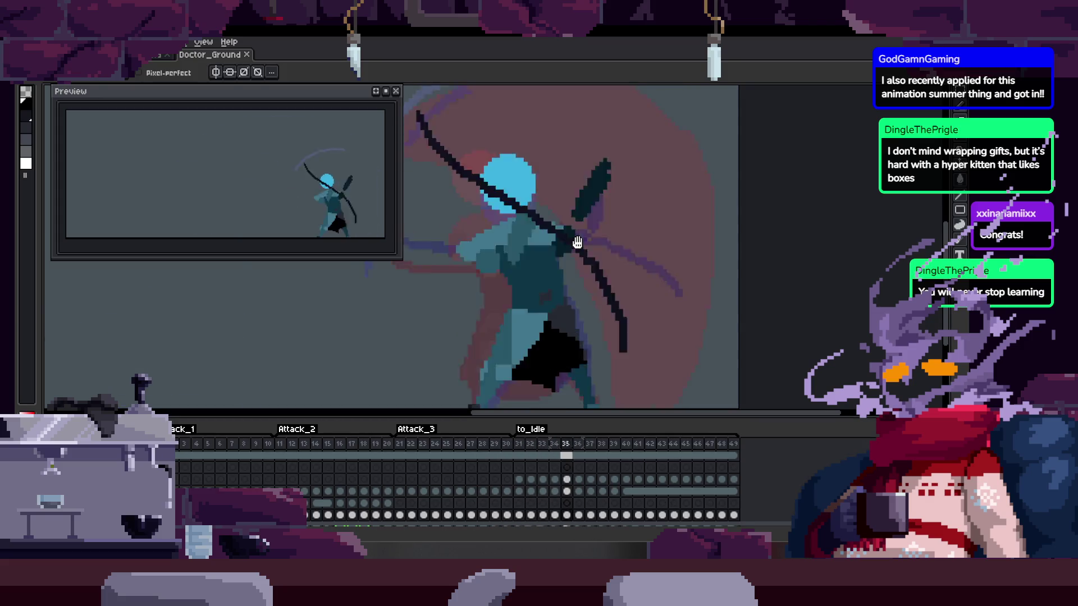
pyautogui.press('Right')
pyautogui.press('Right')
pyautogui.press('Right')
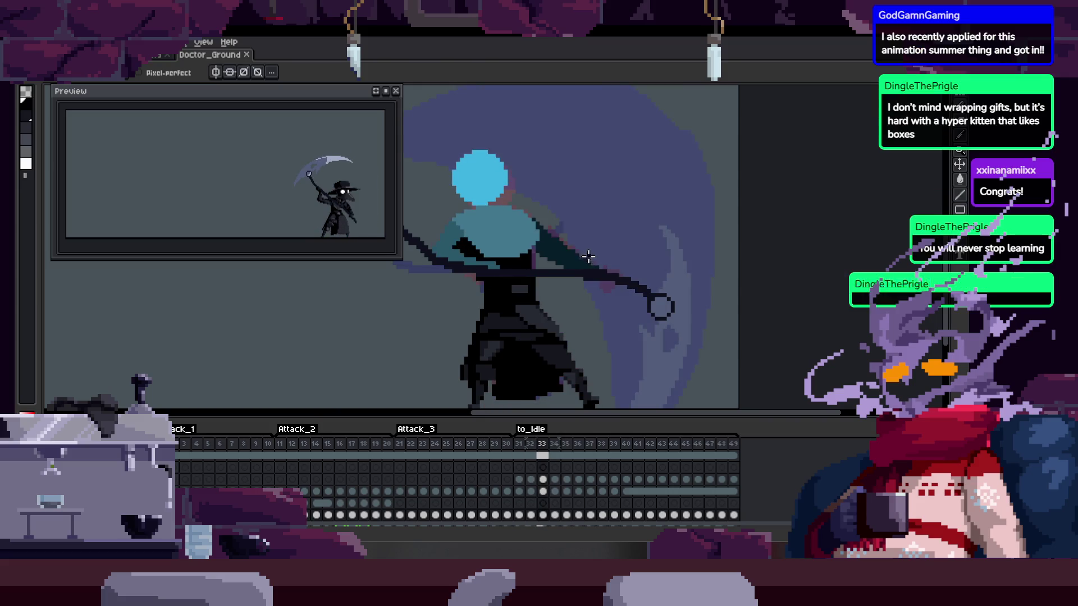
pyautogui.press('z')
pyautogui.scroll(5, 600, 250)
pyautogui.press('Left')
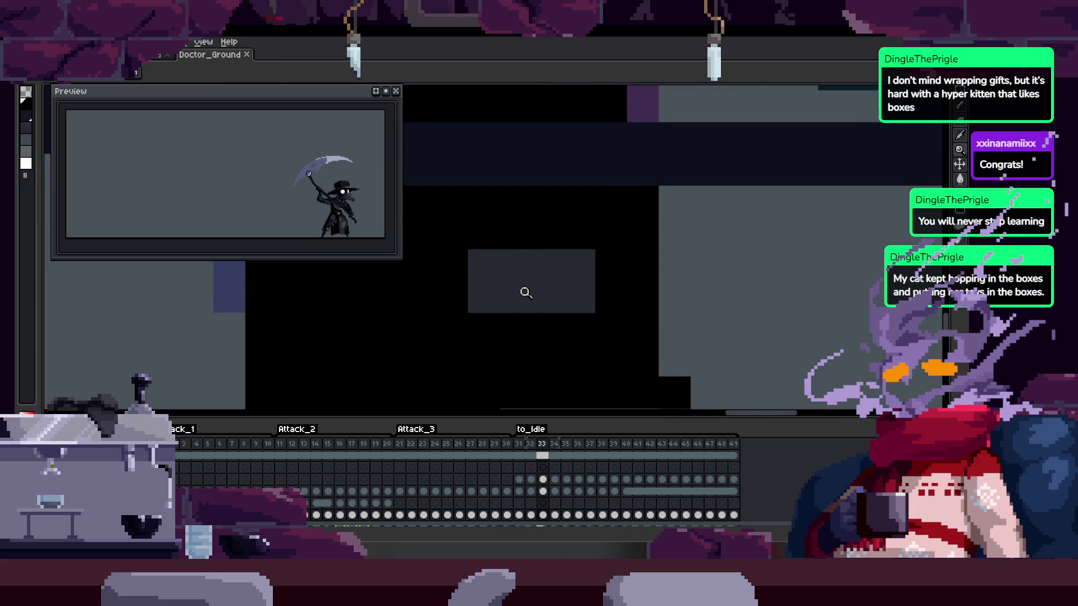
pyautogui.moveTo(494, 284); pyautogui.dragTo(540, 301)
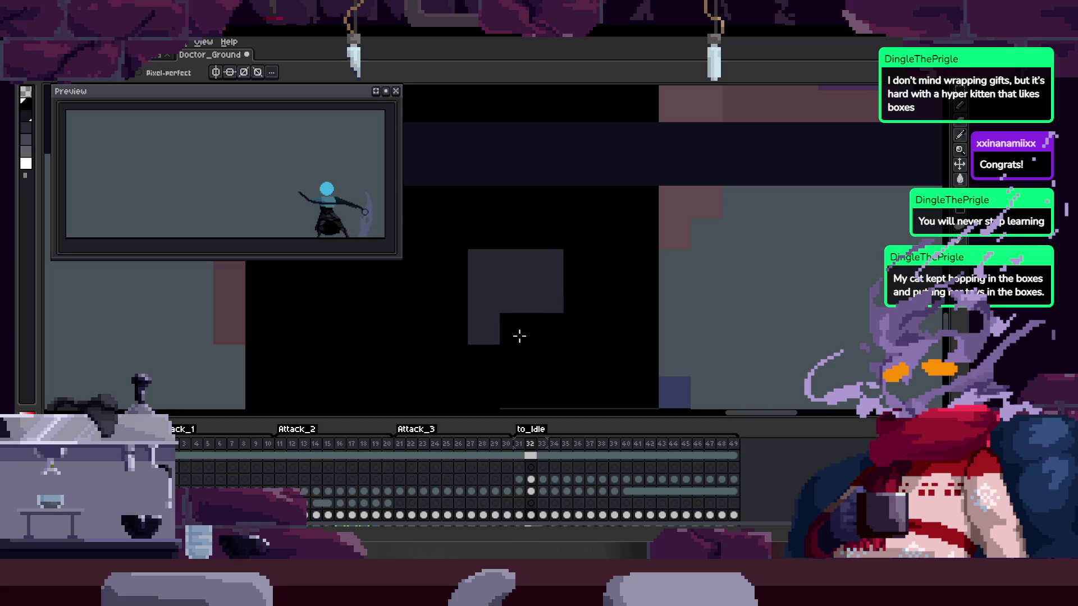
pyautogui.press('z')
pyautogui.scroll(-5, 498, 325)
# Compare frames 33 and 34, then hide the timeline and zoom around the canvas
pyautogui.press('Right')
pyautogui.press('Right')
pyautogui.scroll(4, 597, 337)
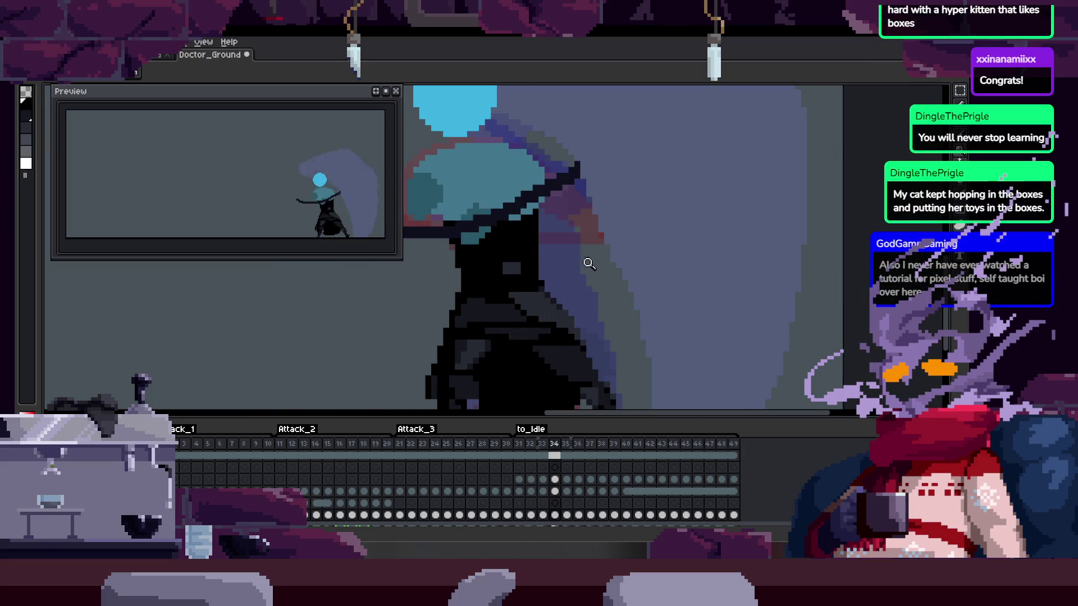
pyautogui.press('Left')
pyautogui.scroll(3, 544, 243)
pyautogui.press('b')
pyautogui.press('z')
pyautogui.scroll(-2, 560, 277)
pyautogui.press('Tab')
pyautogui.scroll(1, 543, 283)
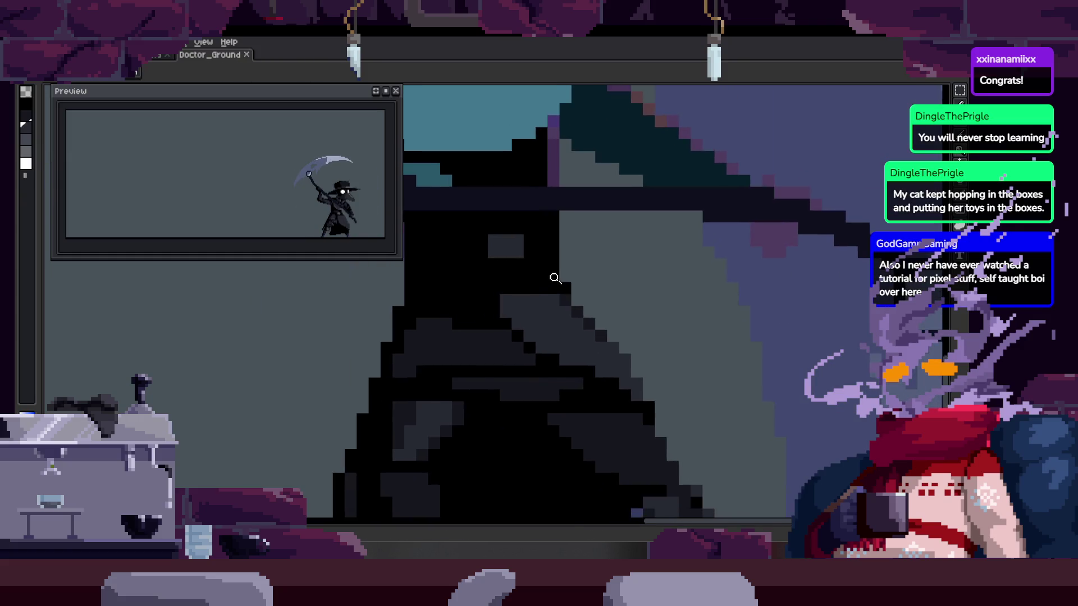
pyautogui.scroll(-1, 556, 280)
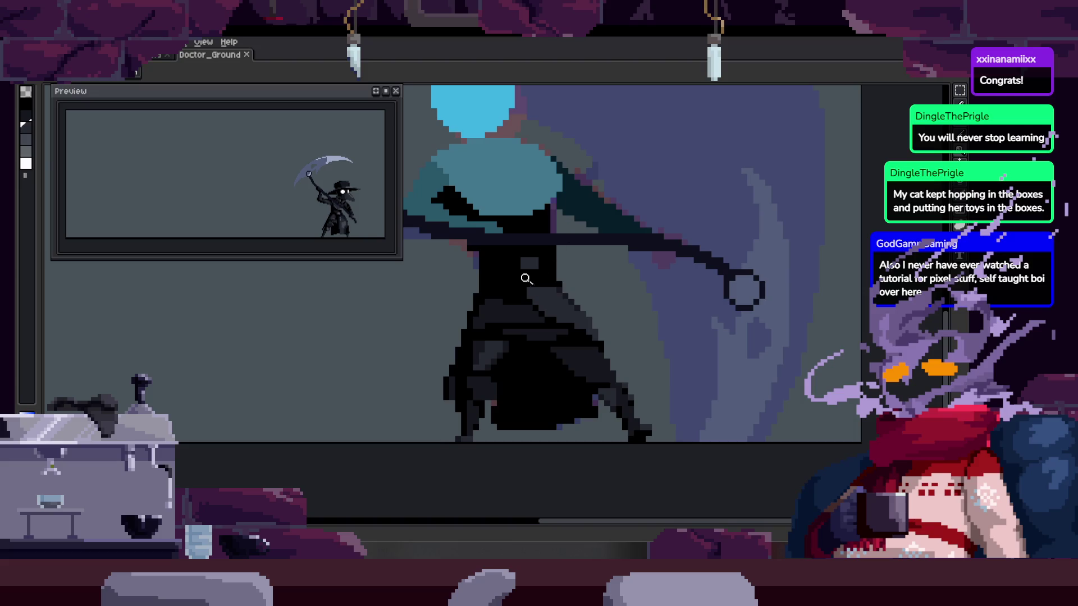
pyautogui.scroll(2, 525, 282)
pyautogui.scroll(-2, 534, 257)
pyautogui.scroll(3, 605, 269)
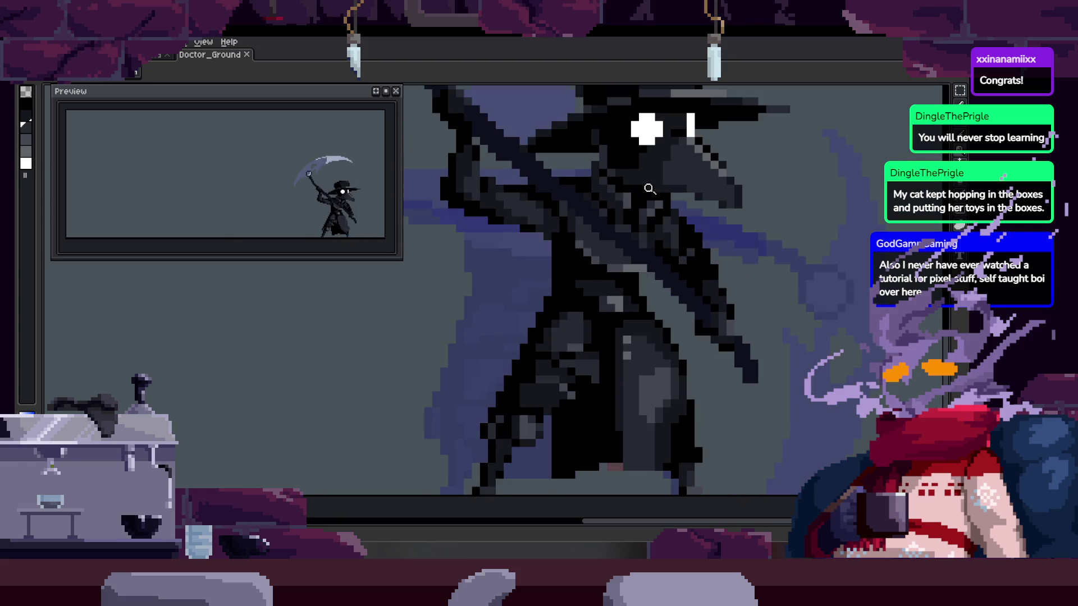
# Hide the timeline and zoom in closely on the doctor's dark robe
pyautogui.scroll(-1, 649, 190)
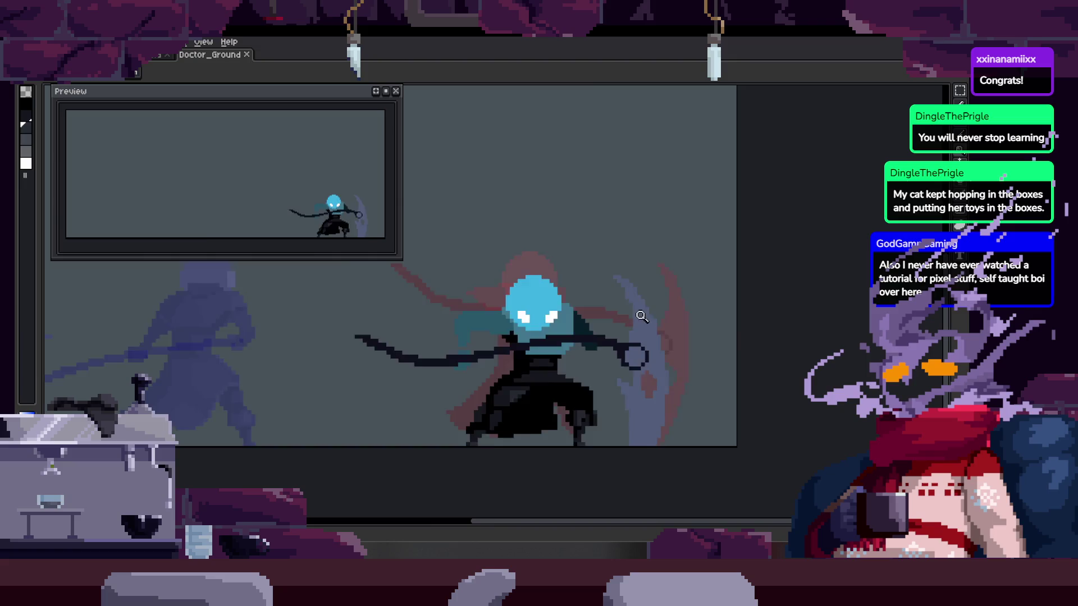
pyautogui.press('Tab')
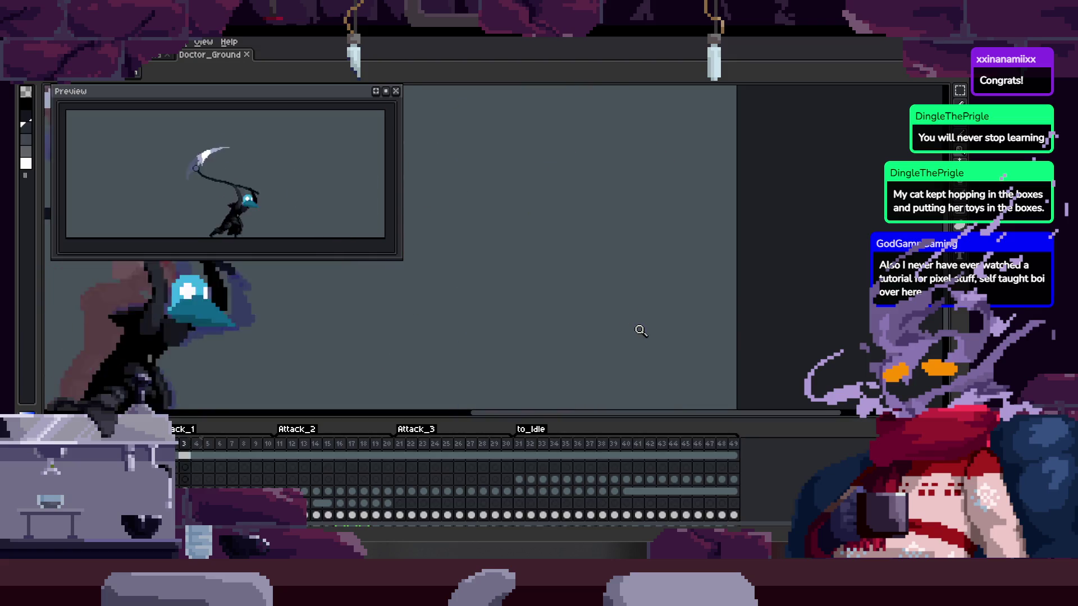
pyautogui.press('Tab')
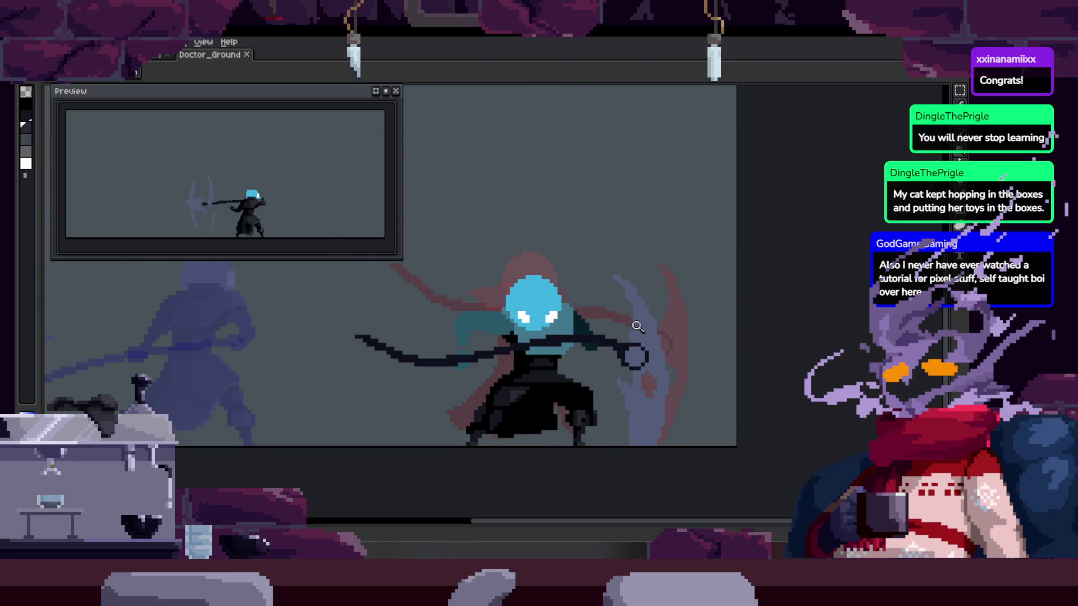
pyautogui.click(525, 342)
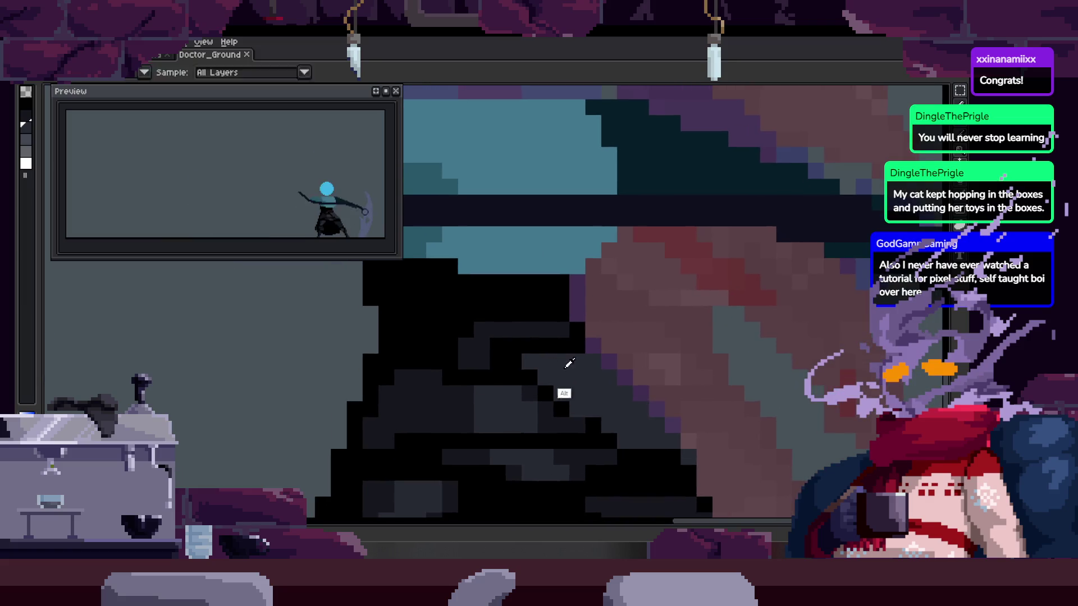
pyautogui.click(486, 337)
# Repaint stray grey and black pixels on the robe and along its edge
pyautogui.keyDown('alt'); pyautogui.click(498, 324); pyautogui.keyUp('alt')
pyautogui.click(547, 351)
pyautogui.keyDown('alt'); pyautogui.click(602, 362); pyautogui.keyUp('alt')
pyautogui.click(595, 305)
pyautogui.click(396, 354)
pyautogui.click(386, 413)
pyautogui.click(449, 402)
pyautogui.scroll(-2, 423, 433)
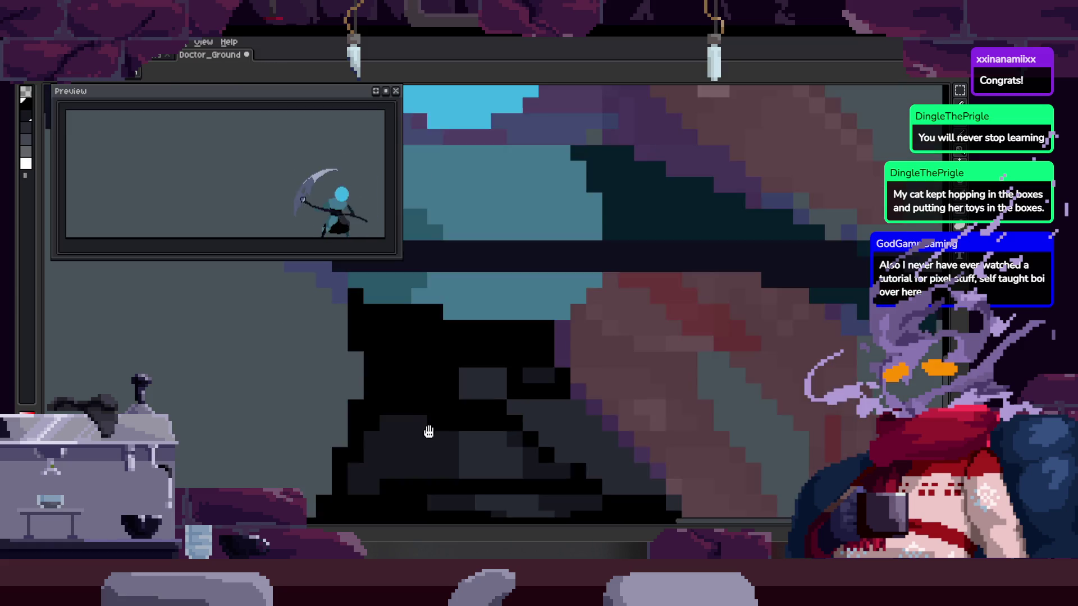
pyautogui.scroll(1, 445, 369)
pyautogui.click(455, 345)
pyautogui.scroll(-2, 494, 348)
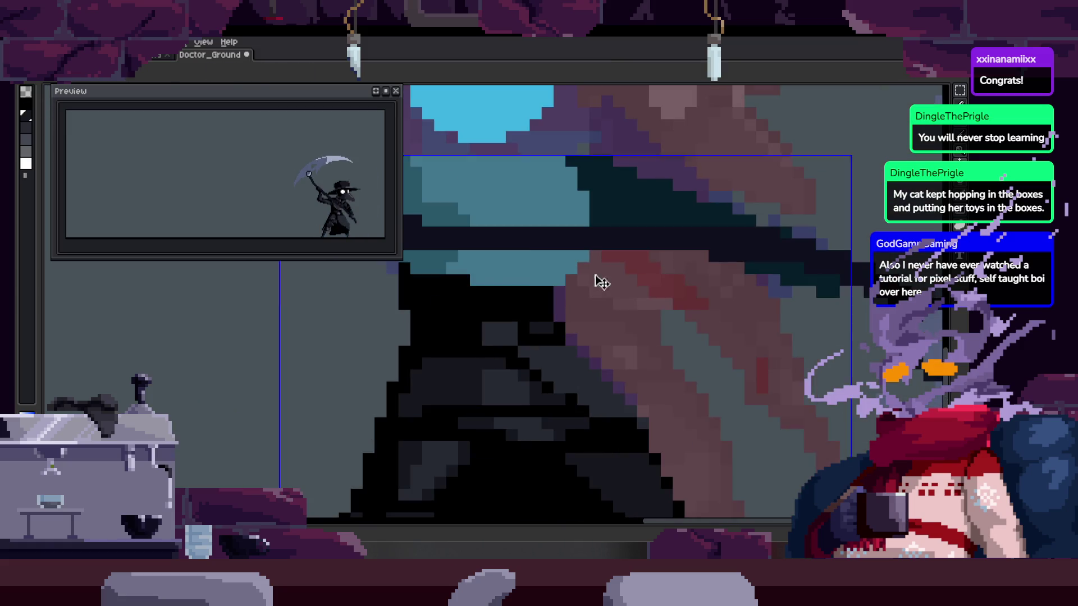
pyautogui.scroll(3, 561, 314)
# Save the robe touch-ups with Ctrl+S and undo one stray edit
pyautogui.press('b')
pyautogui.hotkey('ctrl', 's')
pyautogui.press('z')
pyautogui.scroll(-3, 533, 329)
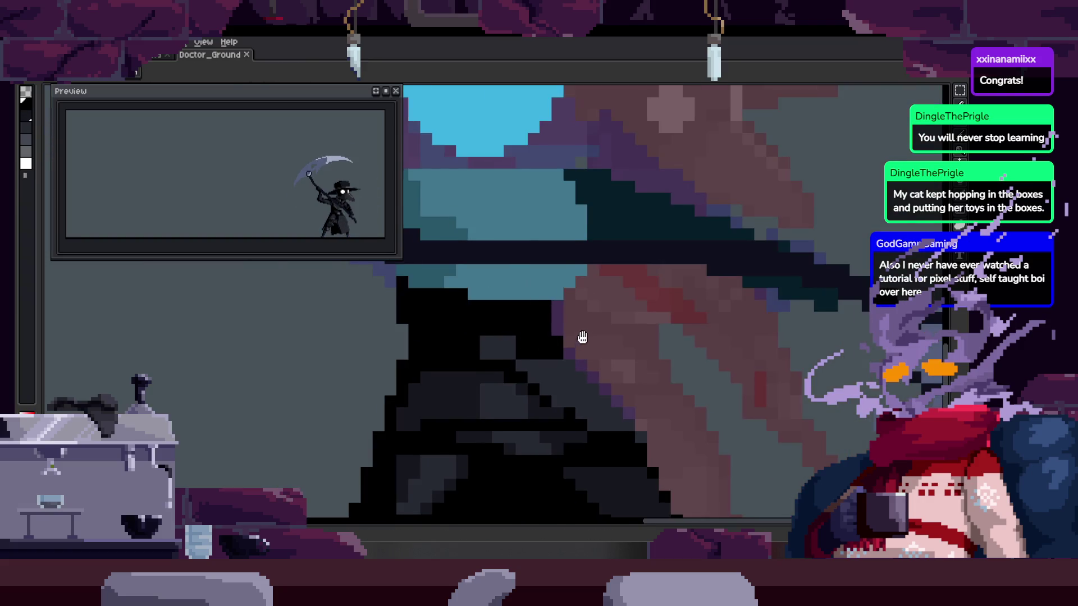
pyautogui.scroll(2, 569, 352)
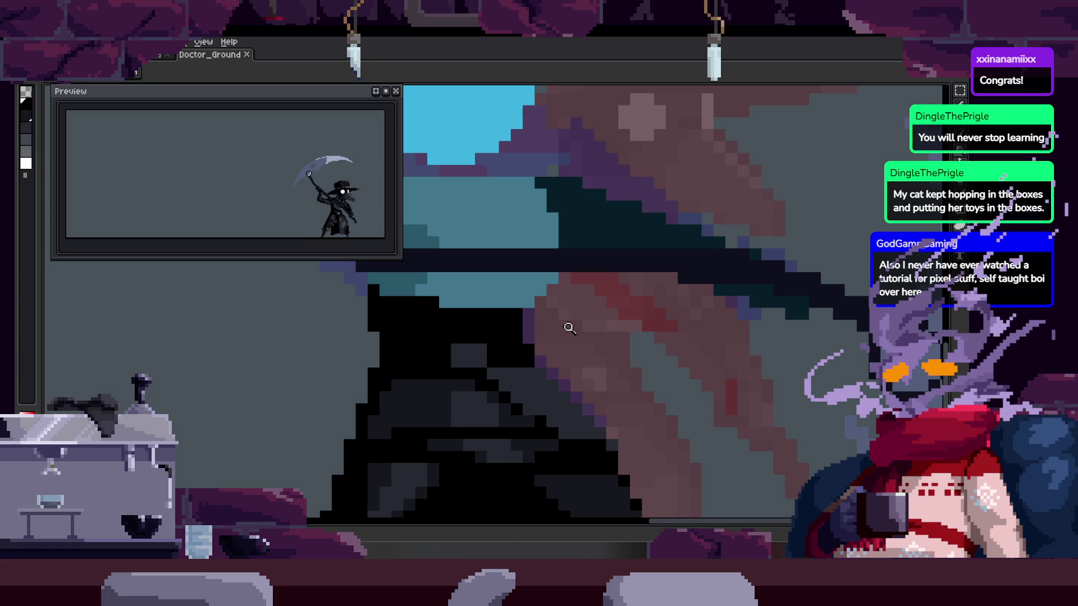
pyautogui.scroll(-4, 569, 327)
pyautogui.scroll(1, 609, 317)
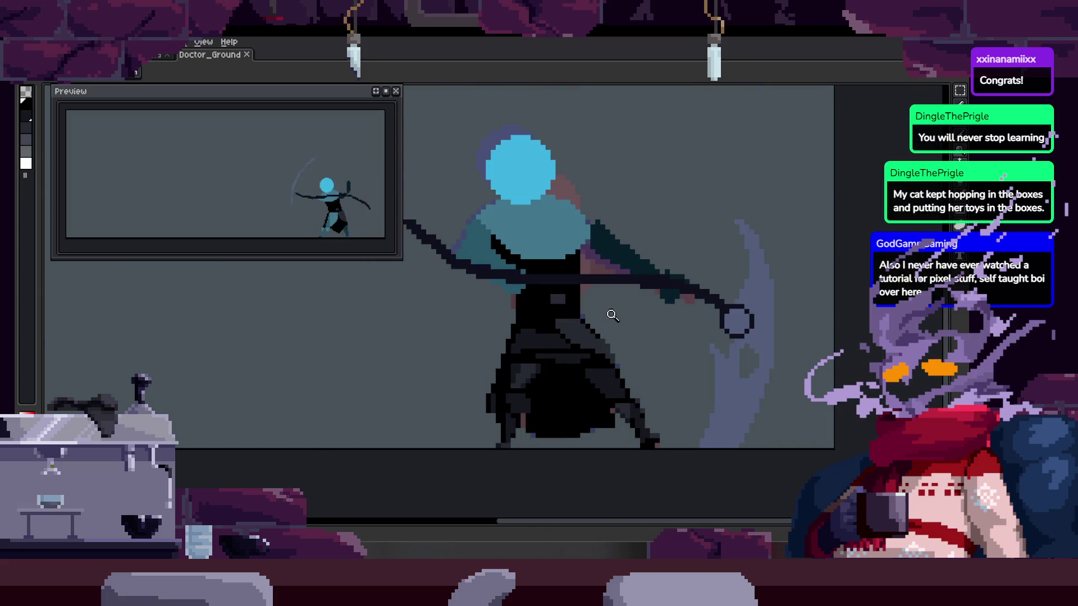
pyautogui.scroll(3, 601, 315)
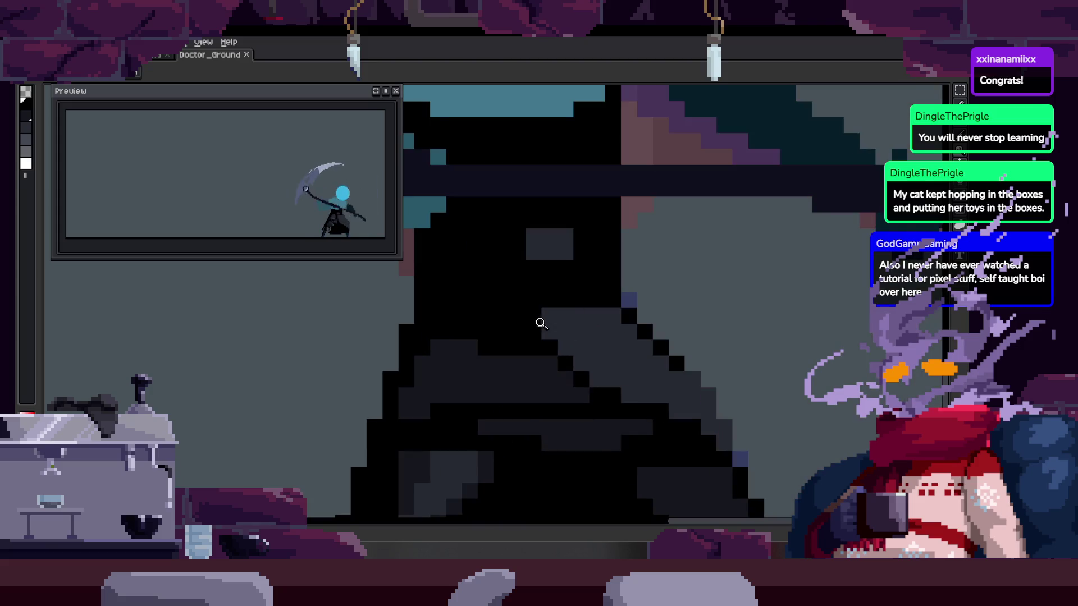
pyautogui.hotkey('ctrl', 'z')
pyautogui.press('b')
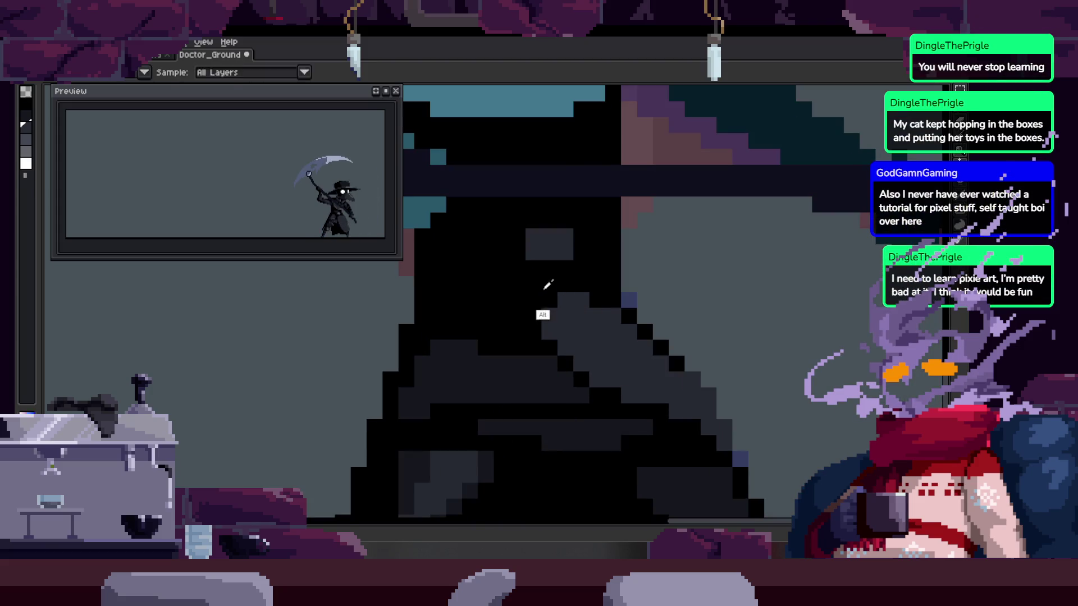
pyautogui.scroll(-2, 567, 299)
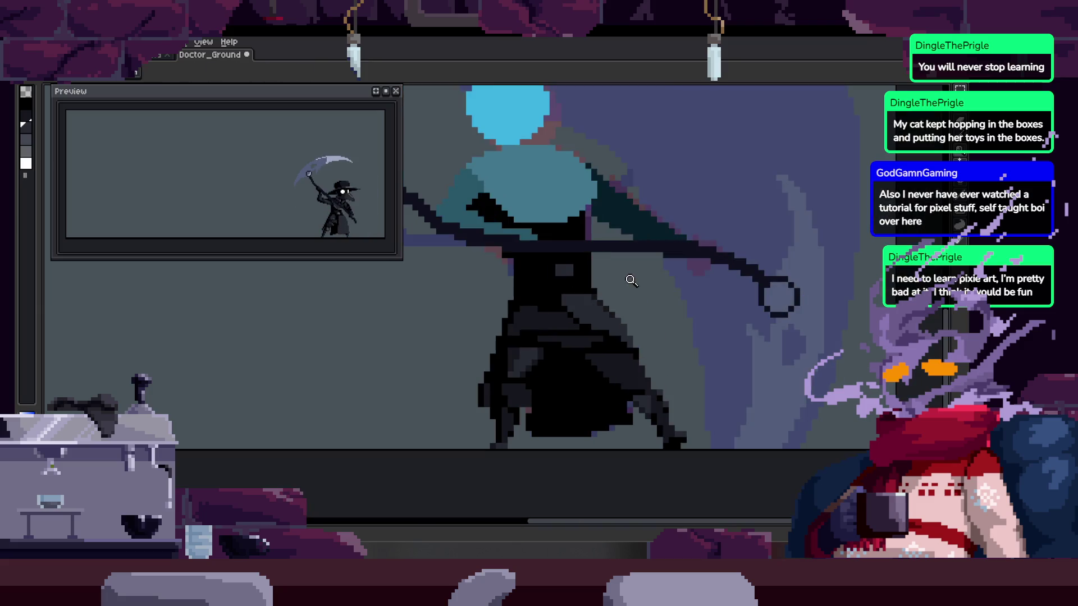
pyautogui.scroll(3, 580, 280)
pyautogui.press('z')
pyautogui.scroll(-3, 561, 320)
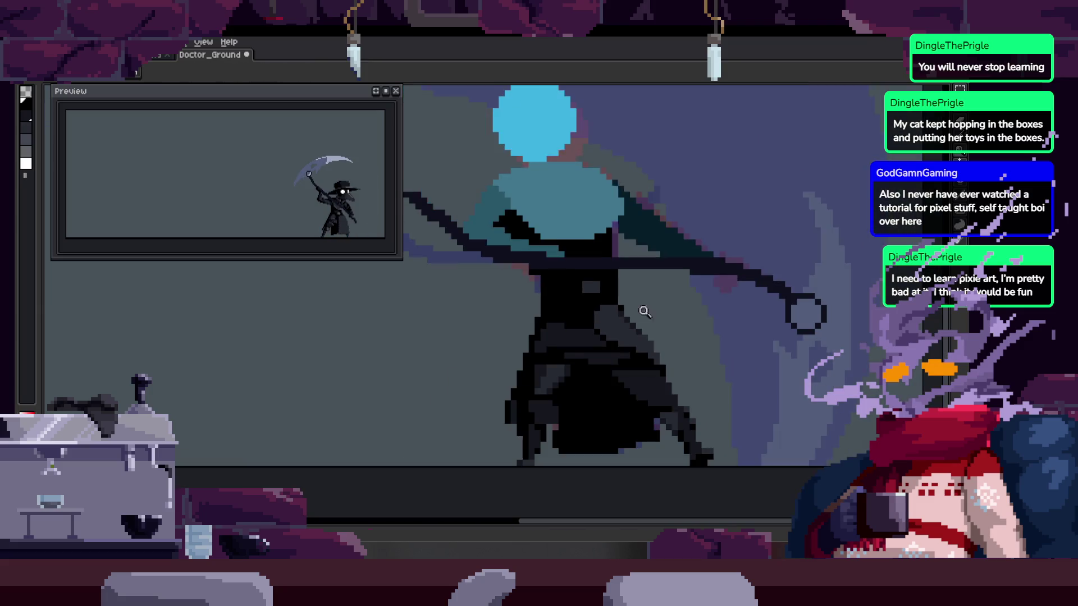
pyautogui.scroll(3, 676, 275)
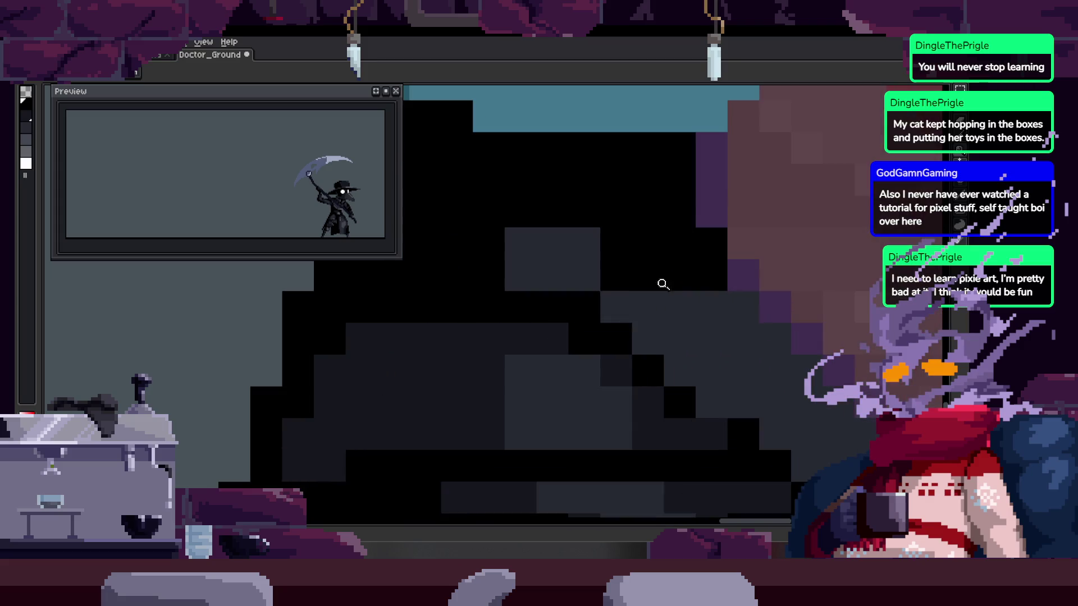
pyautogui.scroll(-3, 618, 301)
pyautogui.scroll(1, 654, 310)
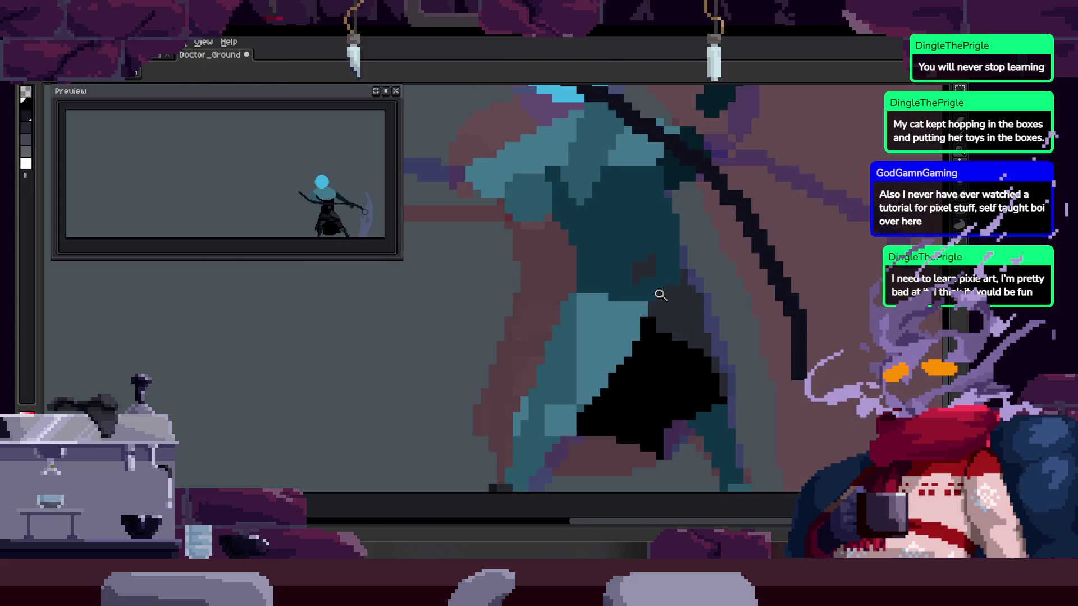
pyautogui.scroll(3, 582, 279)
# Bring another part of the robe into view and save the file again
pyautogui.press('b')
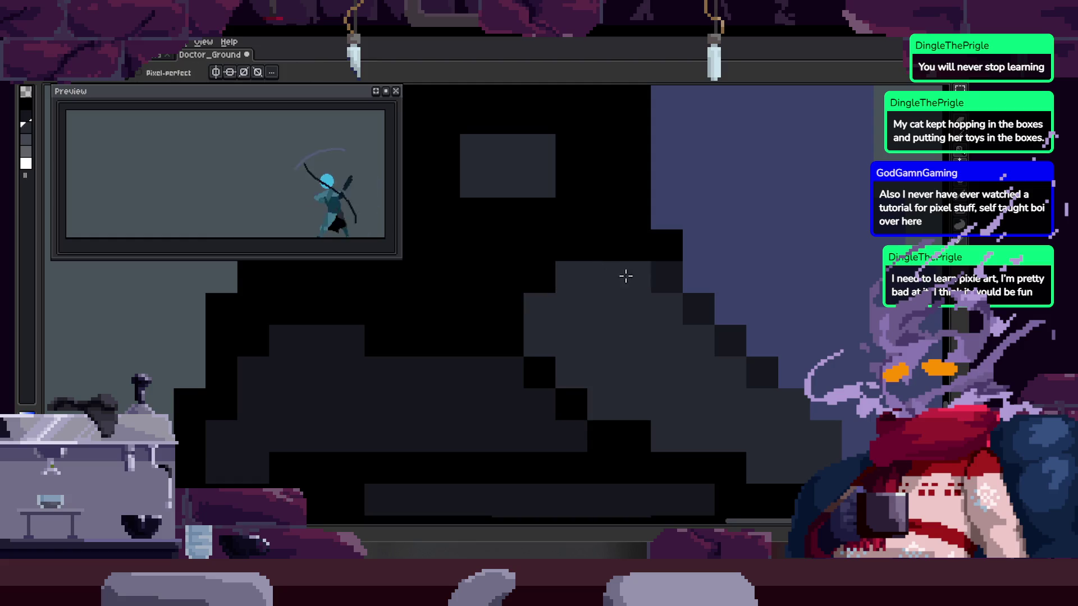
pyautogui.press('z')
pyautogui.scroll(-3, 578, 314)
pyautogui.scroll(2, 618, 301)
pyautogui.scroll(2, 607, 304)
pyautogui.press('b')
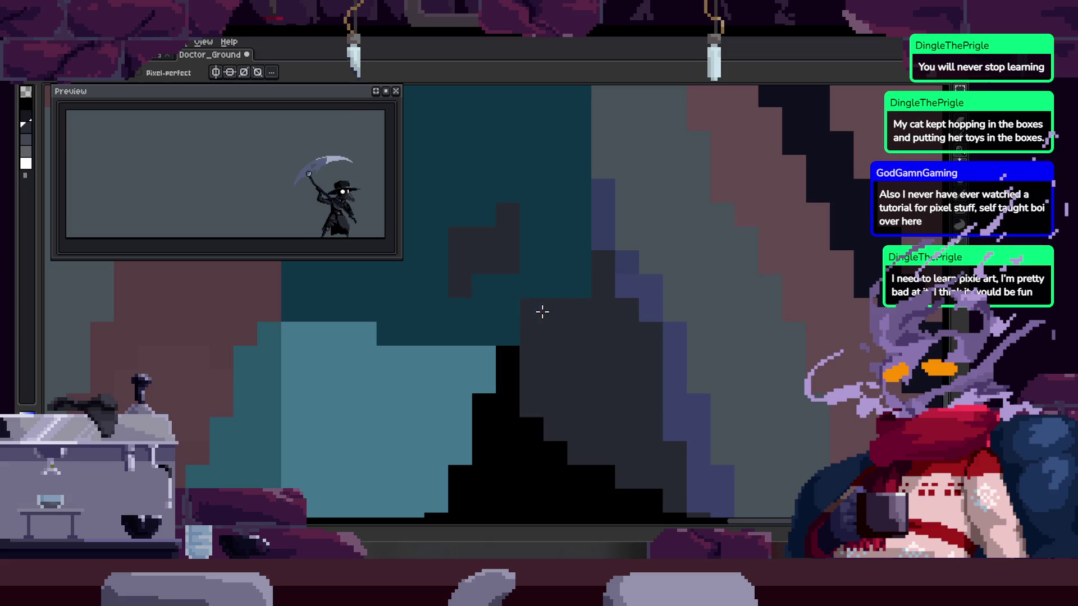
pyautogui.scroll(-2, 541, 314)
pyautogui.moveTo(541, 320); pyautogui.dragTo(543, 287)
pyautogui.scroll(-2, 533, 280)
pyautogui.hotkey('ctrl', 's')
# Draw a dark column of pixels down the robe and save the cleanup
pyautogui.scroll(1, 597, 288)
pyautogui.scroll(1, 587, 241)
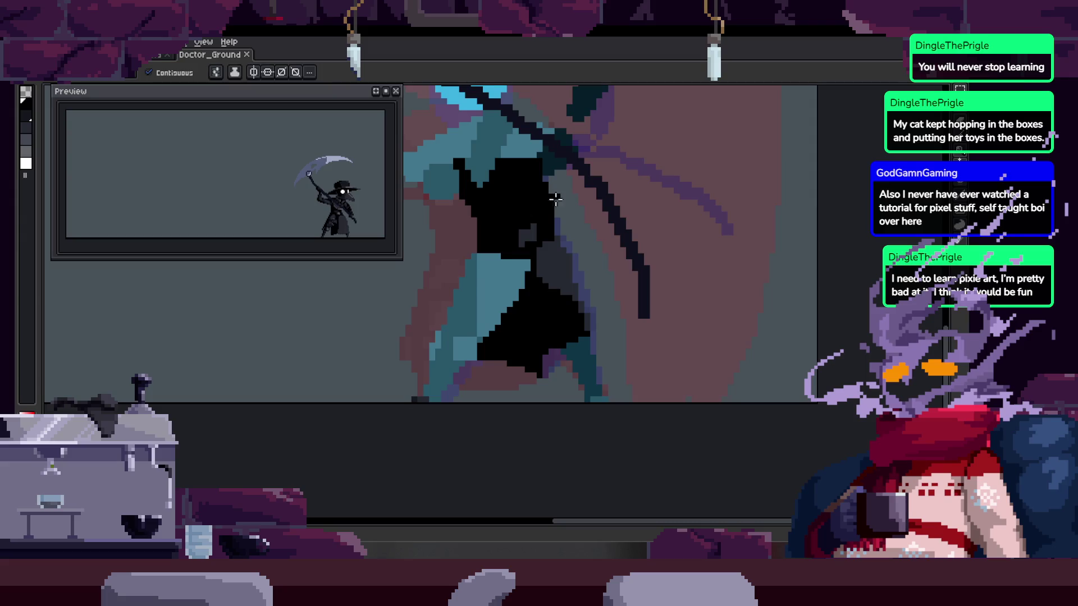
pyautogui.scroll(-1, 562, 224)
pyautogui.scroll(3, 576, 265)
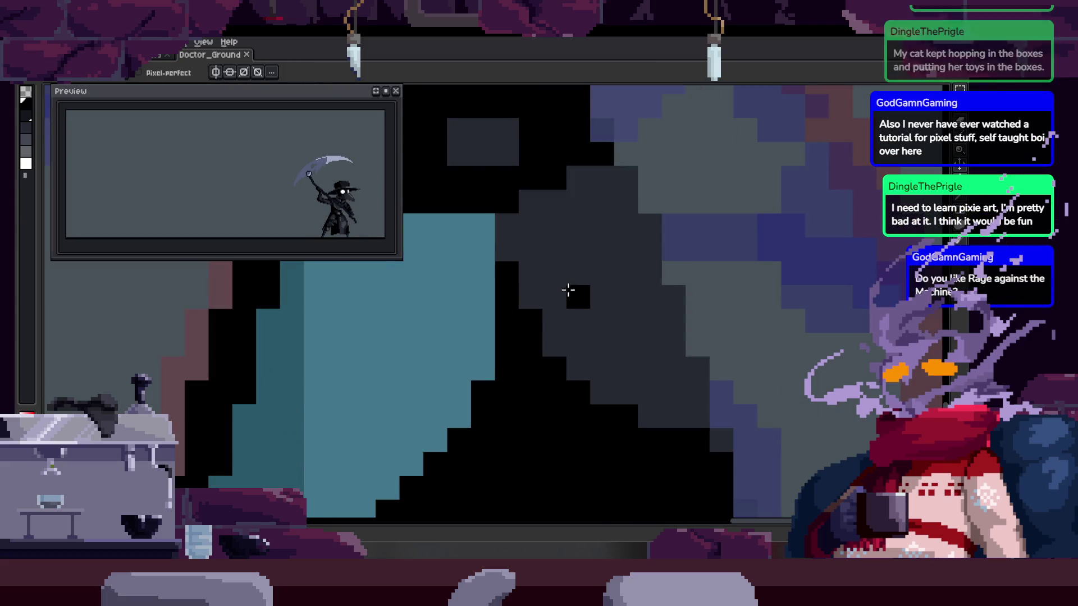
pyautogui.scroll(-2, 559, 294)
pyautogui.scroll(1, 597, 308)
pyautogui.scroll(1, 564, 265)
pyautogui.press('b')
pyautogui.moveTo(565, 230); pyautogui.dragTo(567, 365)
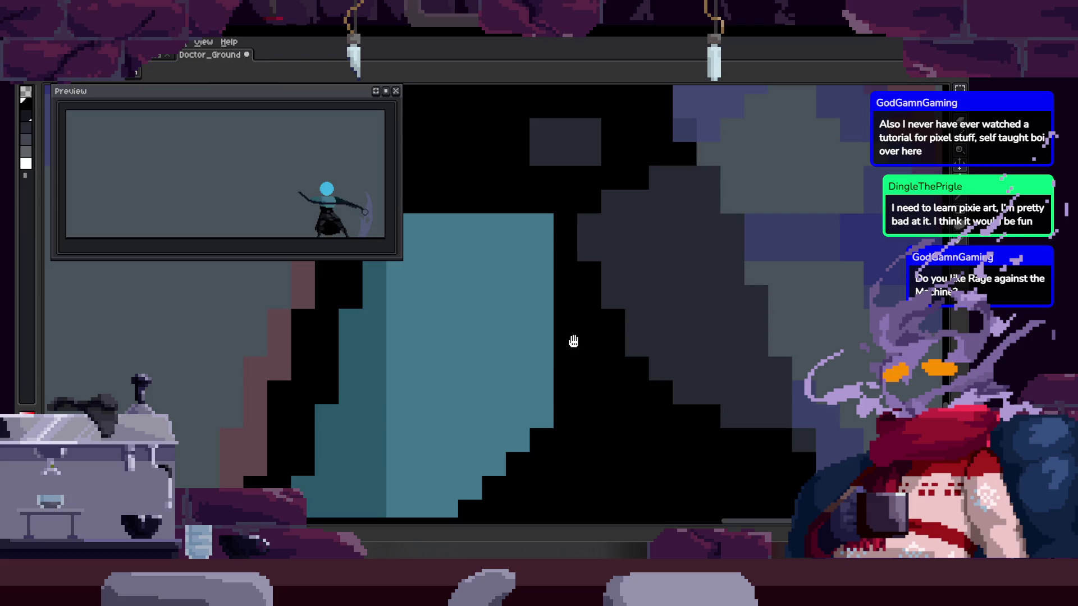
pyautogui.scroll(-2, 551, 316)
pyautogui.scroll(2, 535, 293)
pyautogui.scroll(1, 525, 296)
pyautogui.press('z')
pyautogui.hotkey('ctrl', 's')
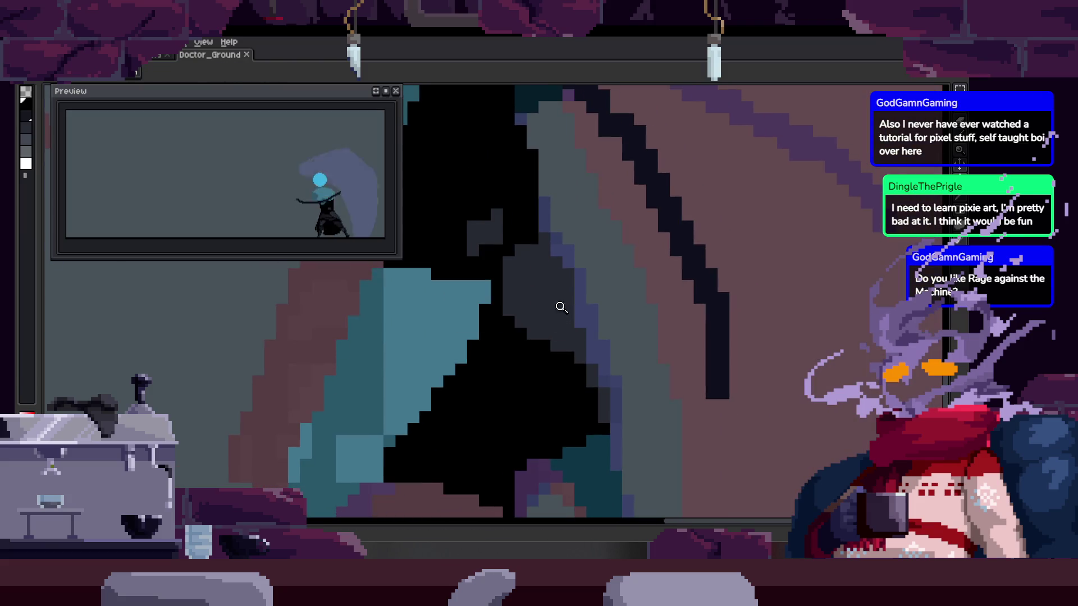
pyautogui.scroll(-1, 533, 303)
pyautogui.scroll(1, 544, 315)
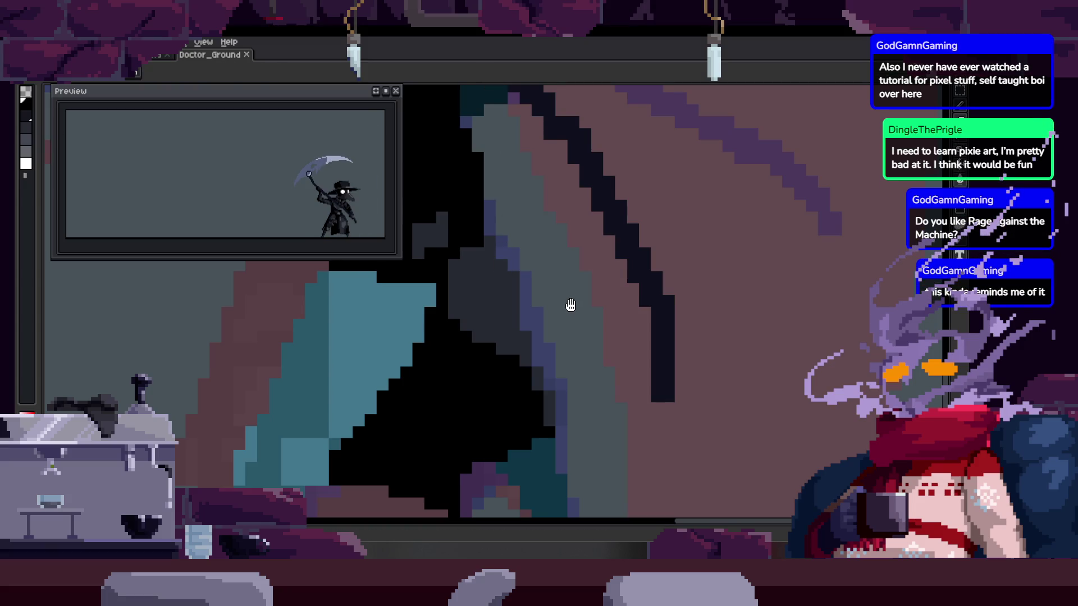
# Bring back the timeline and return to the first to_Idle frame, frame 31
pyautogui.scroll(-2, 540, 300)
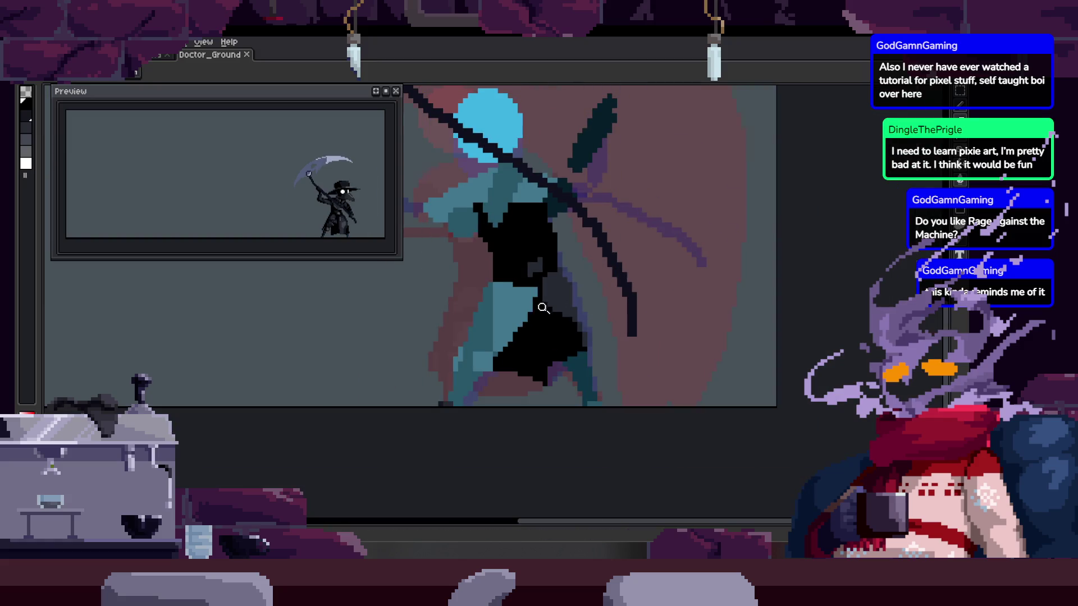
pyautogui.click(539, 312)
pyautogui.press('Tab')
pyautogui.press('Left')
pyautogui.press('Left')
pyautogui.press('Left')
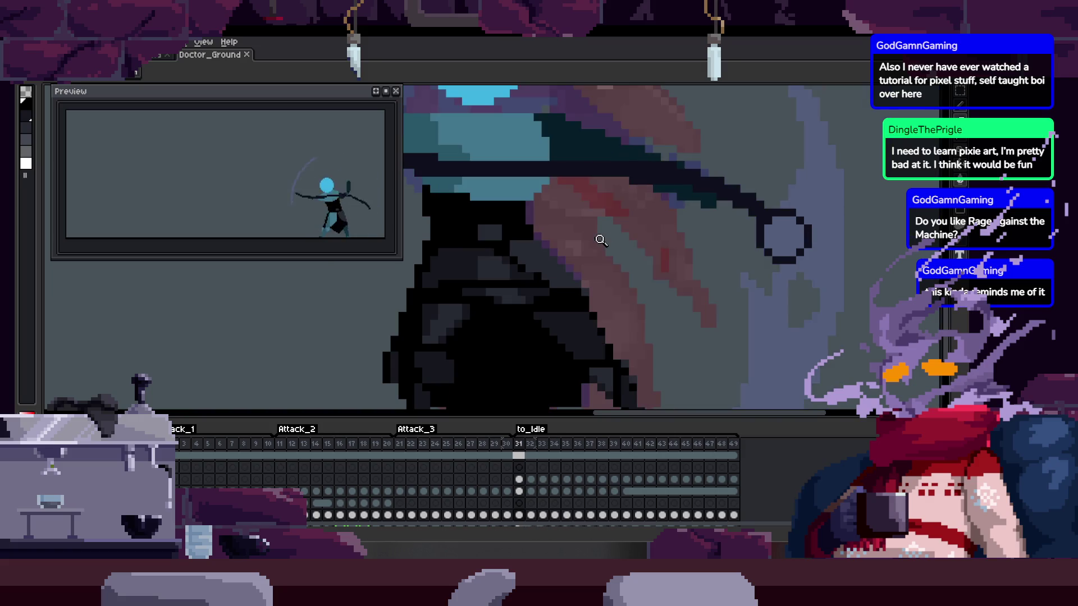
# Step forward through the to_Idle frames, check the robe below the scythe shaft, and save
pyautogui.press('Right')
pyautogui.press('Right')
pyautogui.press('Right')
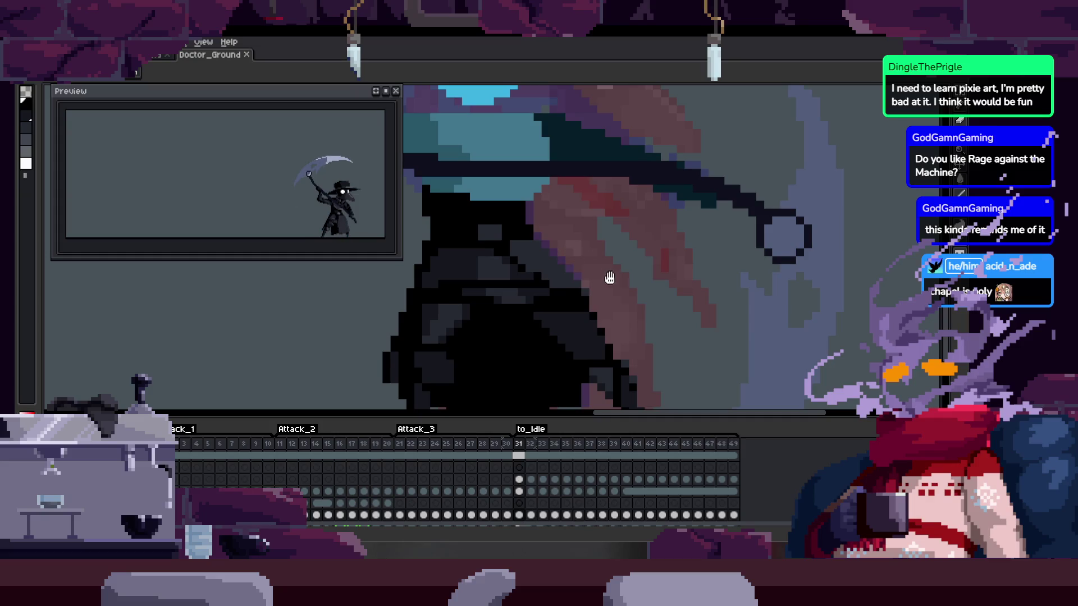
pyautogui.scroll(-2, 609, 263)
pyautogui.scroll(-1, 619, 219)
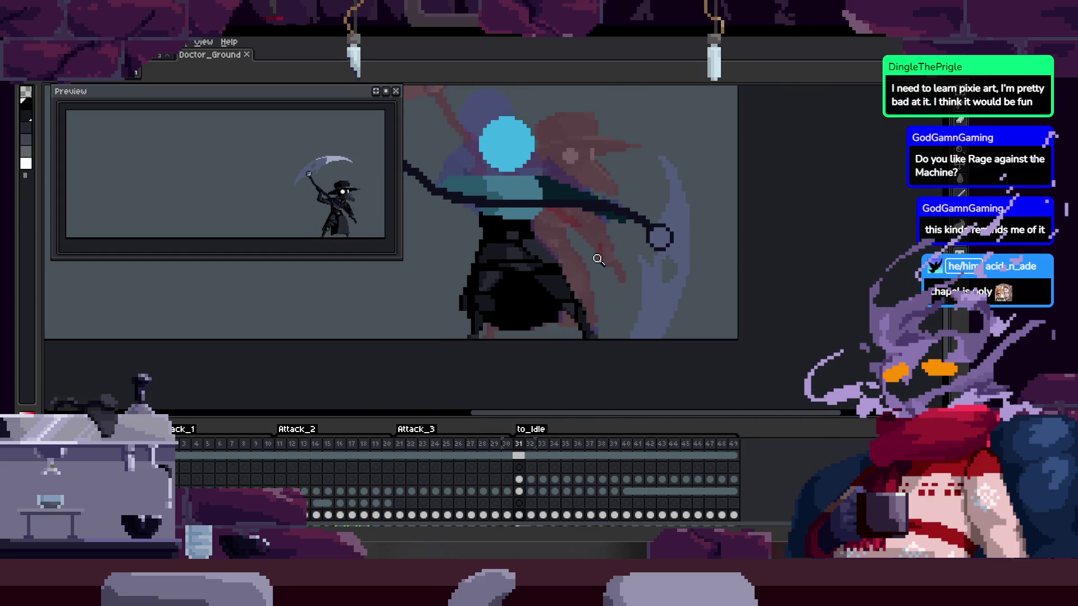
pyautogui.scroll(5, 531, 282)
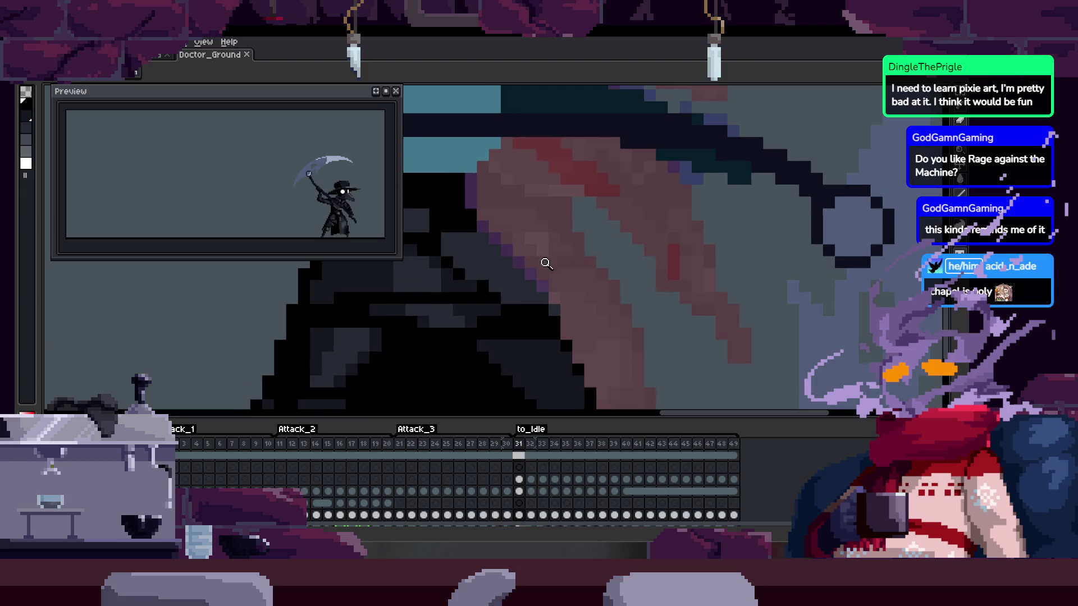
pyautogui.hotkey('ctrl', 's')
pyautogui.scroll(-4, 554, 272)
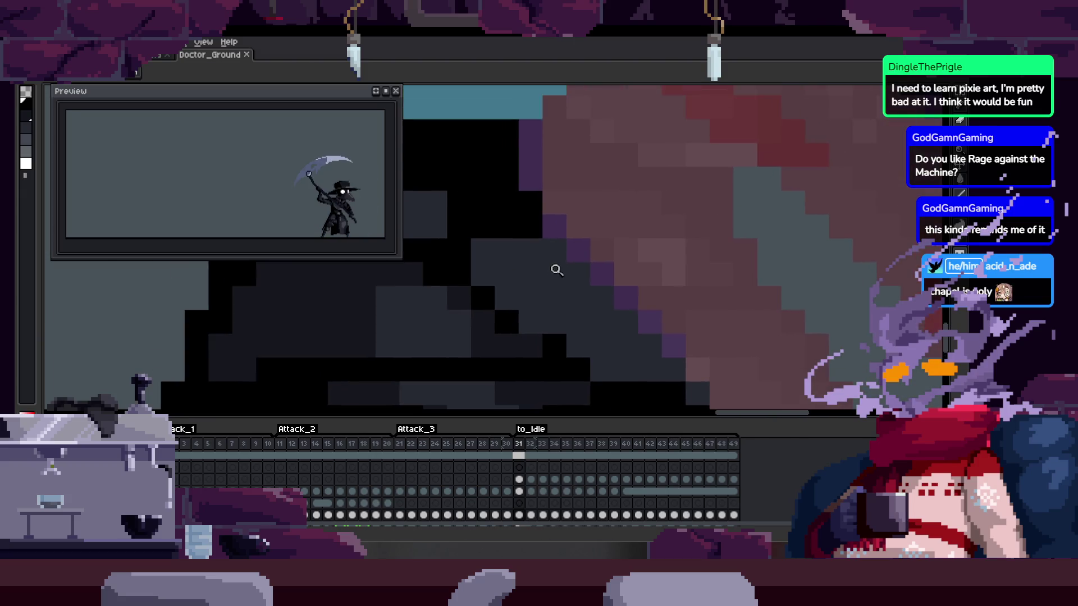
pyautogui.scroll(4, 553, 303)
pyautogui.scroll(-2, 543, 252)
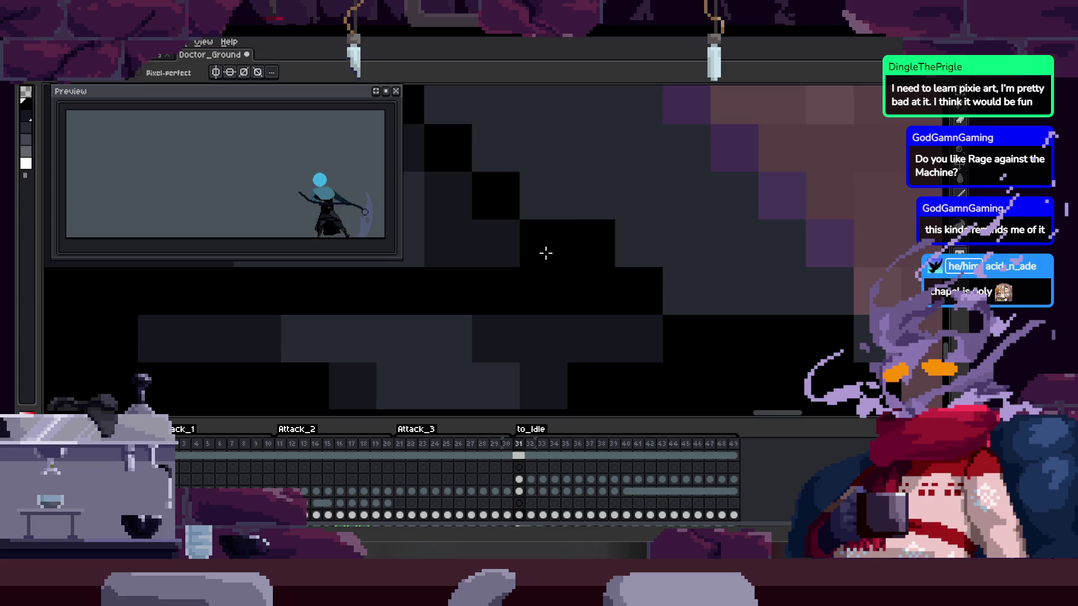
pyautogui.scroll(2, 570, 264)
pyautogui.scroll(-2, 639, 282)
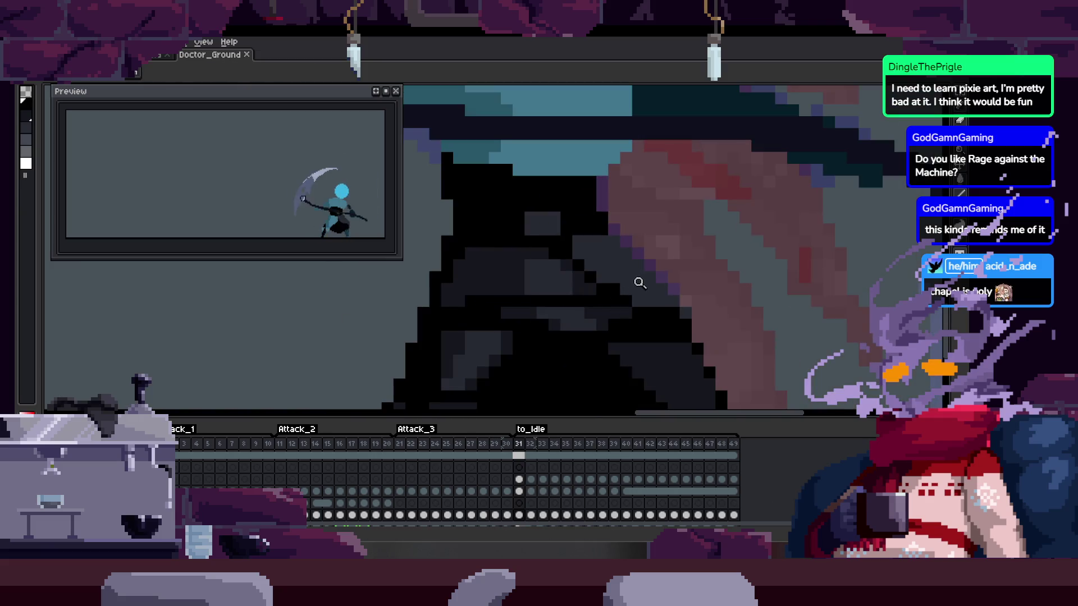
pyautogui.scroll(2, 625, 271)
pyautogui.scroll(-4, 515, 333)
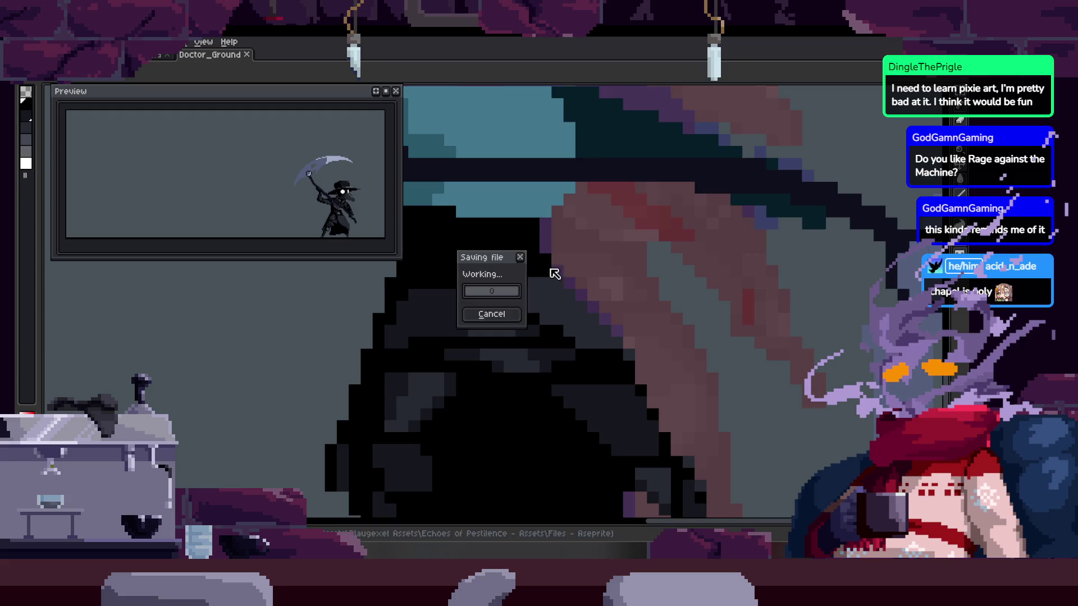
# Show the timeline again and shift the view slightly onto the robe on frame 31
pyautogui.scroll(2, 553, 277)
pyautogui.scroll(1, 493, 253)
pyautogui.press('Tab')
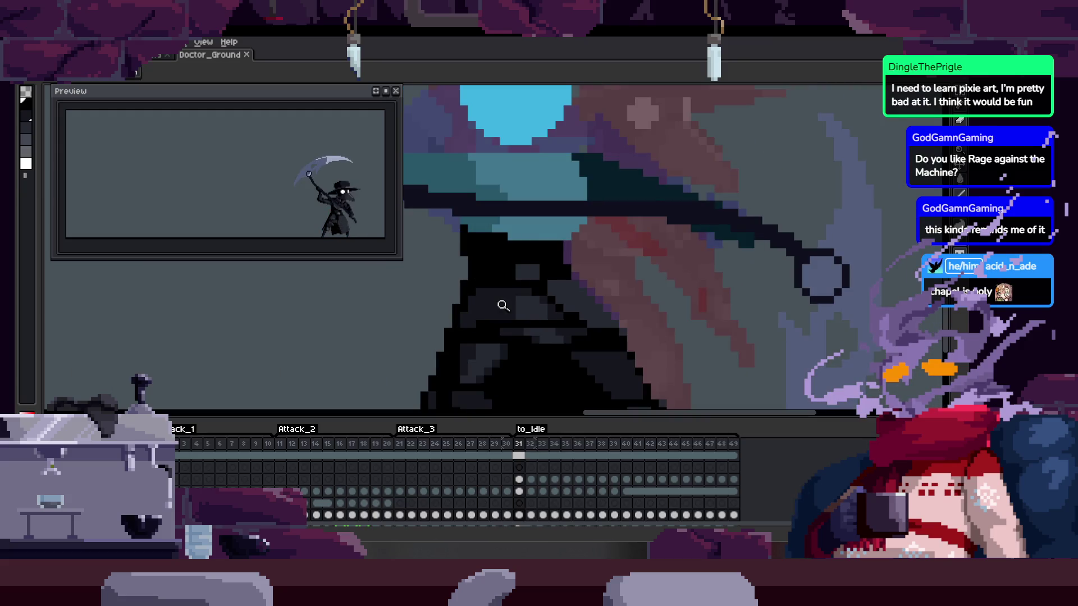
pyautogui.scroll(2, 502, 306)
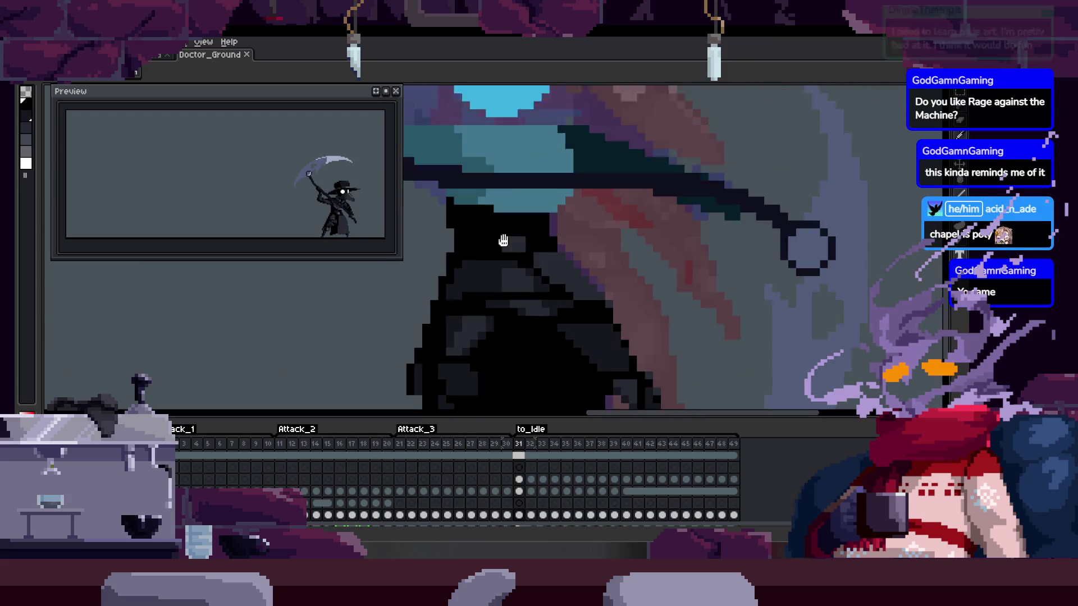
pyautogui.scroll(-1, 543, 284)
pyautogui.scroll(1, 532, 314)
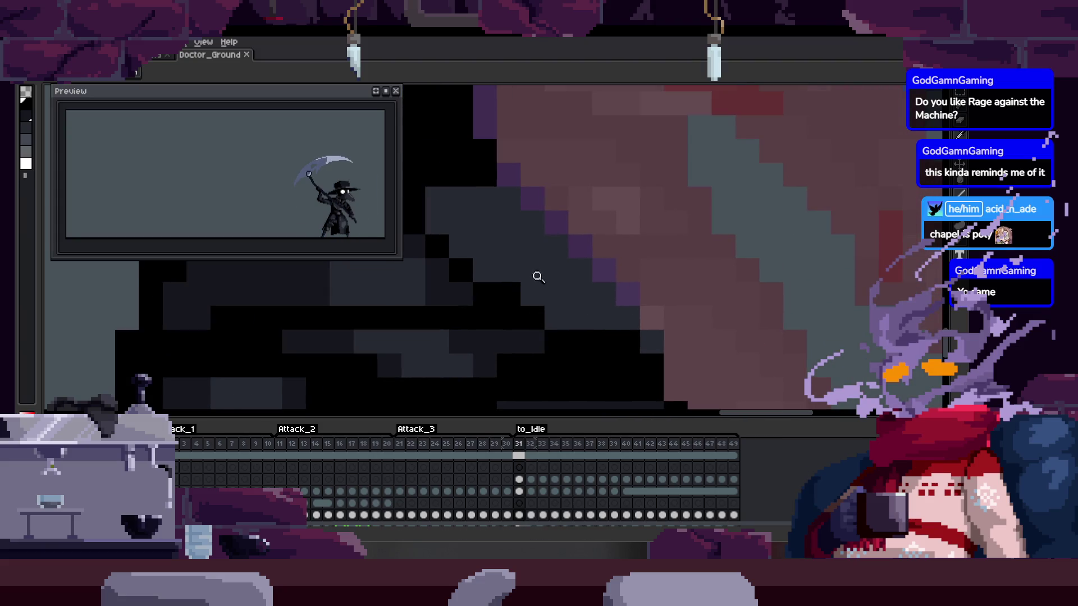
pyautogui.moveTo(508, 284)
pyautogui.mouseDown()
pyautogui.moveTo(520, 251)
pyautogui.moveTo(527, 315)
pyautogui.moveTo(522, 261)
pyautogui.mouseUp()
# Pick a robe colour, then play the attack animation to review the motion
pyautogui.keyDown('alt'); pyautogui.click(481, 277); pyautogui.keyUp('alt')
pyautogui.scroll(-3, 539, 286)
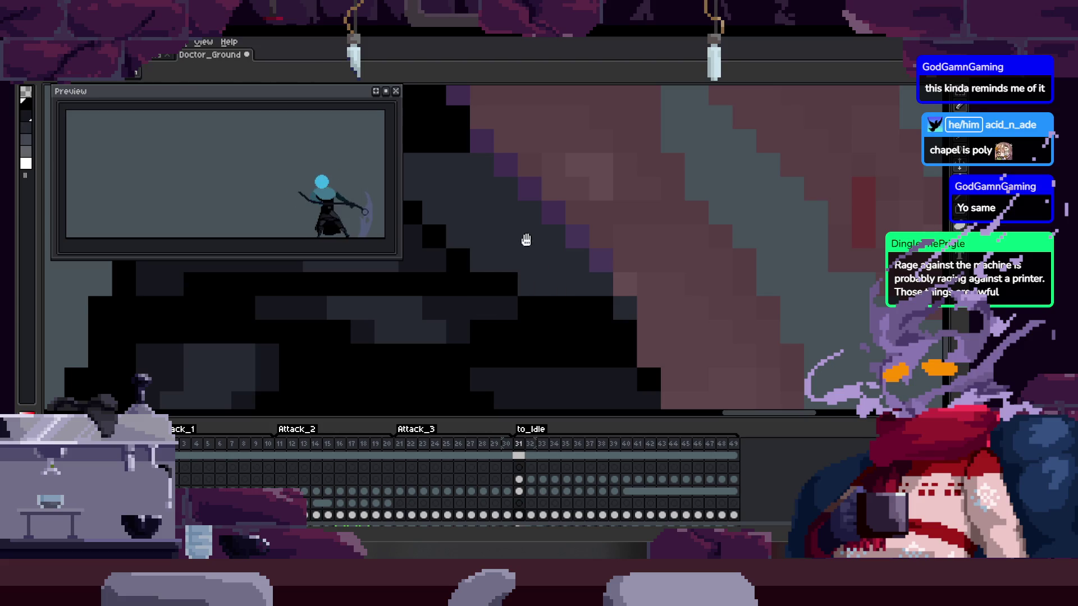
pyautogui.scroll(2, 529, 243)
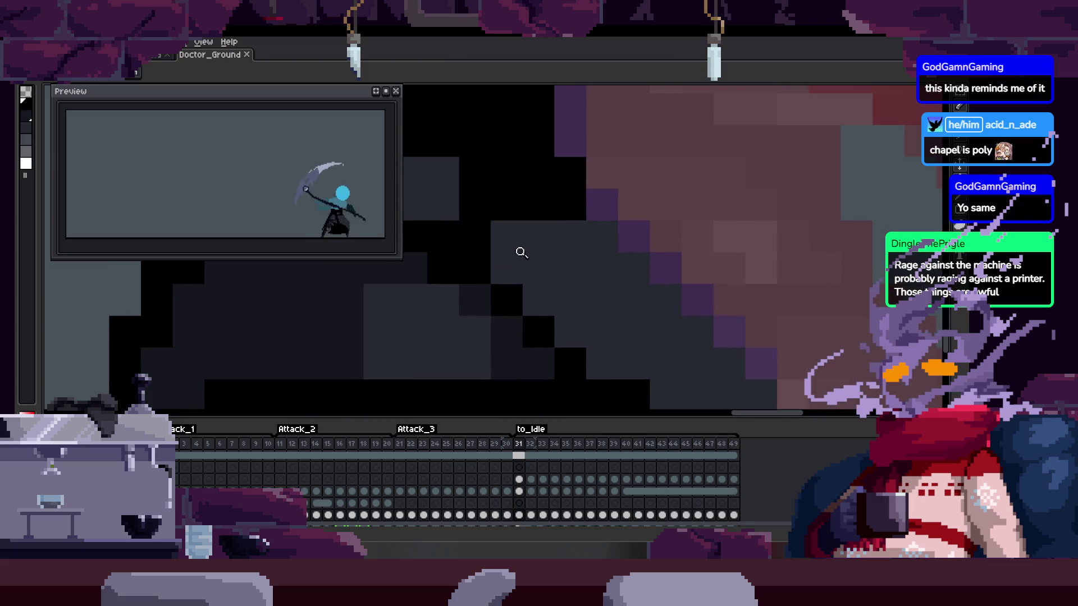
pyautogui.scroll(-2, 542, 236)
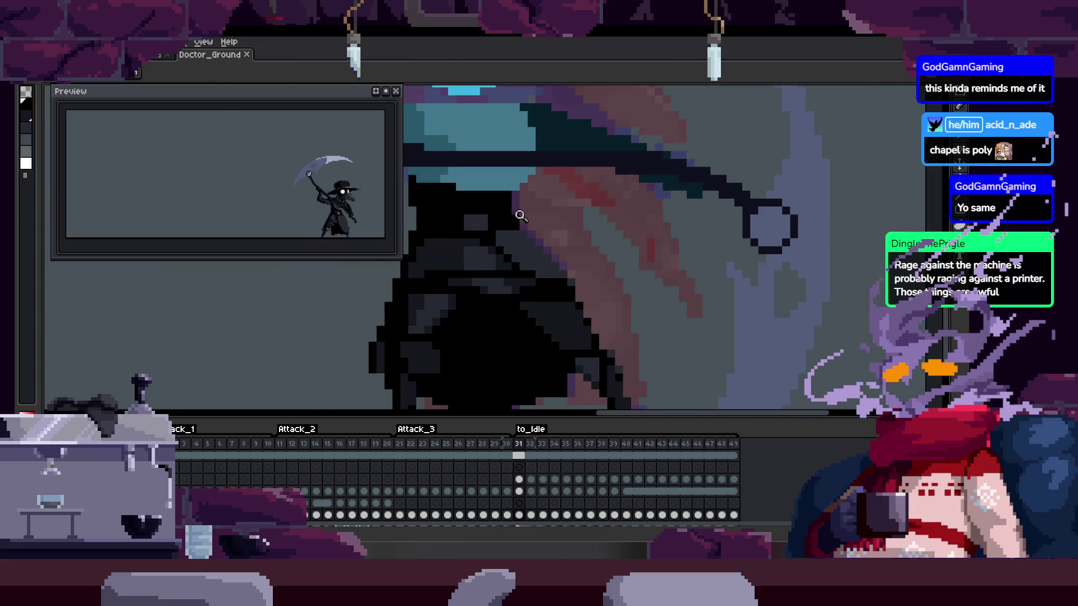
pyautogui.scroll(1, 481, 209)
pyautogui.scroll(1, 510, 241)
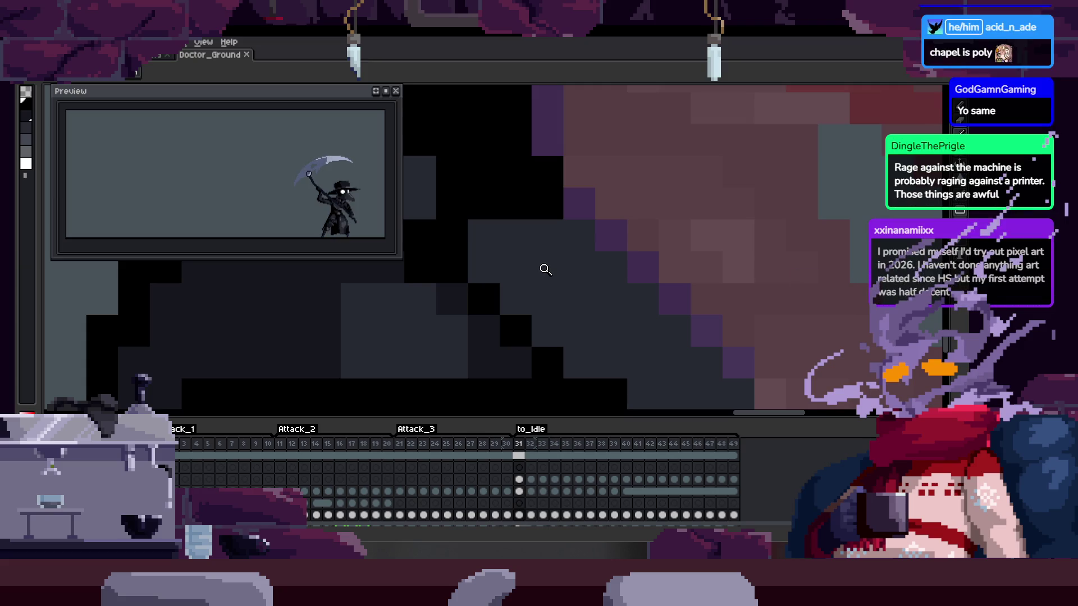
pyautogui.scroll(-2, 545, 259)
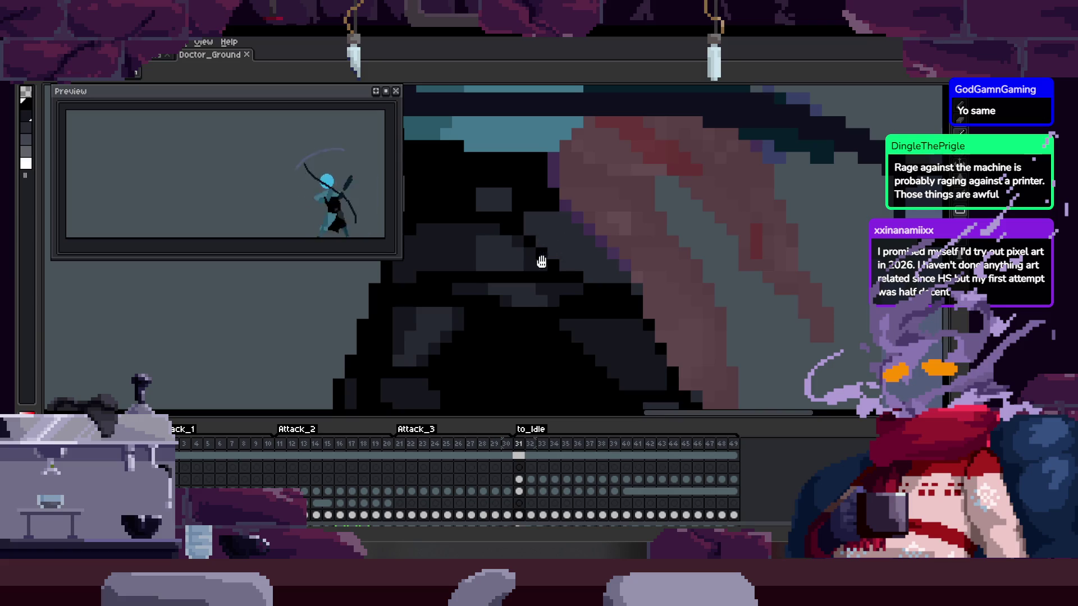
pyautogui.scroll(-3, 539, 253)
pyautogui.scroll(4, 612, 202)
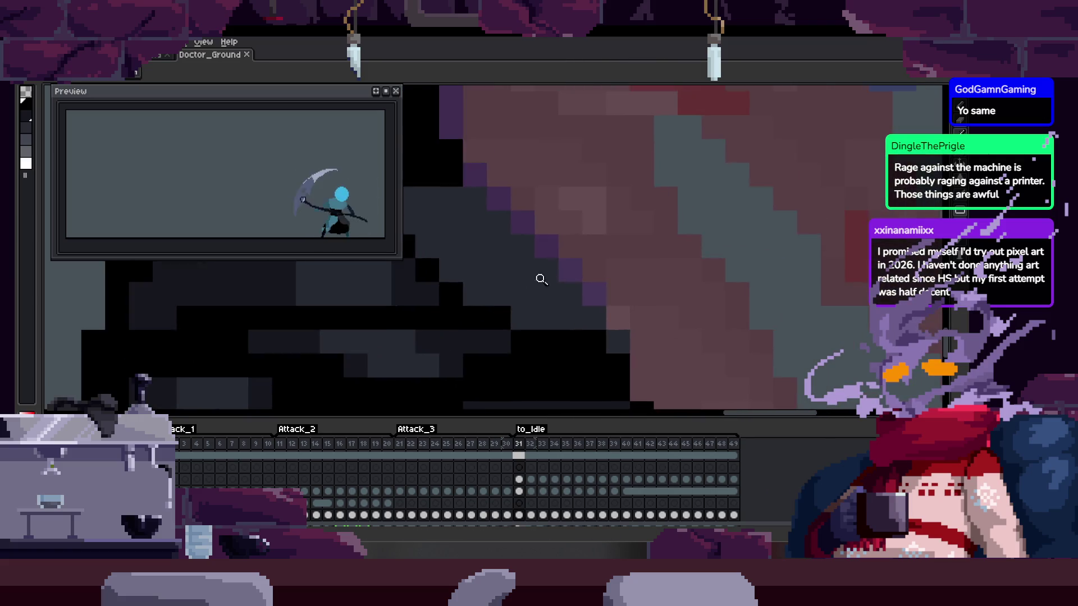
pyautogui.scroll(-2, 548, 272)
pyautogui.scroll(3, 556, 264)
pyautogui.press('Return')
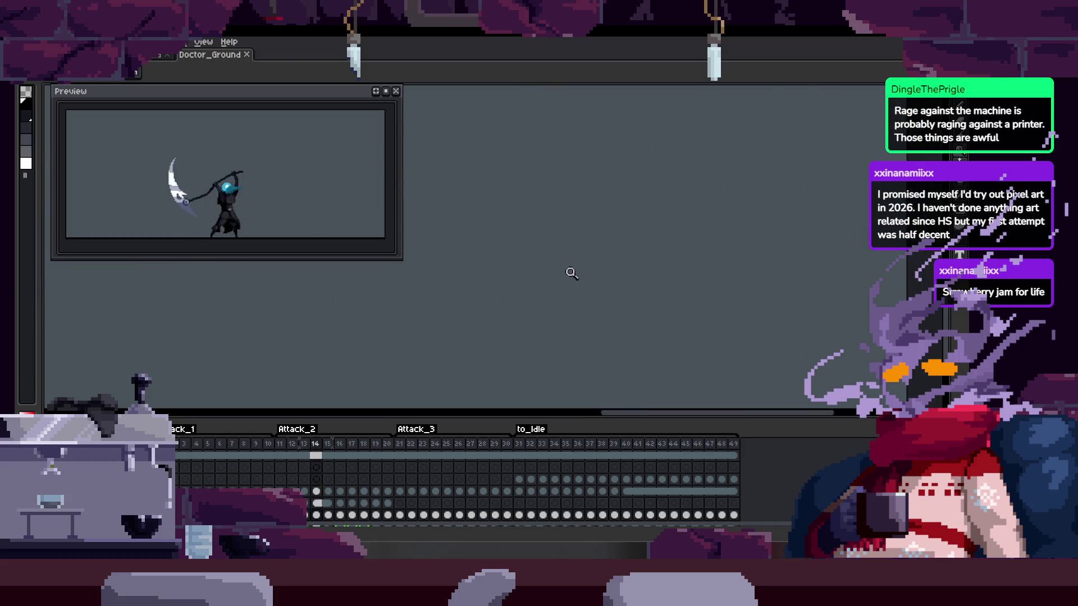
# Stop playback on frame 31 and zoom in closer on the plague doctor
pyautogui.press('Return')
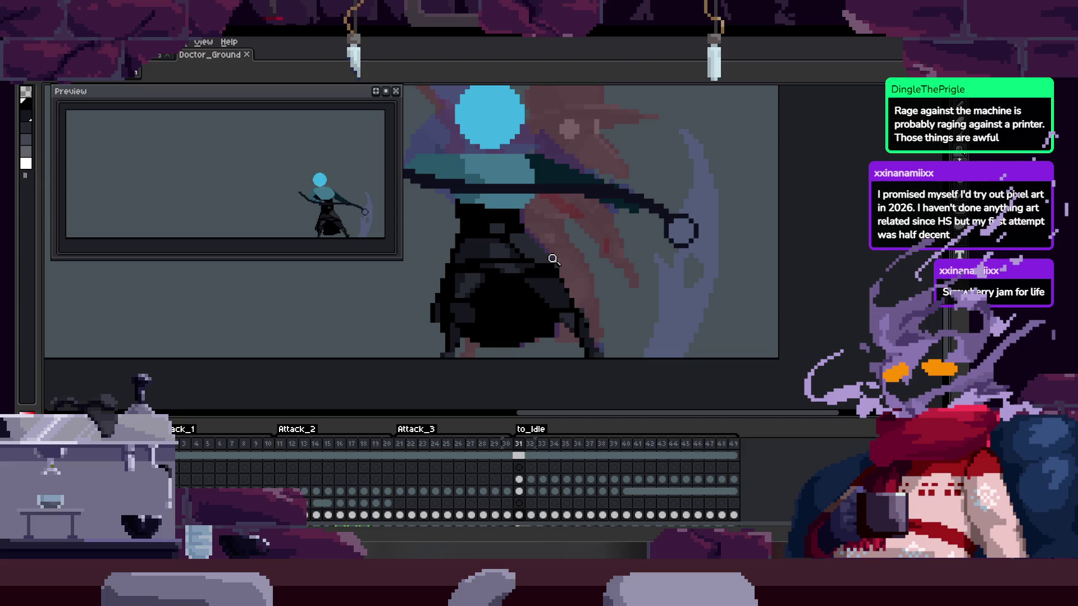
pyautogui.click(563, 256)
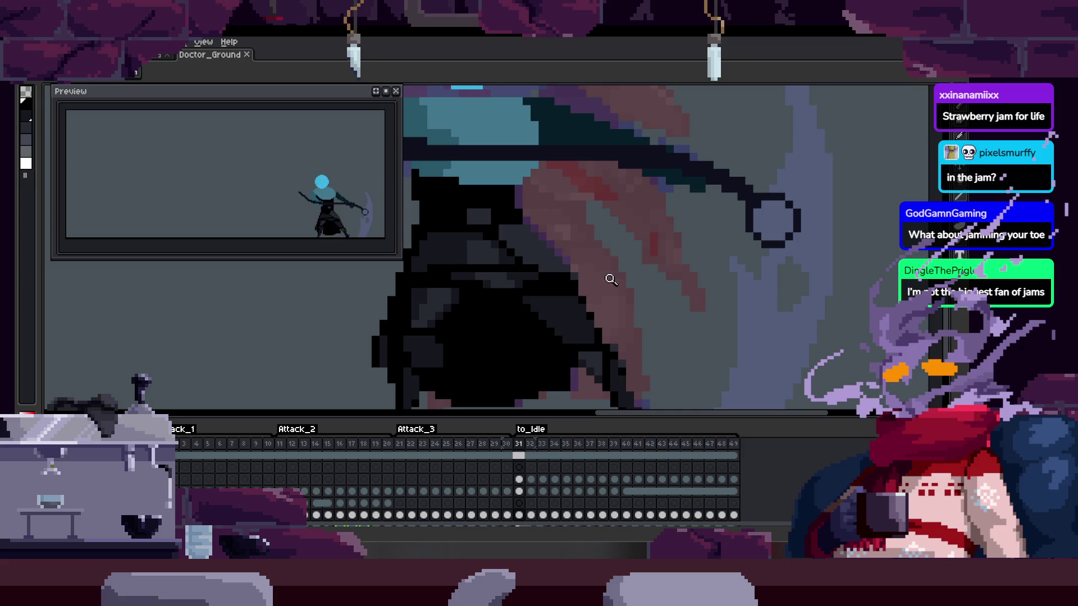
pyautogui.scroll(3, 505, 253)
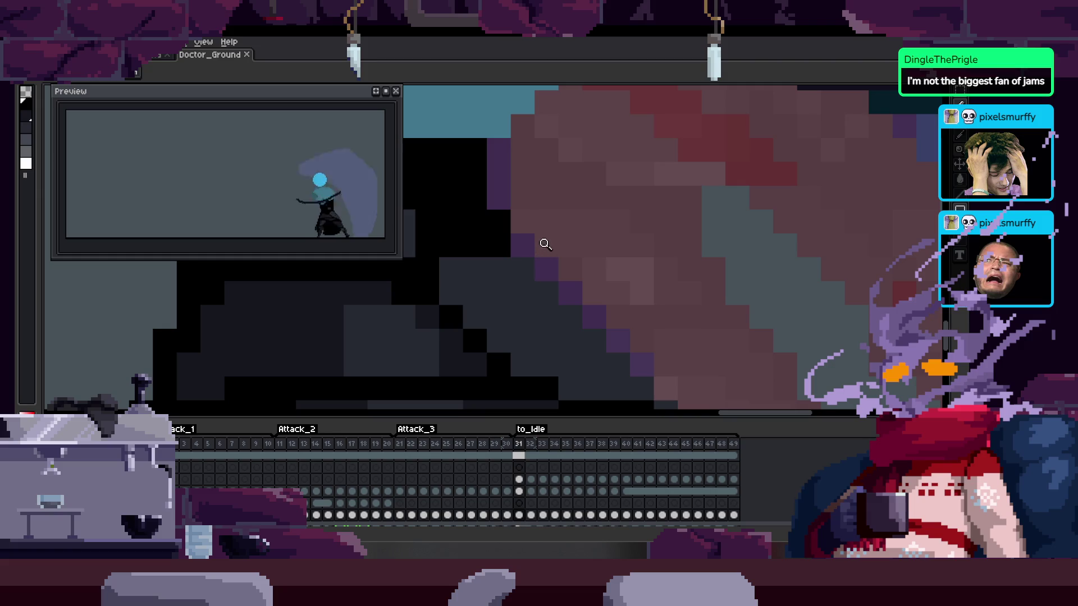
pyautogui.scroll(-2, 495, 285)
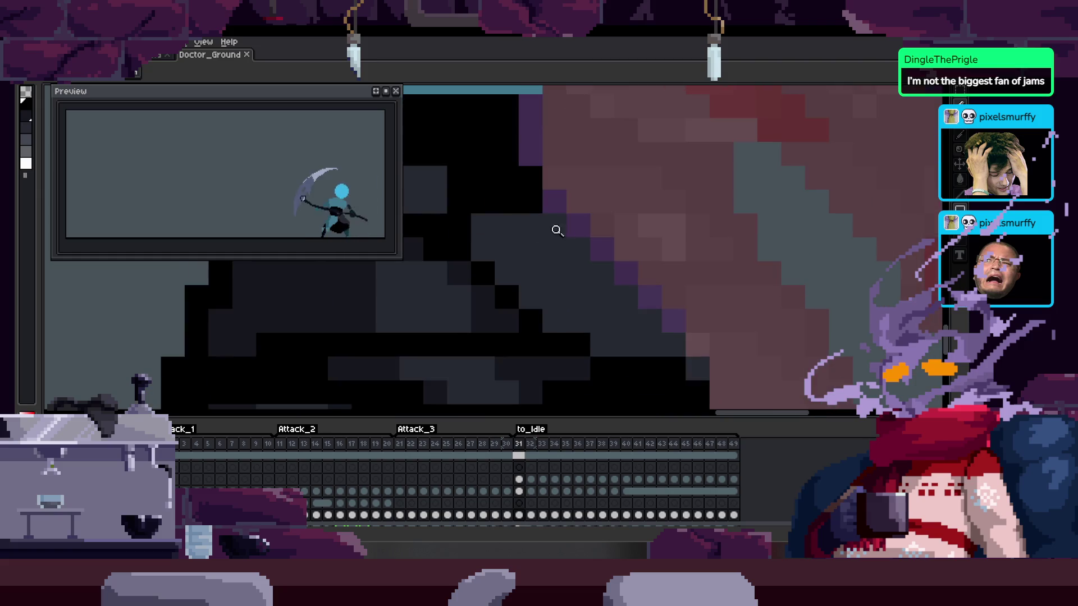
pyautogui.scroll(1, 565, 223)
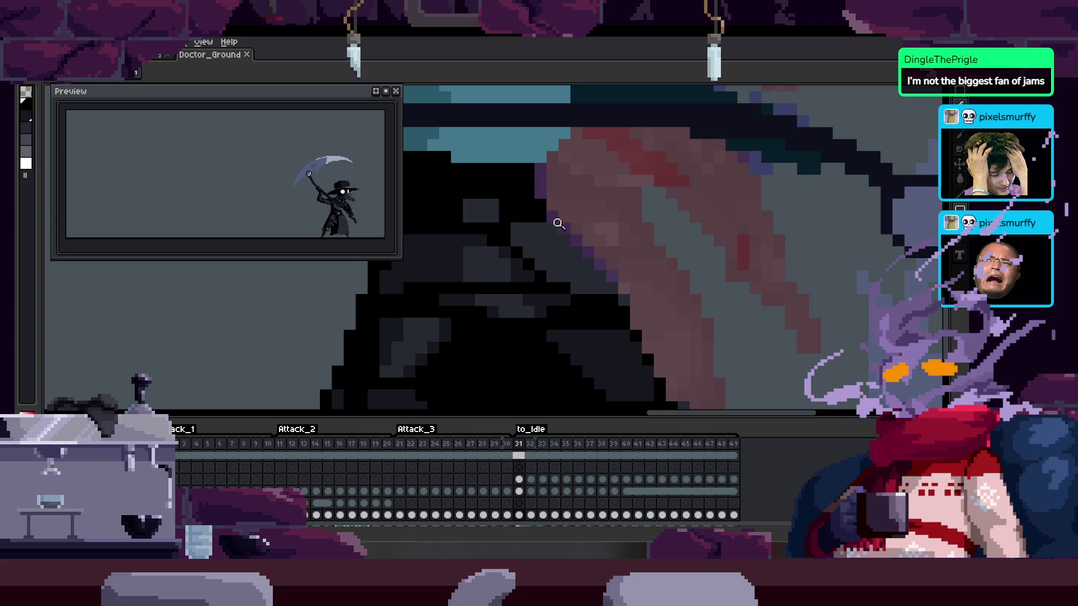
pyautogui.scroll(1, 560, 223)
pyautogui.scroll(-1, 597, 222)
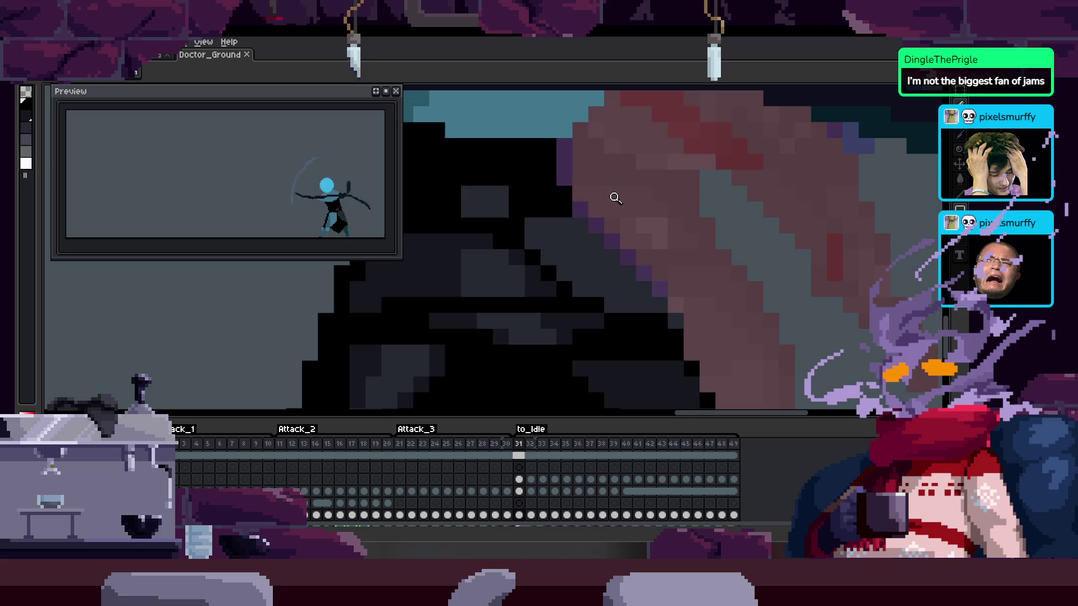
pyautogui.scroll(-4, 617, 224)
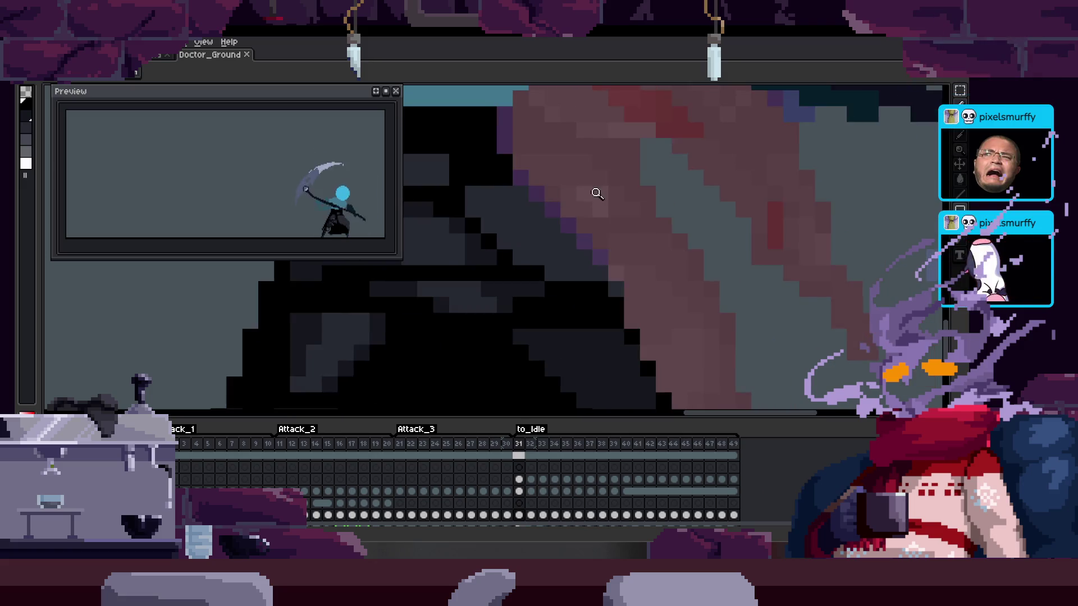
pyautogui.scroll(4, 609, 191)
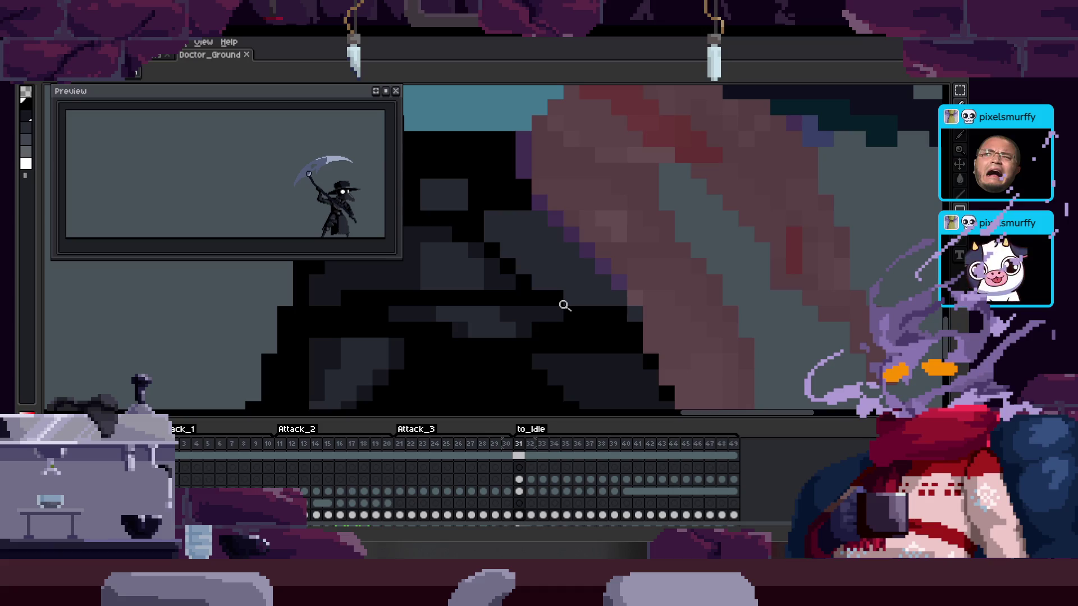
pyautogui.scroll(-3, 512, 221)
# Compare frames 30 and 31, then take the Pencil for pixel fixes
pyautogui.press('Left')
pyautogui.press('Right')
pyautogui.press('b')
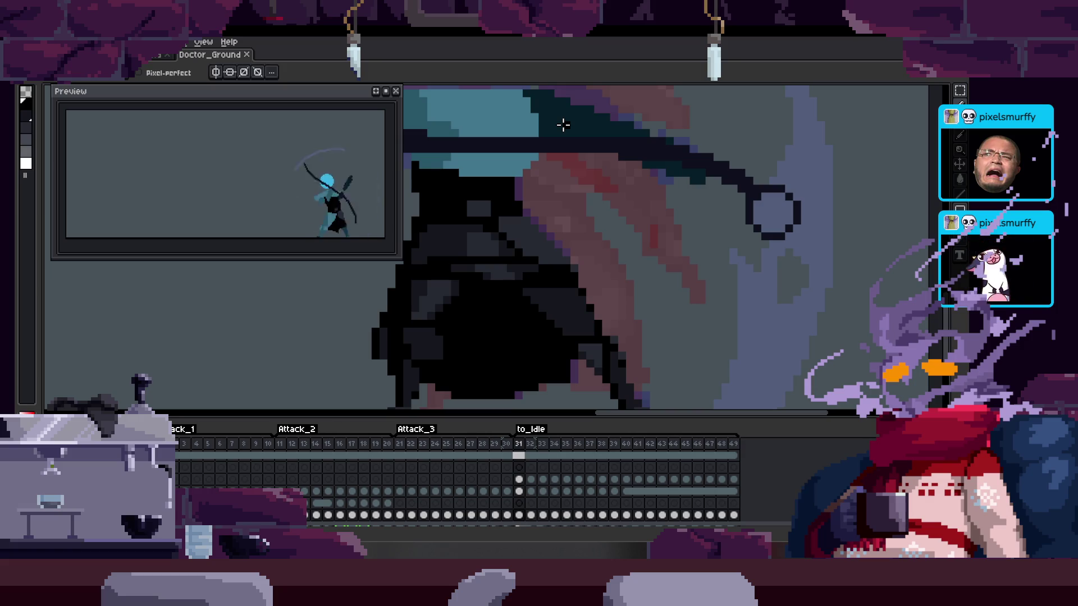
# Advance to frame 33, save, then return to frame 31 and save Doctor_Ground again
pyautogui.press('z')
pyautogui.scroll(-3, 510, 233)
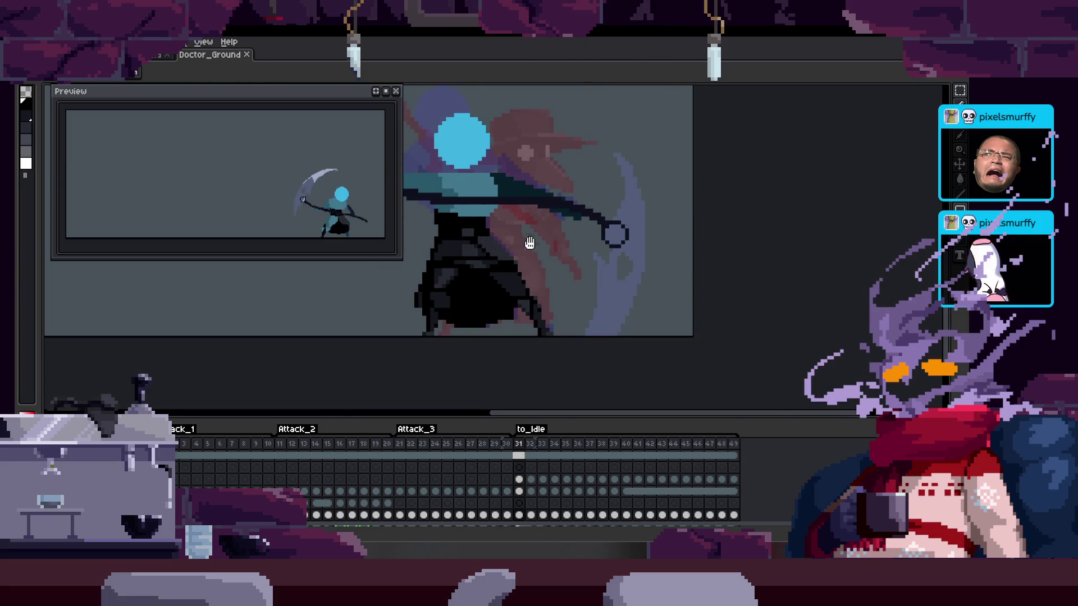
pyautogui.scroll(5, 539, 236)
pyautogui.scroll(-2, 558, 258)
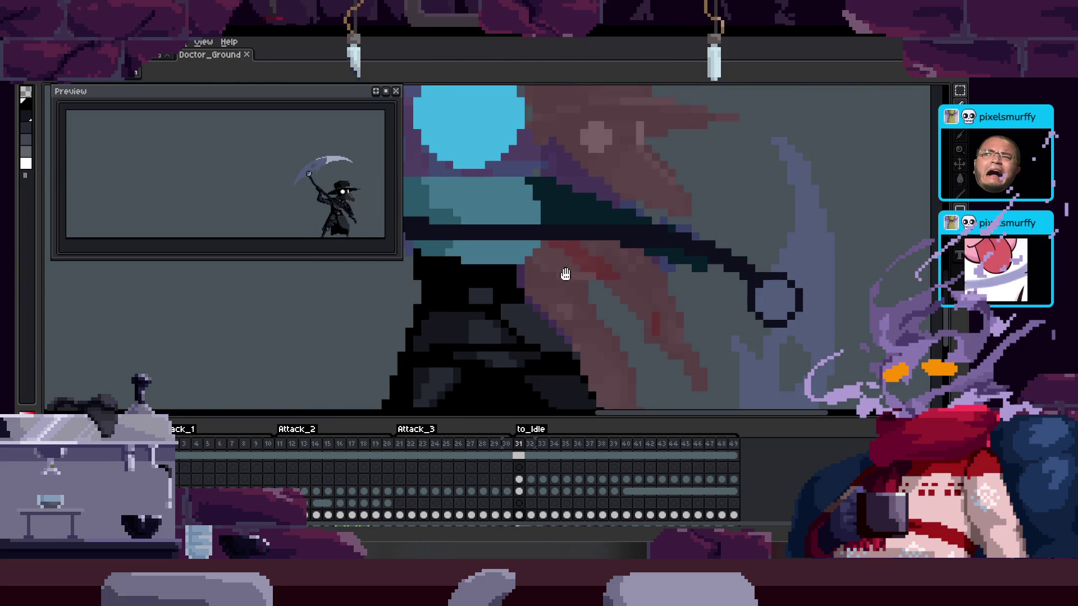
pyautogui.press('.')
pyautogui.scroll(-1, 553, 230)
pyautogui.press('.')
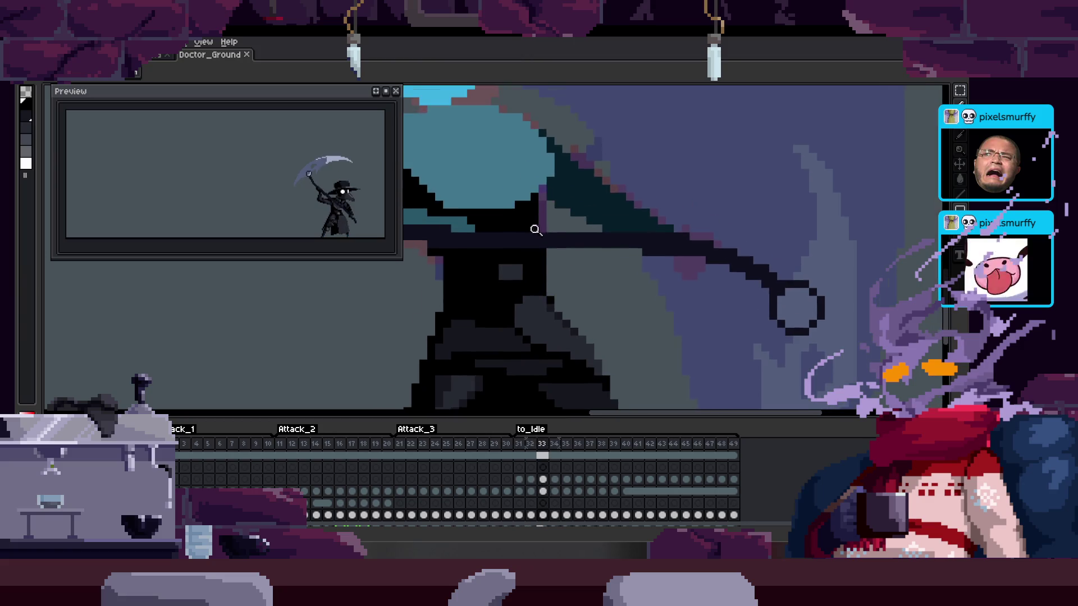
pyautogui.hotkey('ctrl', 's')
pyautogui.press(',')
pyautogui.press(',')
pyautogui.press(',')
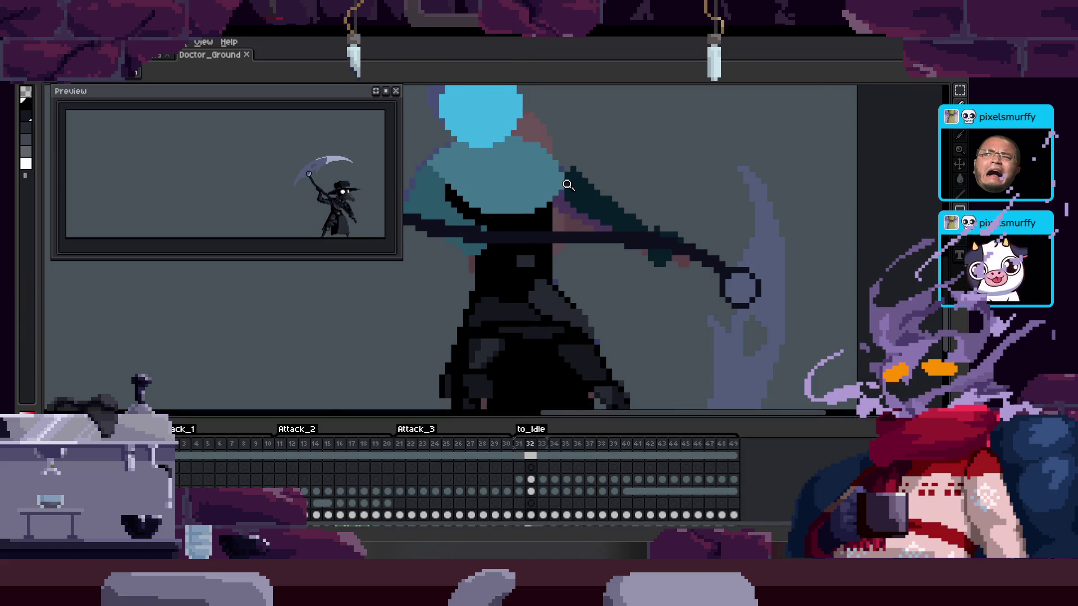
pyautogui.press('.')
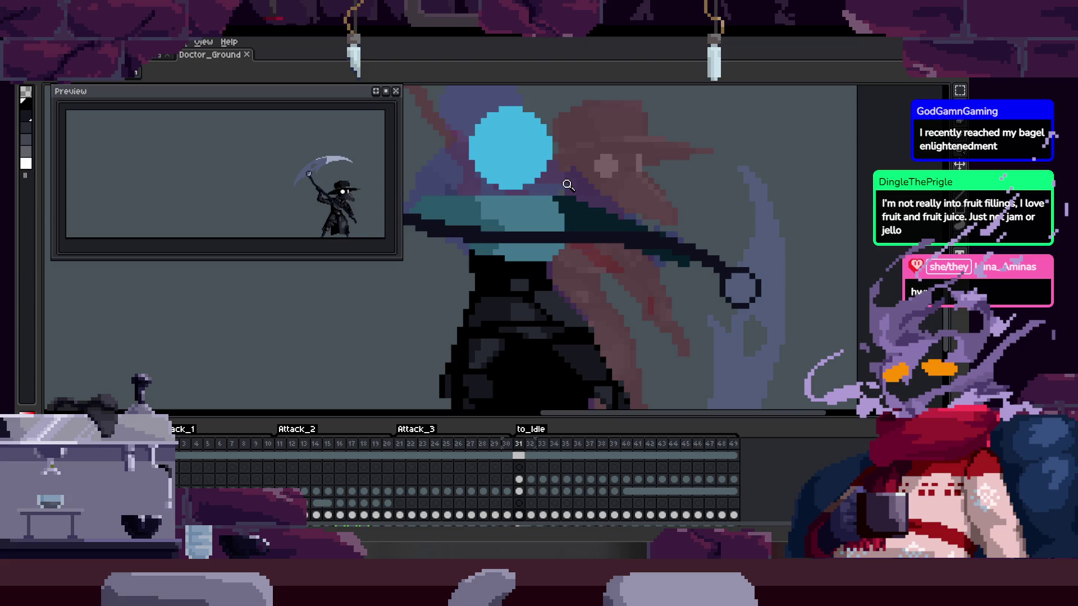
pyautogui.hotkey('ctrl', 's')
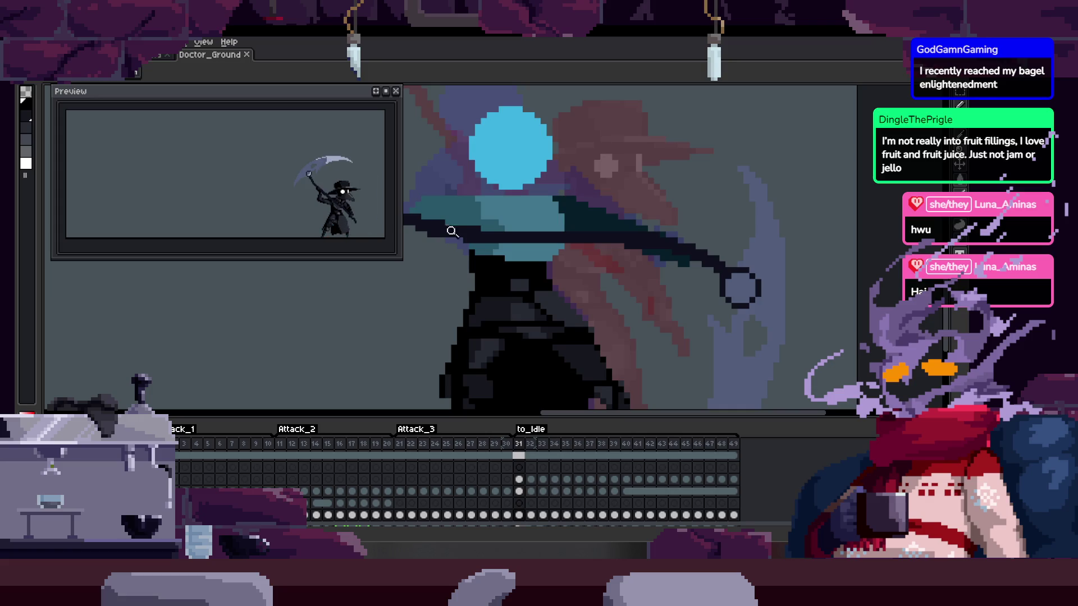
# Review to_idle frames 31–33 up close and save the sprite
pyautogui.scroll(-3, 512, 243)
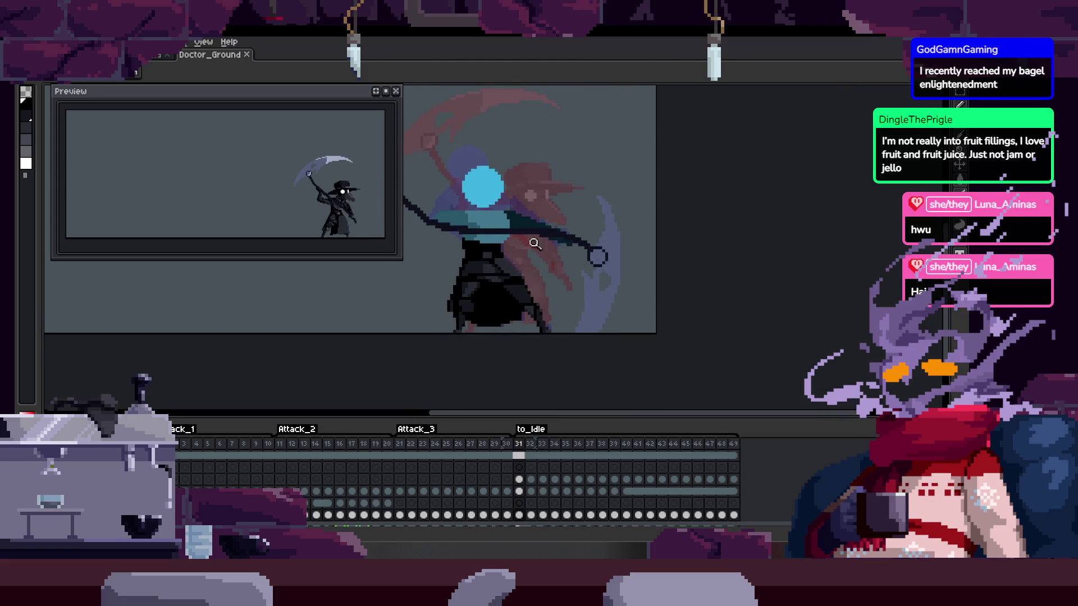
pyautogui.scroll(2, 500, 262)
pyautogui.scroll(-3, 510, 241)
pyautogui.scroll(2, 510, 236)
pyautogui.scroll(-1, 498, 248)
pyautogui.scroll(-2, 554, 264)
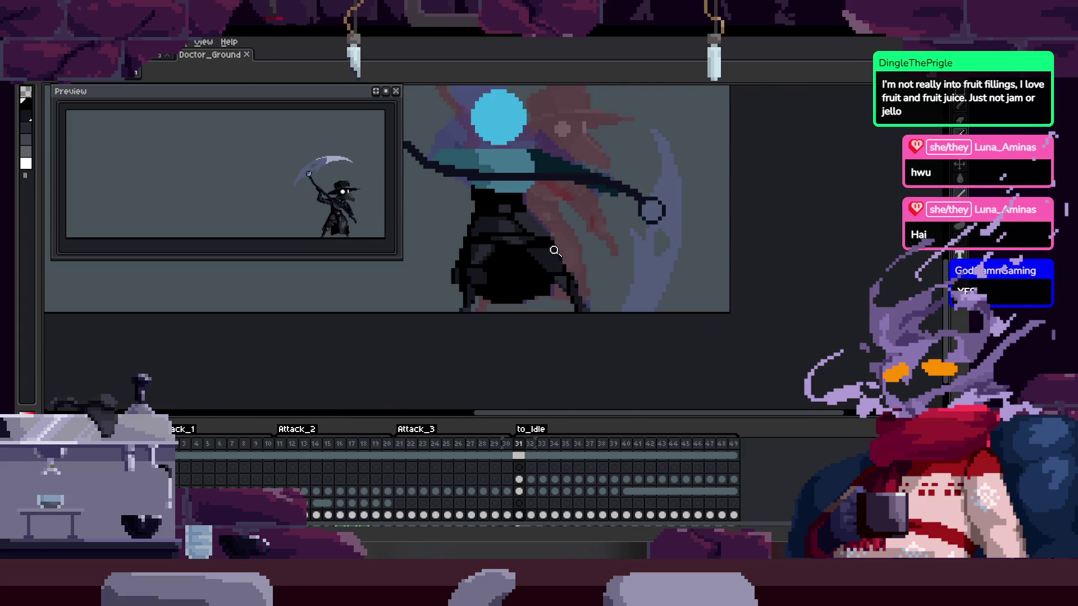
pyautogui.scroll(3, 556, 253)
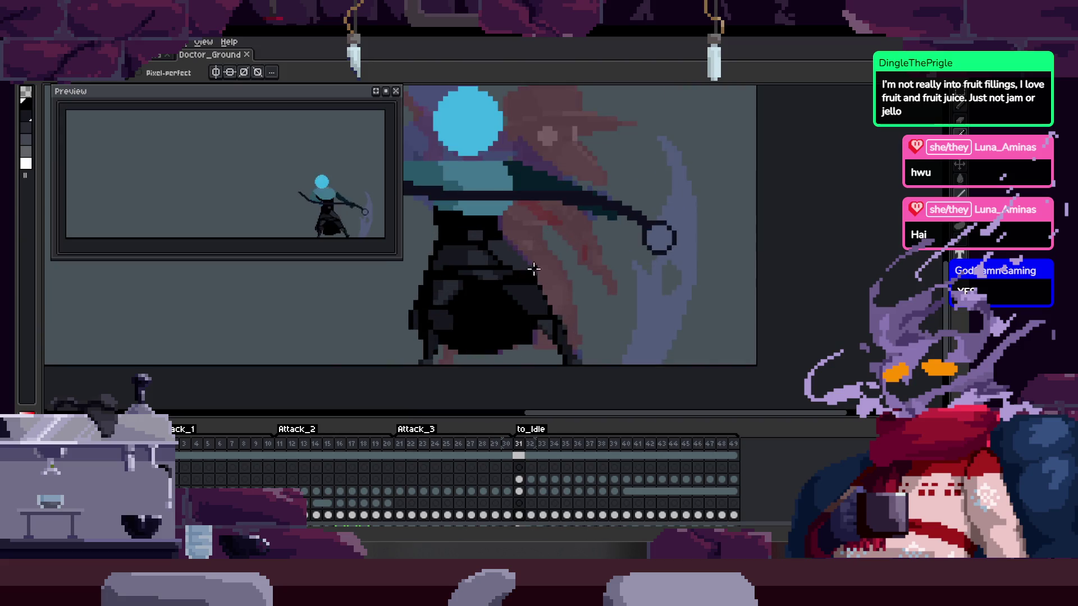
pyautogui.press('Right')
pyautogui.press('Right')
pyautogui.scroll(1, 550, 256)
pyautogui.press('Left')
pyautogui.scroll(-1, 550, 256)
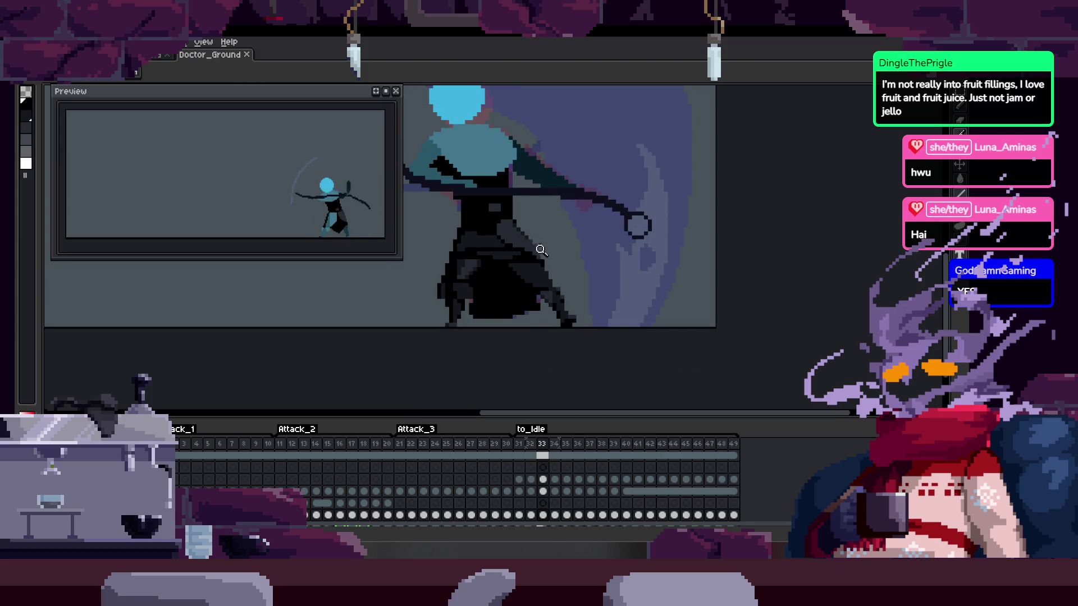
pyautogui.press('Left')
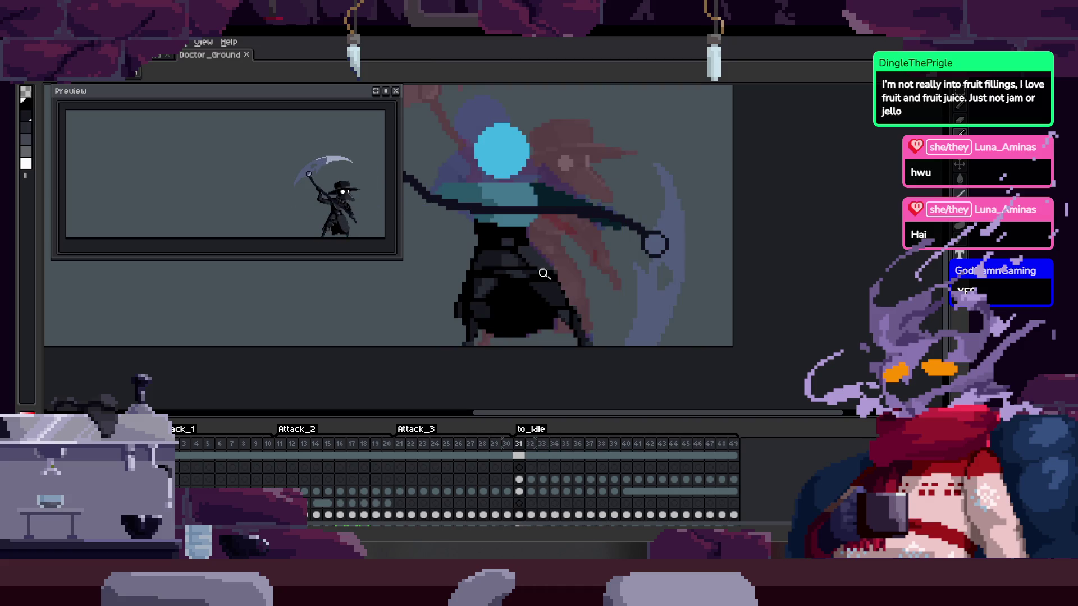
pyautogui.scroll(2, 545, 275)
pyautogui.hotkey('ctrl', 's')
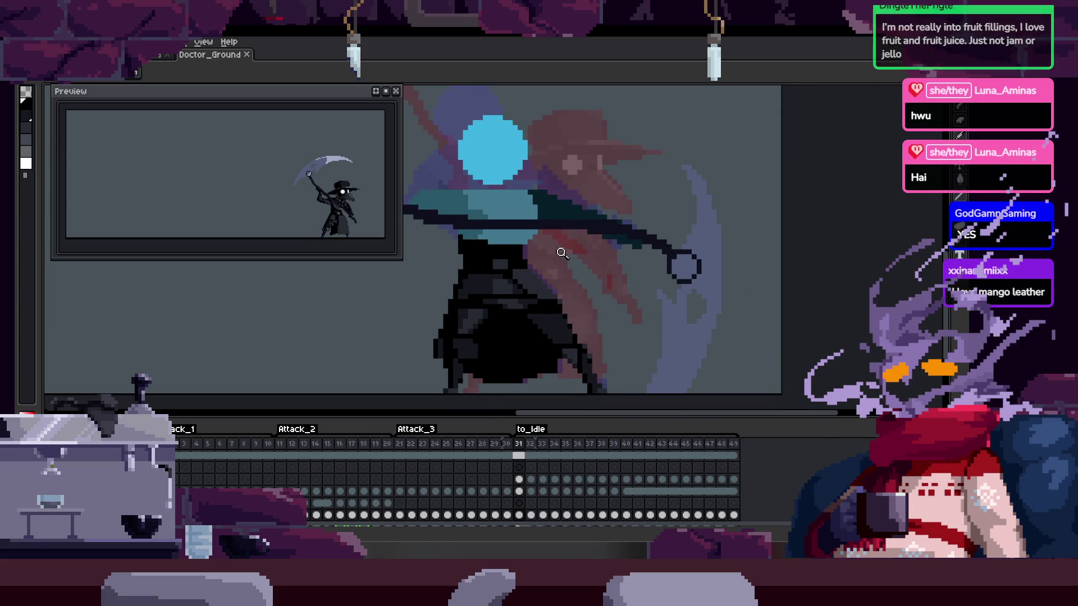
# Check frames 36–39, switch to the Pencil, then play the animation and stop on frame 30
pyautogui.press('Right')
pyautogui.press('Right')
pyautogui.press('Right')
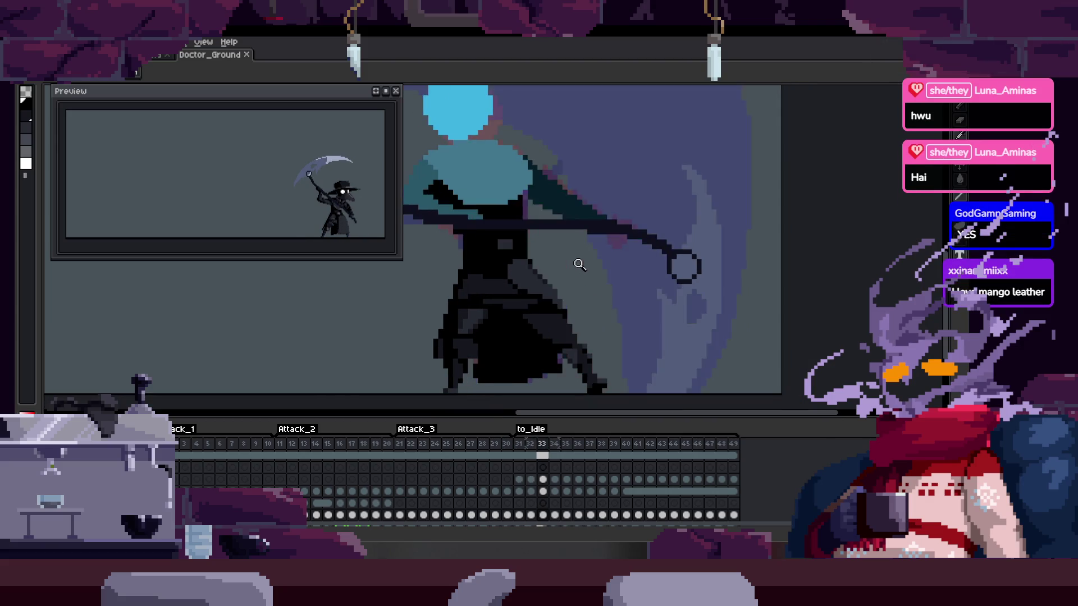
pyautogui.press('Right')
pyautogui.press('Right')
pyautogui.press('Right')
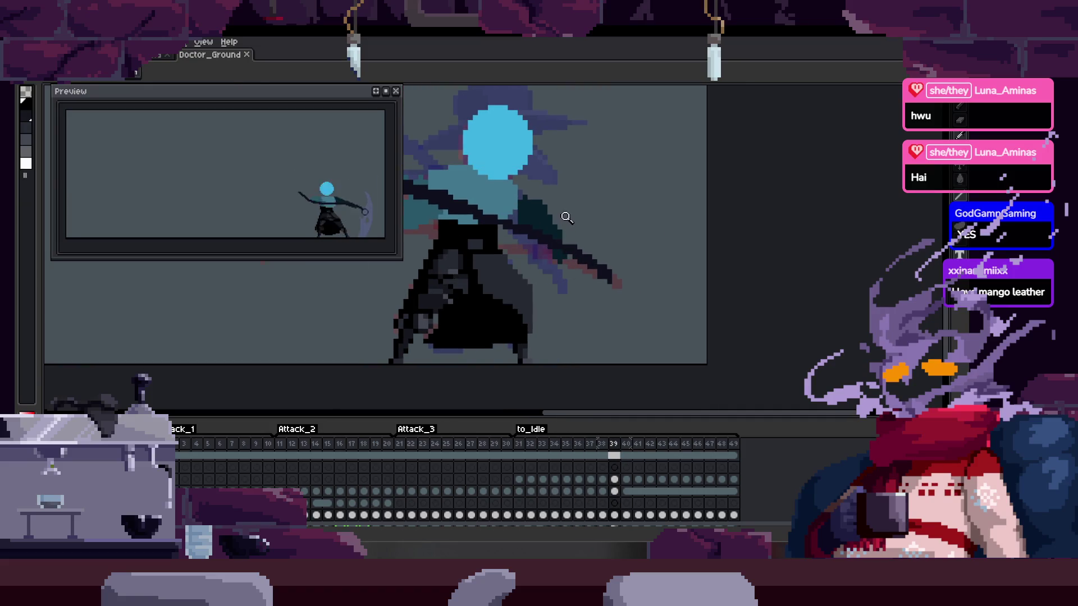
pyautogui.press('b')
pyautogui.press('Left')
pyautogui.press('Left')
pyautogui.press('Left')
pyautogui.scroll(2, 565, 176)
pyautogui.press('Return')
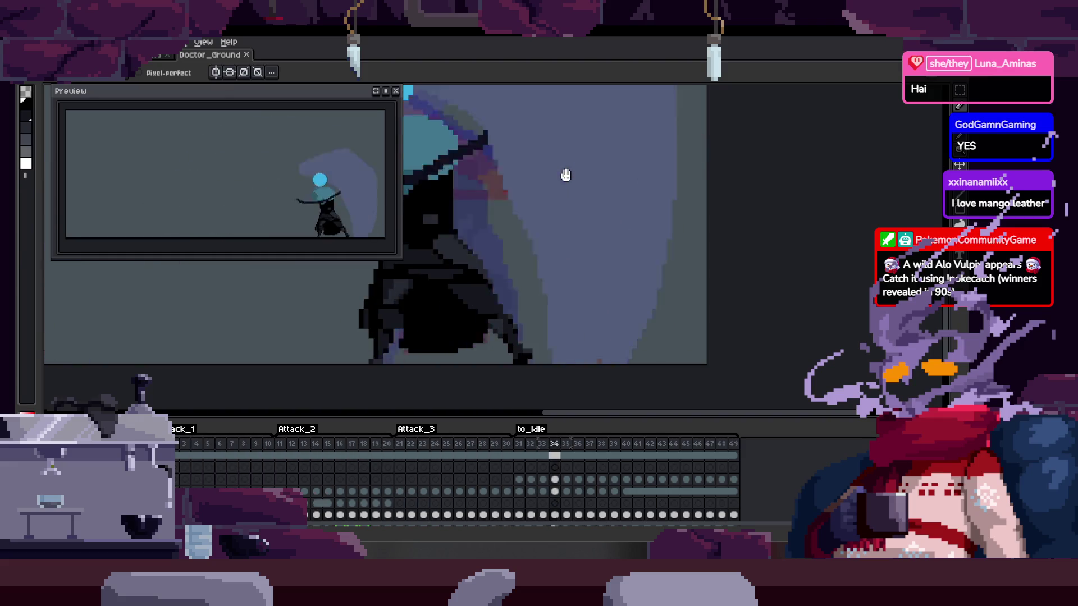
pyautogui.press('Return')
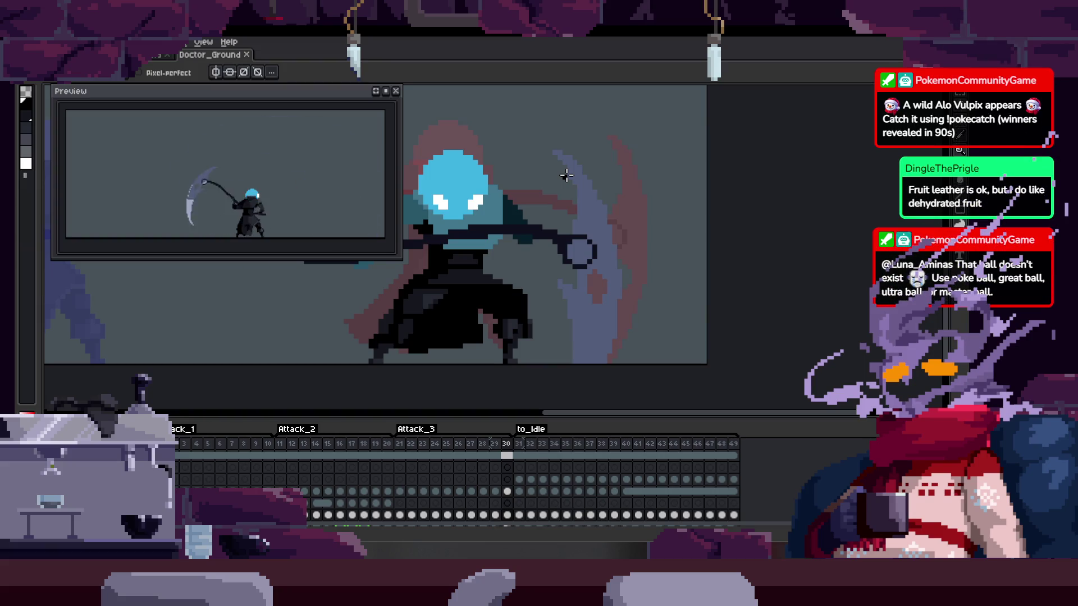
pyautogui.moveTo(584, 308); pyautogui.dragTo(589, 284)
pyautogui.scroll(2, 600, 270)
pyautogui.scroll(-2, 601, 271)
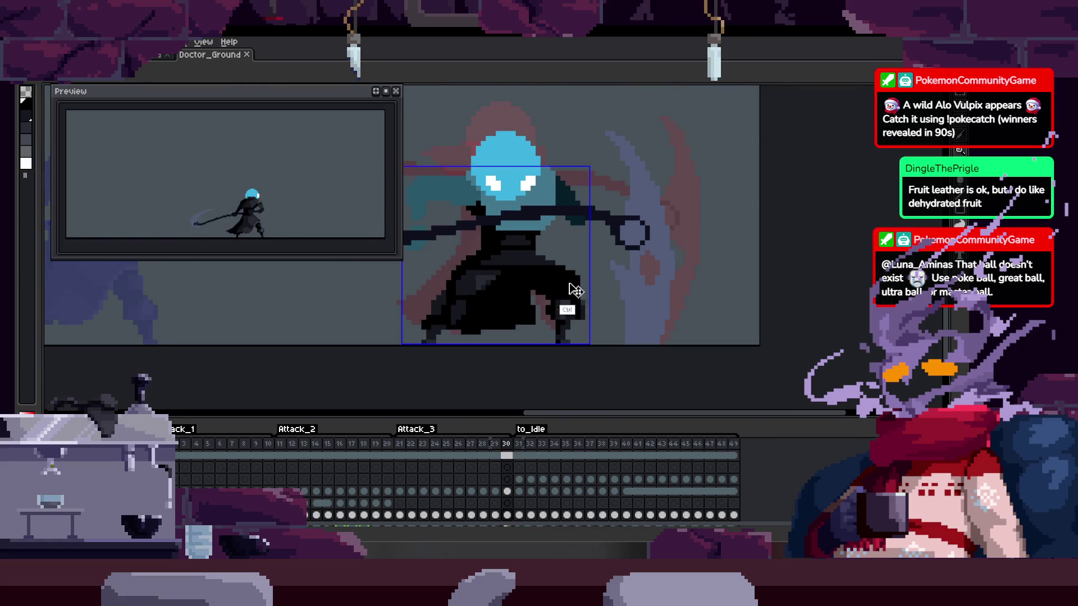
pyautogui.scroll(2, 584, 284)
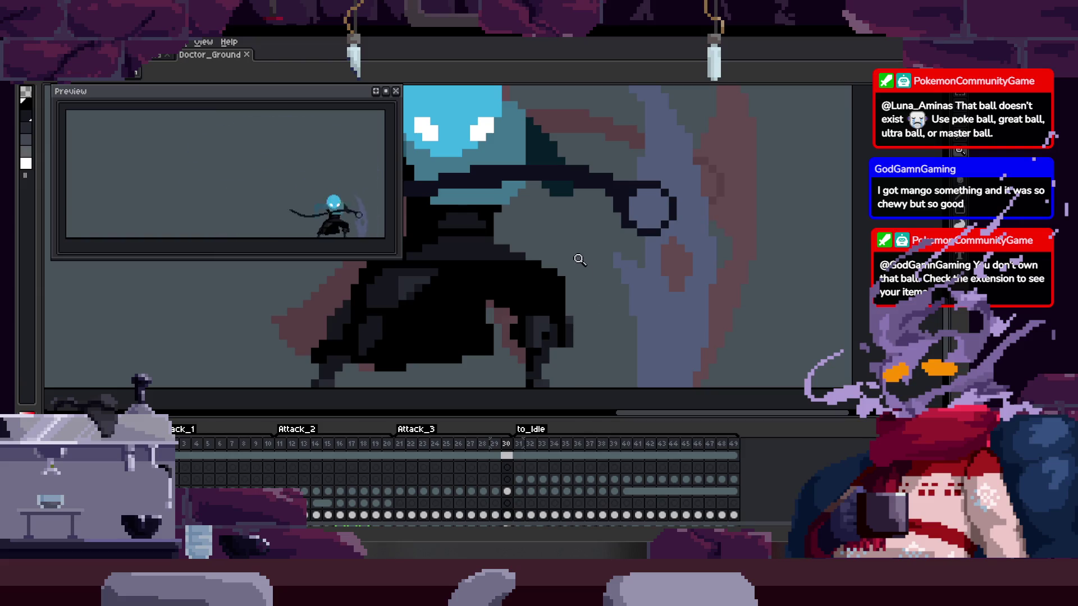
pyautogui.scroll(-2, 565, 280)
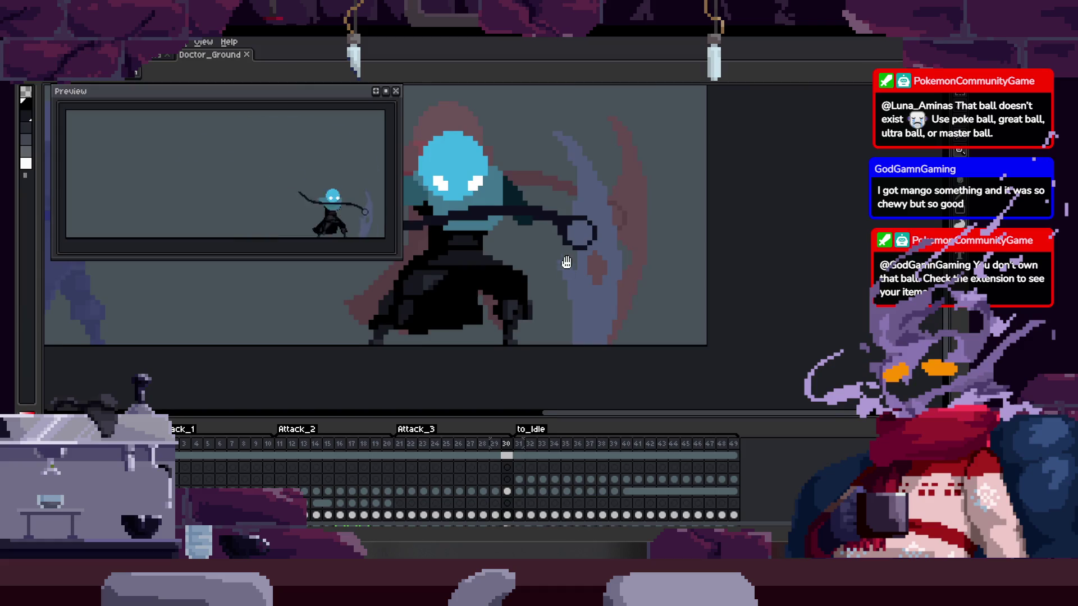
pyautogui.scroll(5, 494, 270)
pyautogui.press('b')
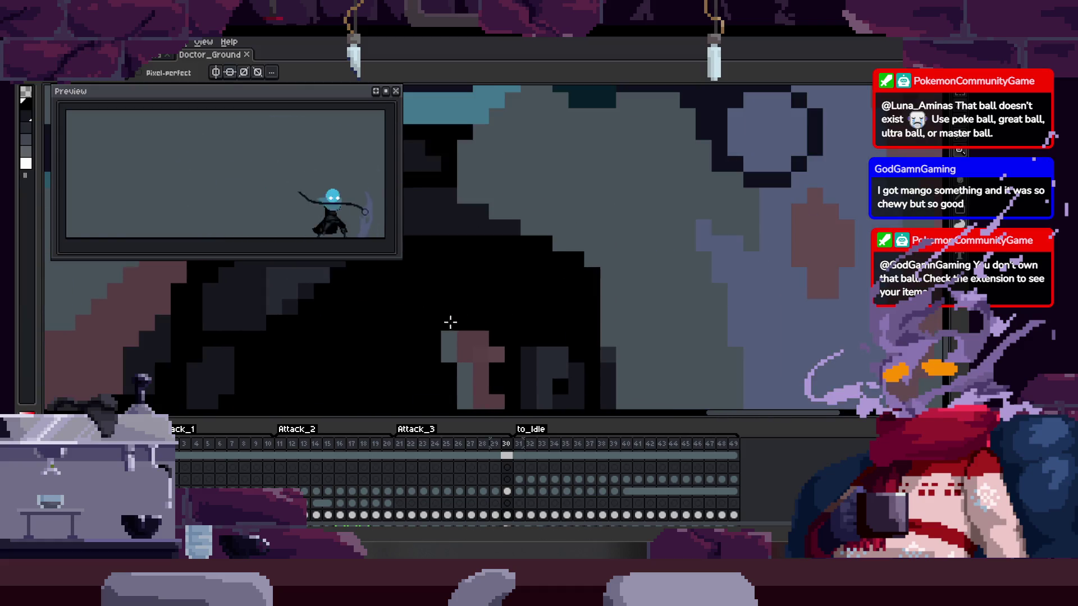
pyautogui.scroll(-4, 453, 320)
pyautogui.press('z')
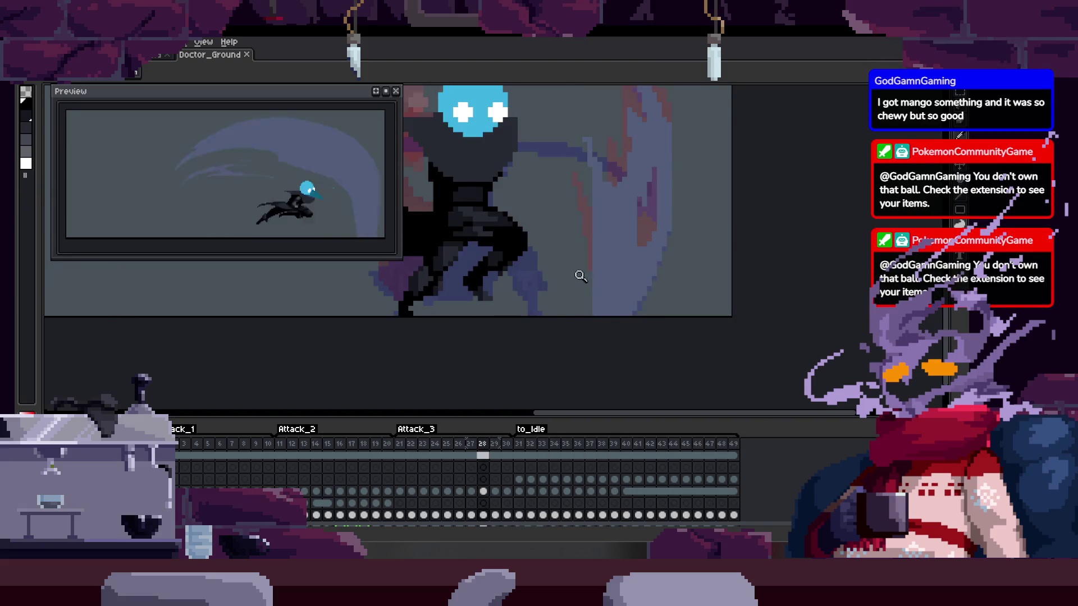
pyautogui.click(603, 268)
# Zoom in on the robe's lower edge and save the sprite on frame 38
pyautogui.click(599, 283)
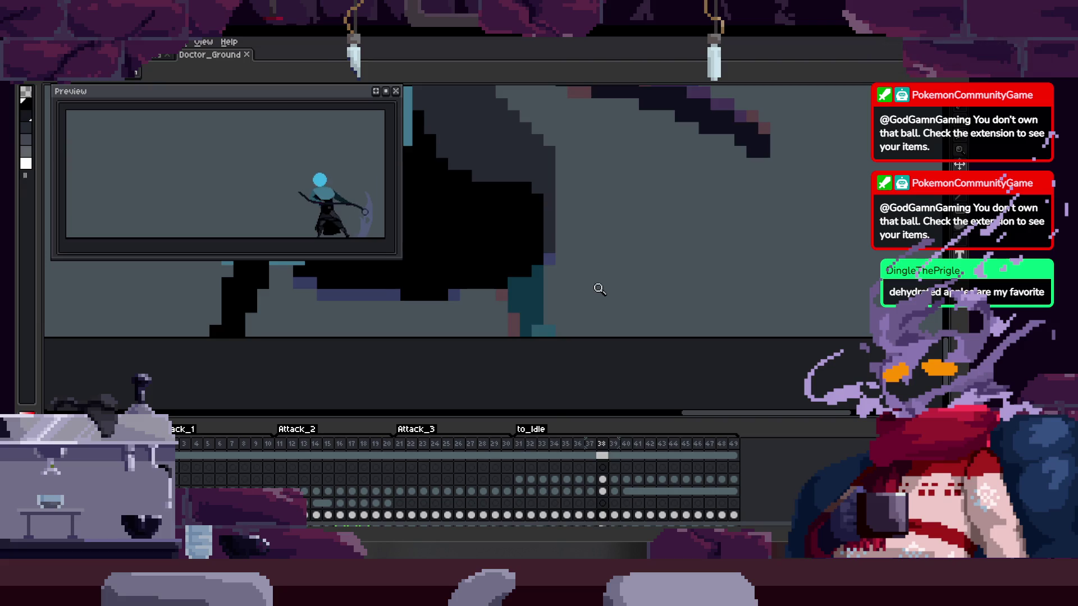
pyautogui.click(559, 325)
pyautogui.press('b')
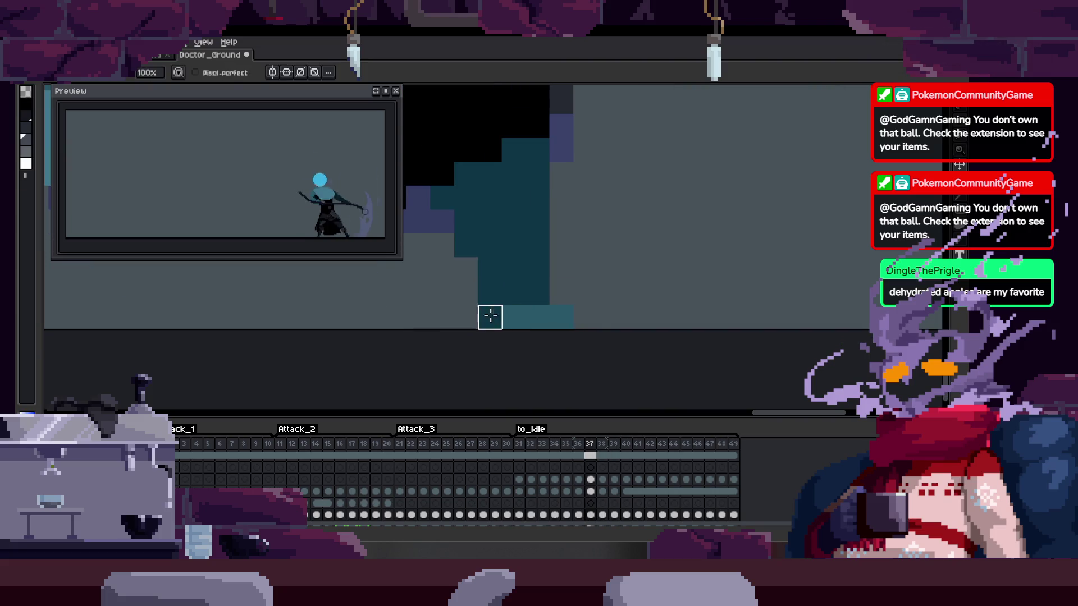
pyautogui.scroll(2, 491, 275)
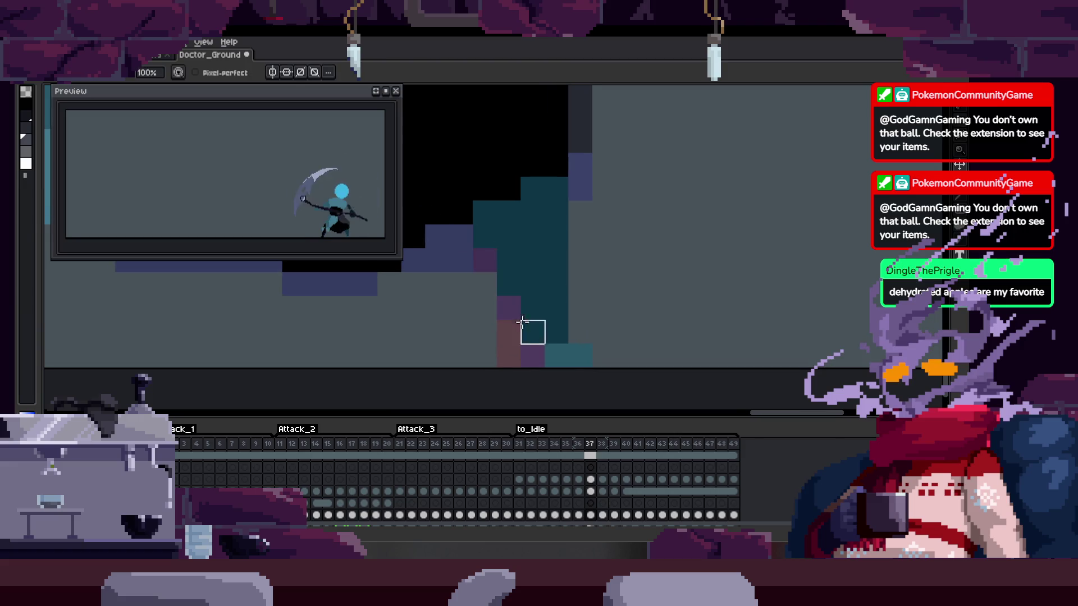
pyautogui.scroll(-2, 516, 318)
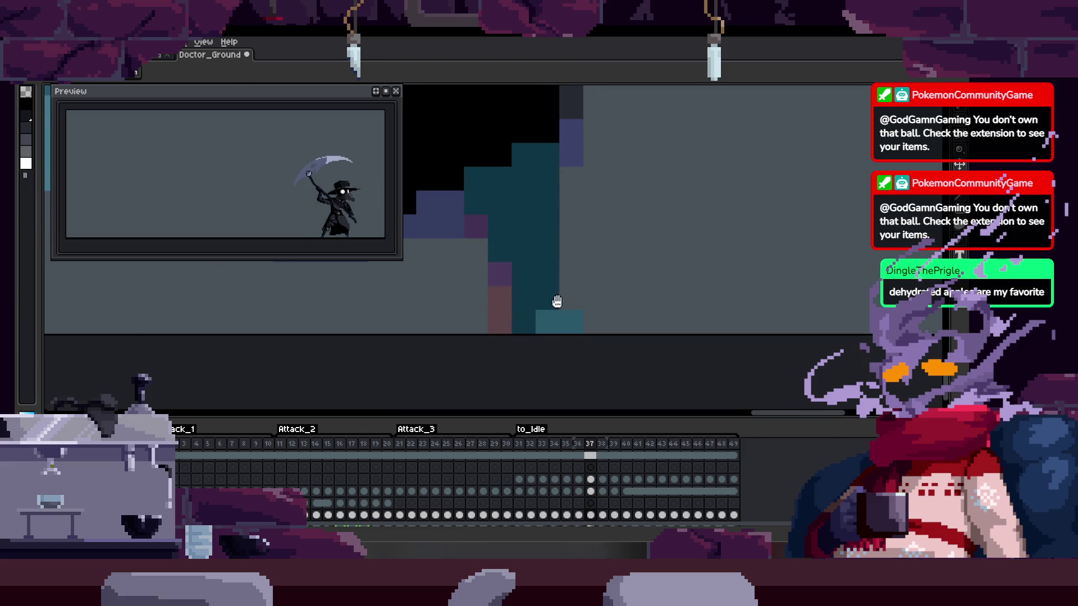
pyautogui.moveTo(546, 312); pyautogui.dragTo(511, 307)
pyautogui.press('alt')
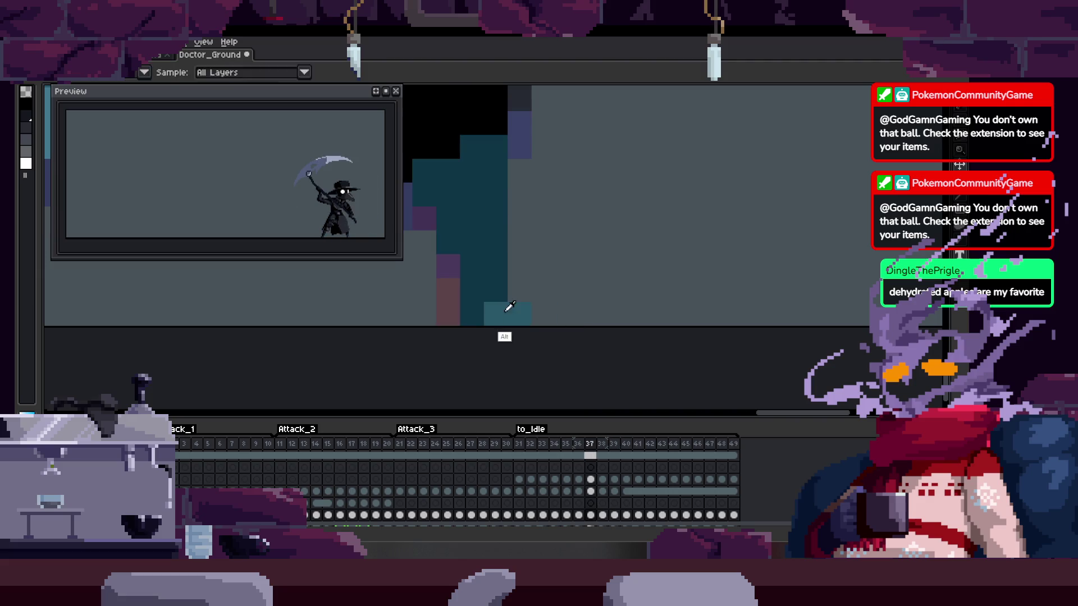
pyautogui.scroll(-2, 548, 312)
pyautogui.press('.')
pyautogui.hotkey('ctrl', 's')
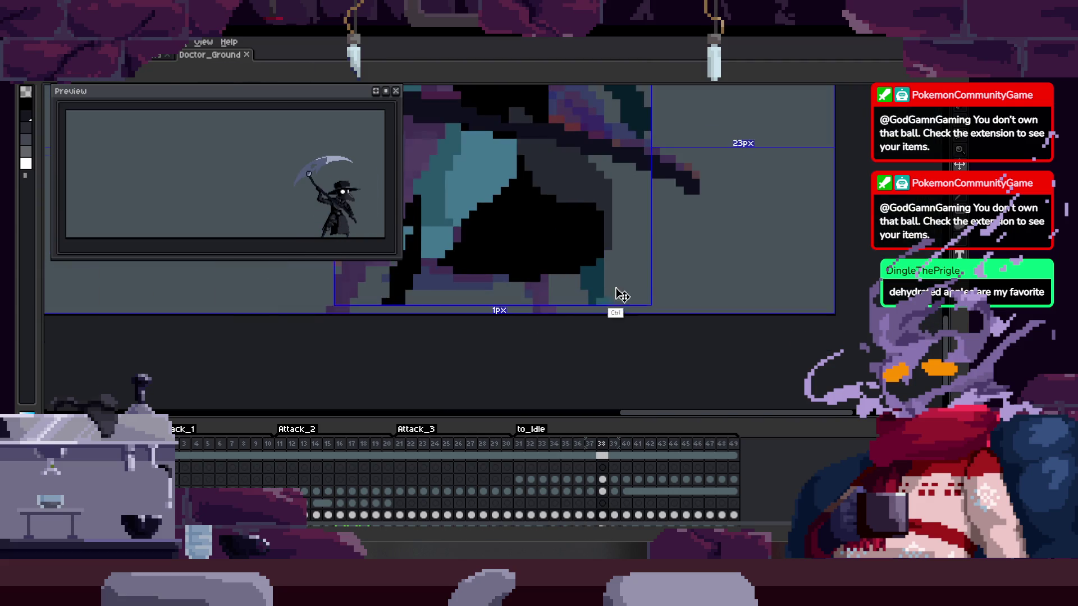
pyautogui.scroll(-3, 606, 283)
pyautogui.scroll(4, 588, 211)
# With the timeline hidden, compare the last robe edit via undo/redo and play the animation
pyautogui.press('Tab')
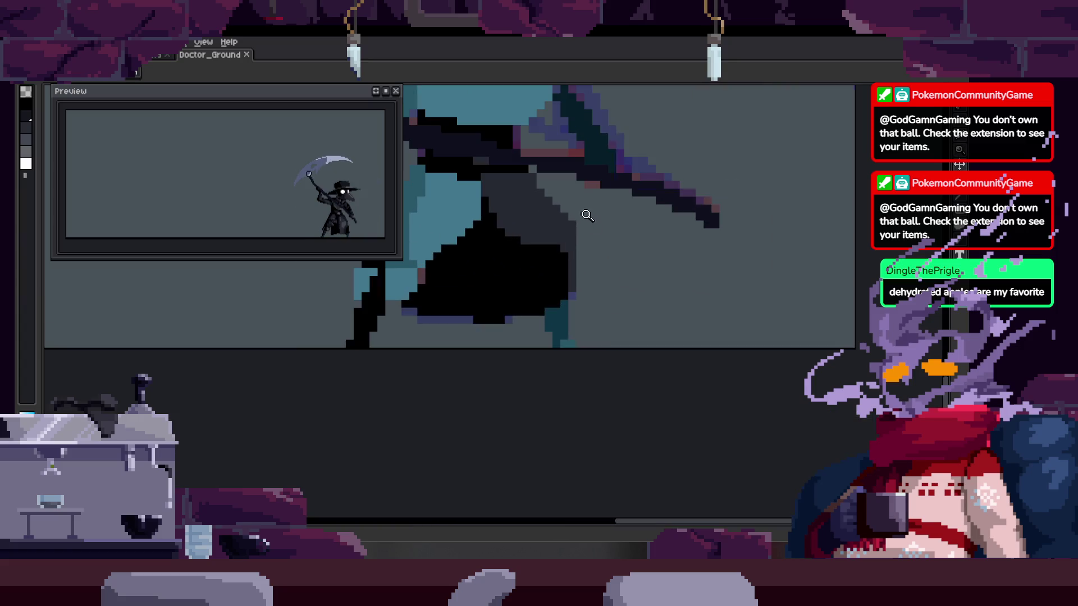
pyautogui.scroll(2, 565, 284)
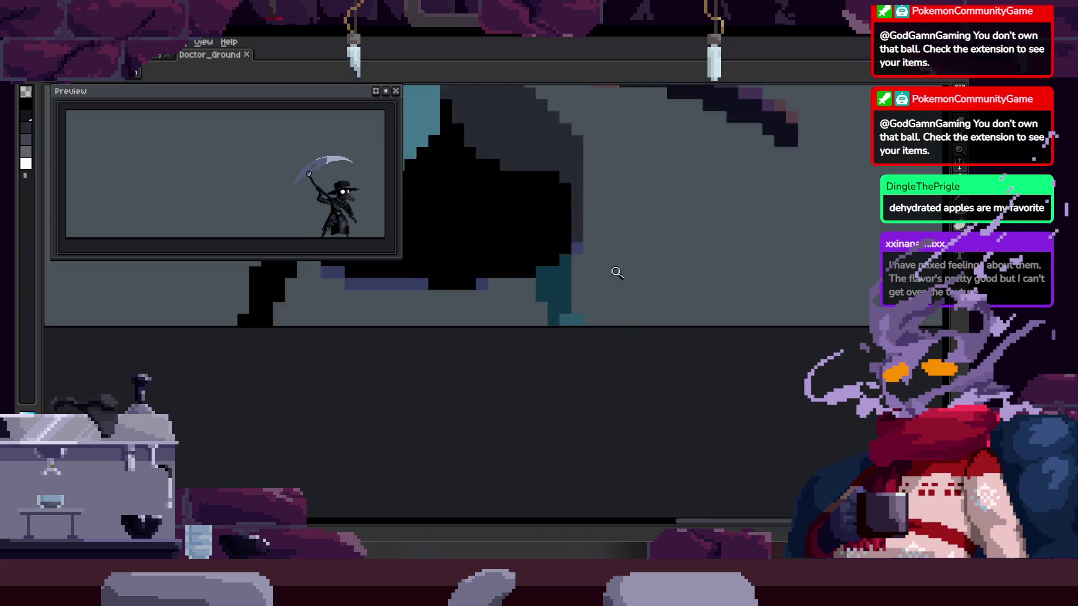
pyautogui.scroll(2, 606, 292)
pyautogui.press('m')
pyautogui.hotkey('ctrl', 'z')
pyautogui.hotkey('ctrl', 'z')
pyautogui.hotkey('ctrl', 'y')
pyautogui.hotkey('ctrl', 'z')
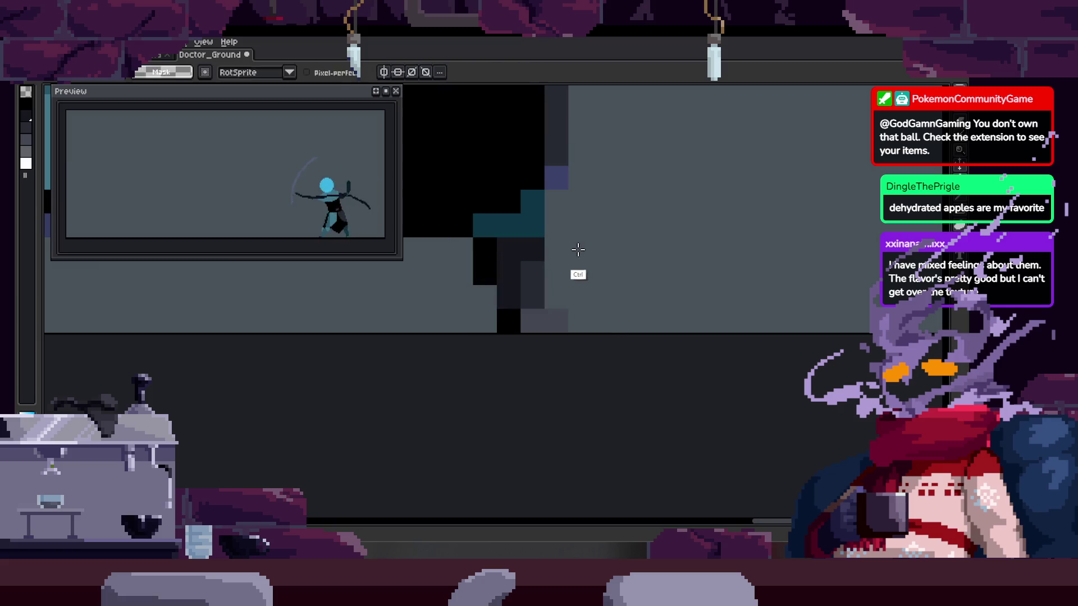
pyautogui.scroll(1, 557, 274)
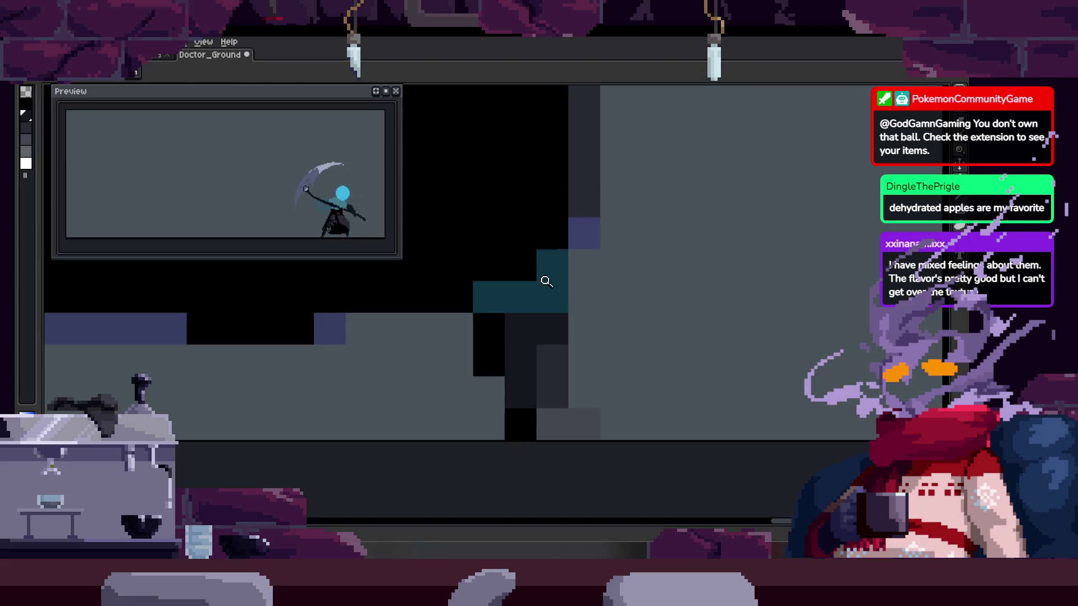
pyautogui.scroll(-2, 516, 297)
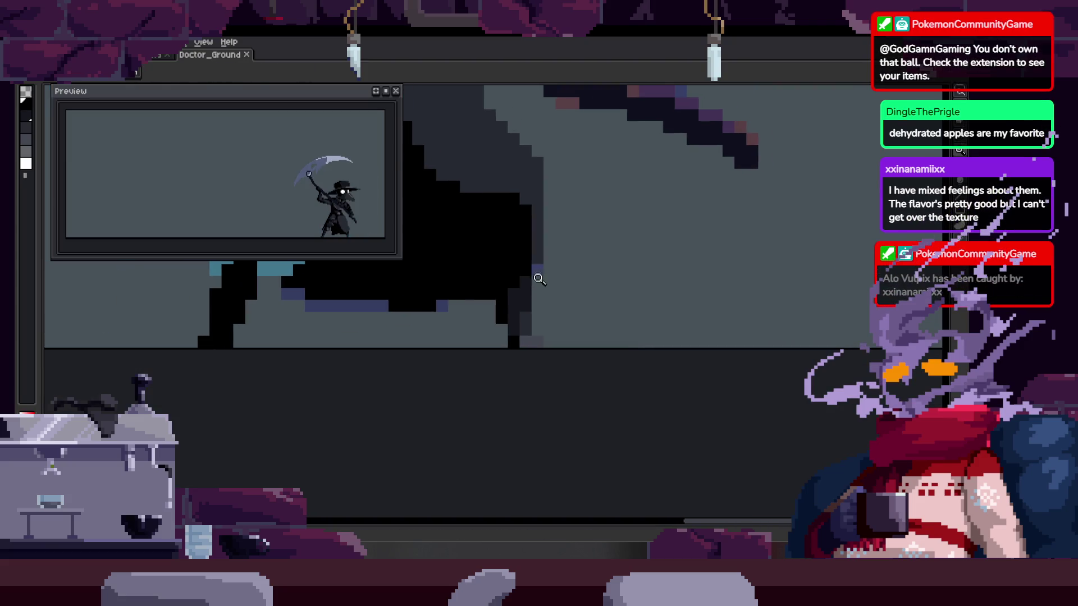
pyautogui.press('Return')
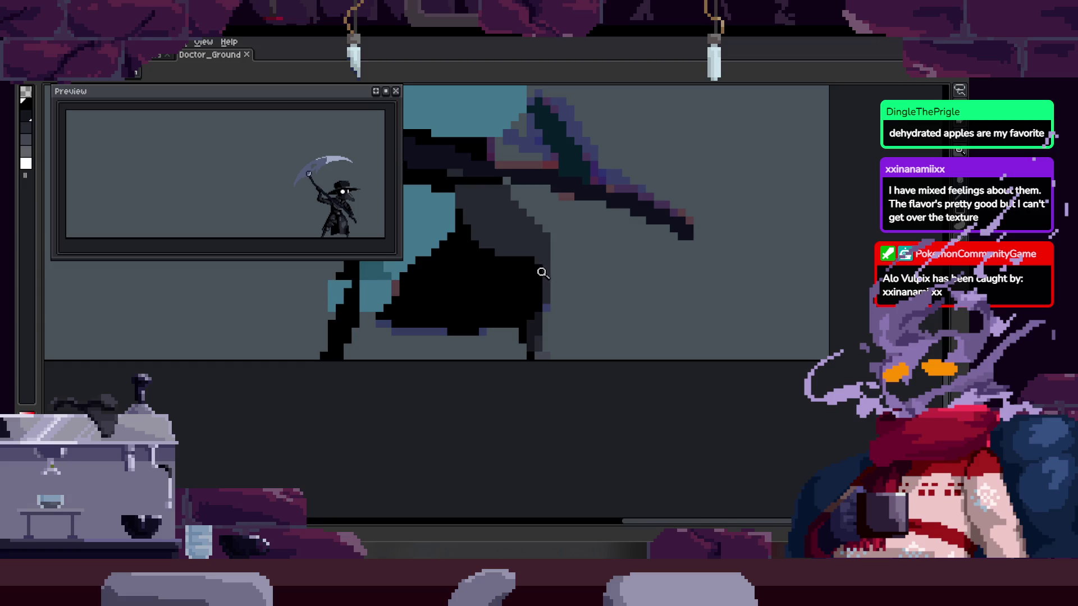
pyautogui.scroll(3, 556, 267)
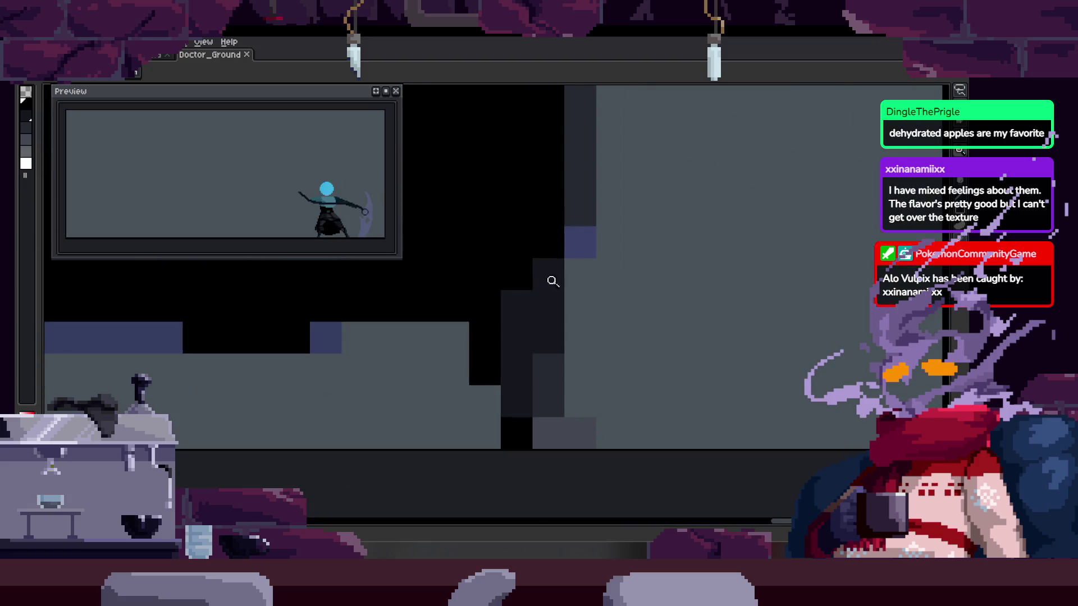
pyautogui.press('Tab')
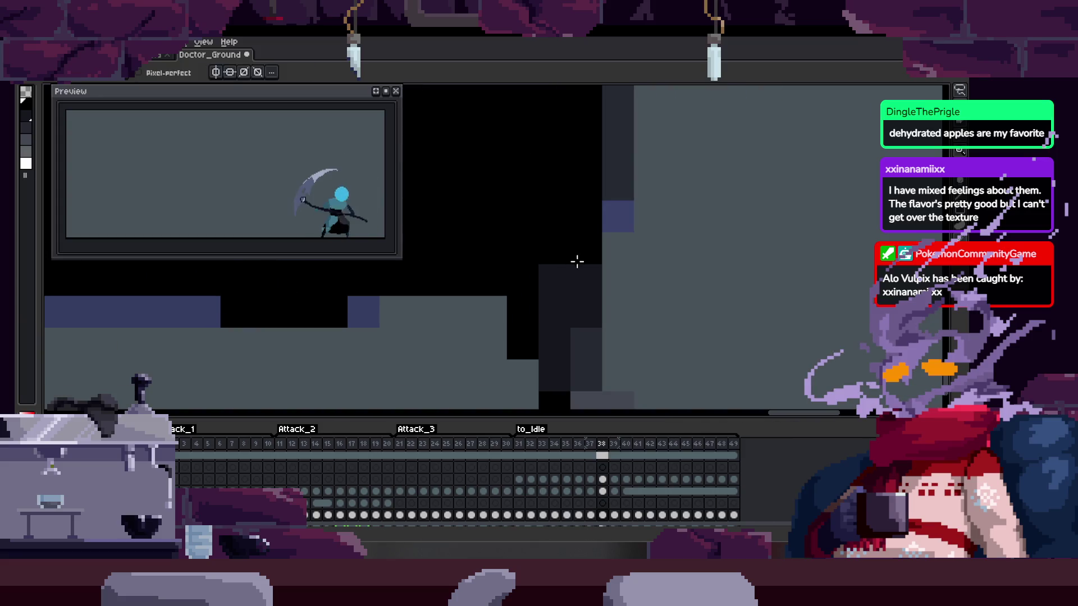
# Paste the copied robe pixels into frame 37 and commit them
pyautogui.scroll(2, 575, 260)
pyautogui.scroll(-2, 570, 256)
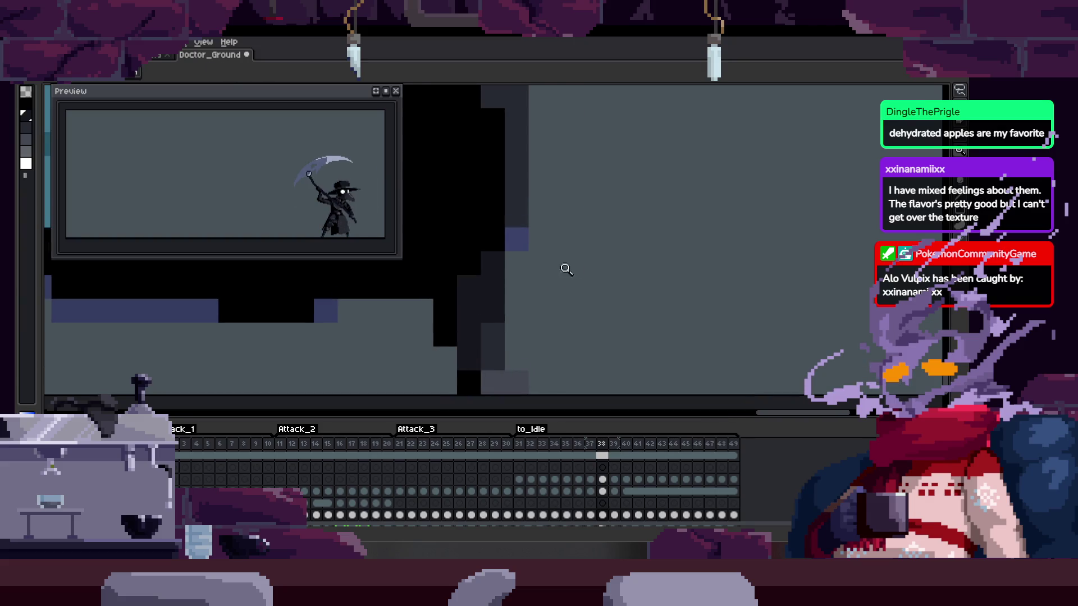
pyautogui.moveTo(560, 274); pyautogui.dragTo(587, 256)
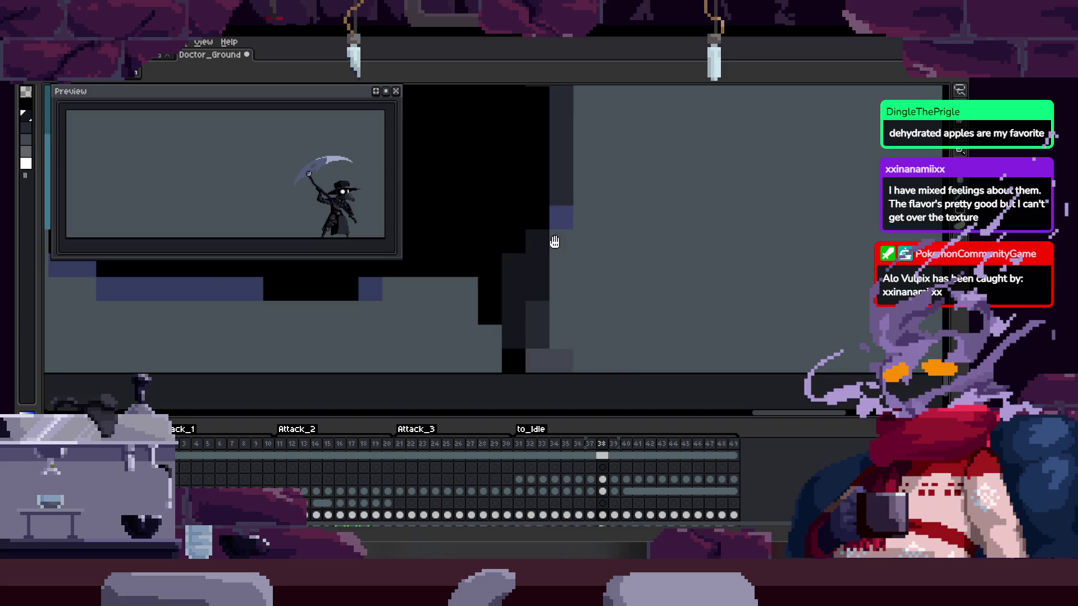
pyautogui.scroll(-3, 557, 247)
pyautogui.scroll(2, 549, 264)
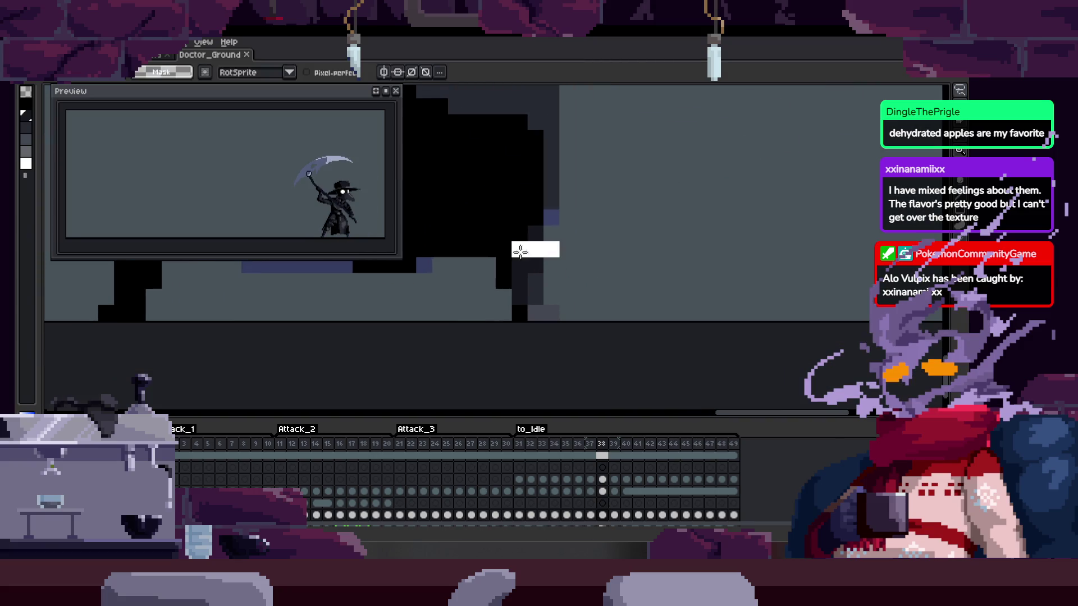
pyautogui.press(',')
pyautogui.hotkey('ctrl', 'v')
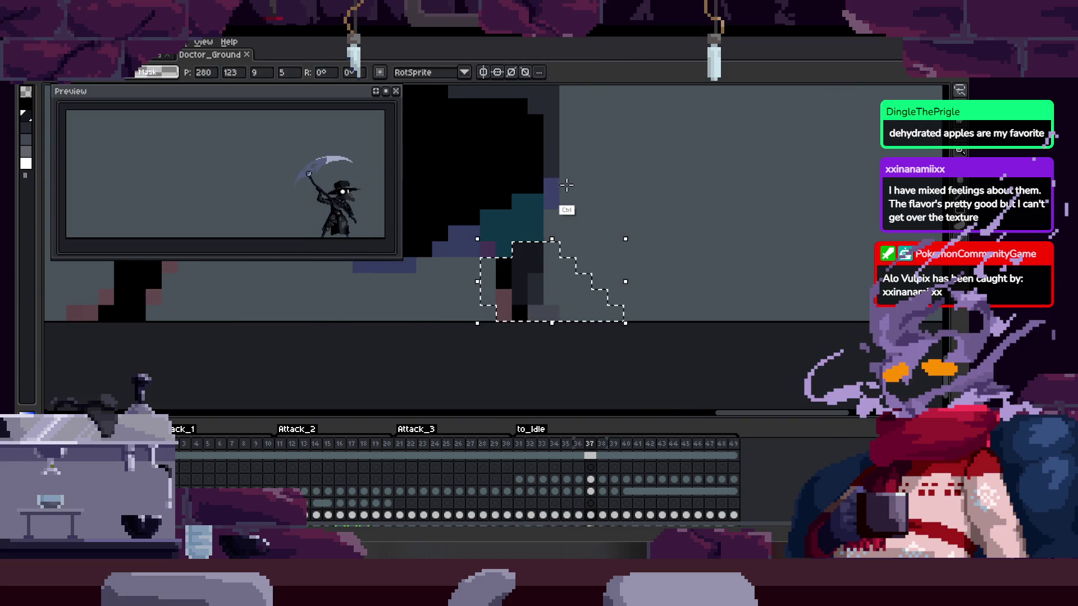
pyautogui.press('Return')
pyautogui.scroll(4, 550, 224)
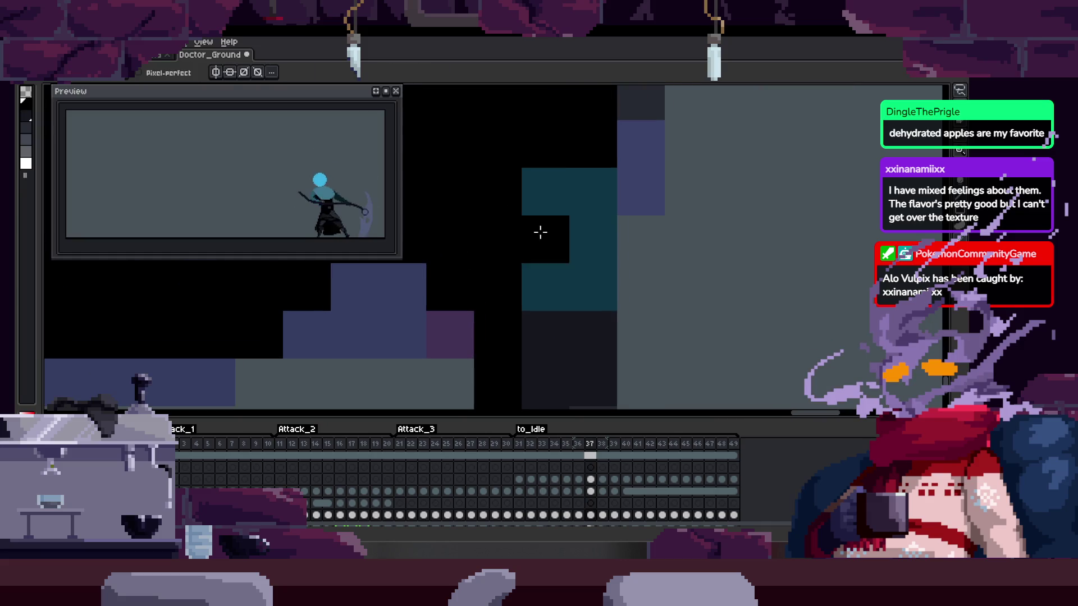
pyautogui.scroll(-2, 575, 229)
# Pick a robe colour from the sprite and compare frames 35–37
pyautogui.press('alt')
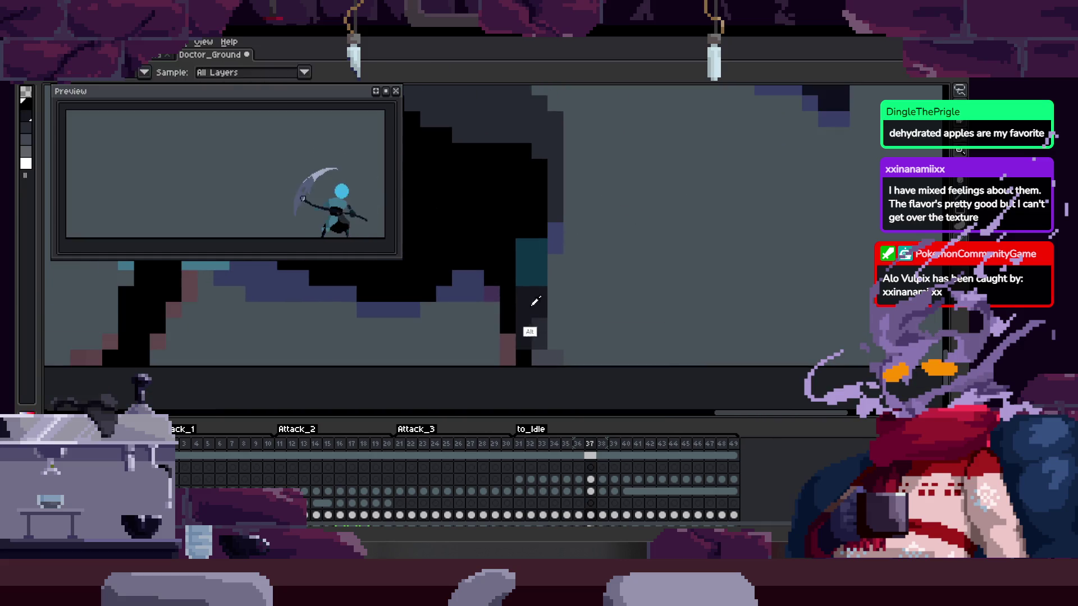
pyautogui.press(',')
pyautogui.scroll(1, 563, 200)
pyautogui.scroll(-1, 516, 231)
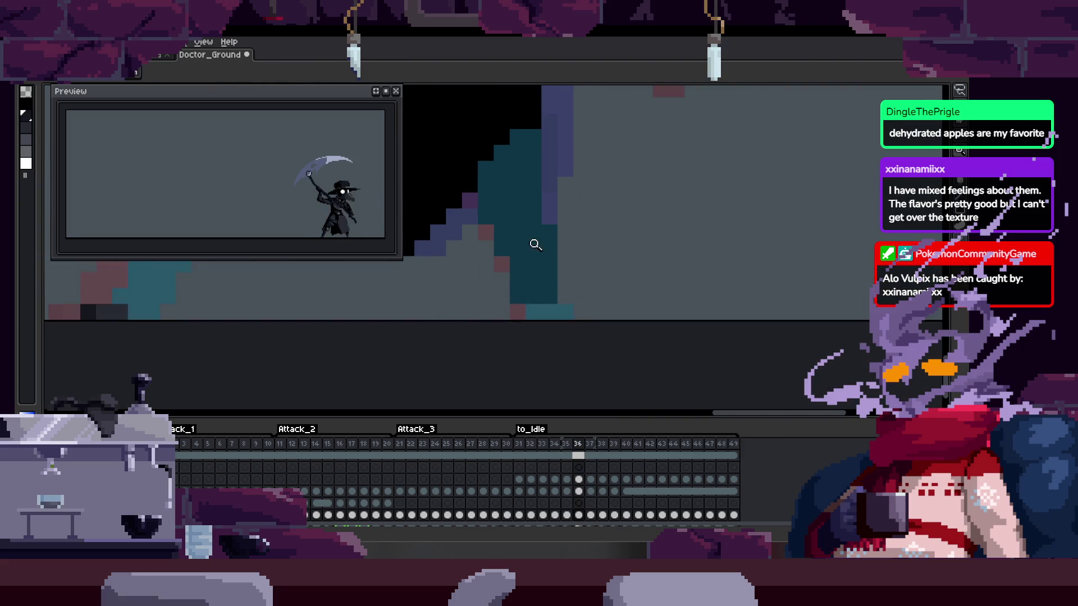
pyautogui.scroll(1, 534, 248)
pyautogui.scroll(1, 540, 233)
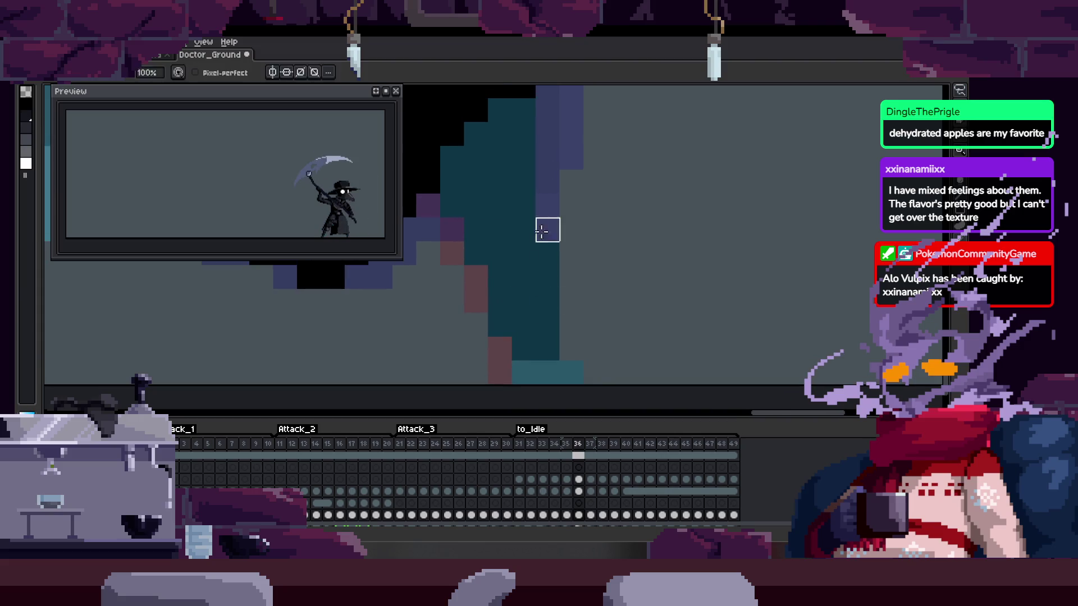
pyautogui.scroll(-1, 541, 242)
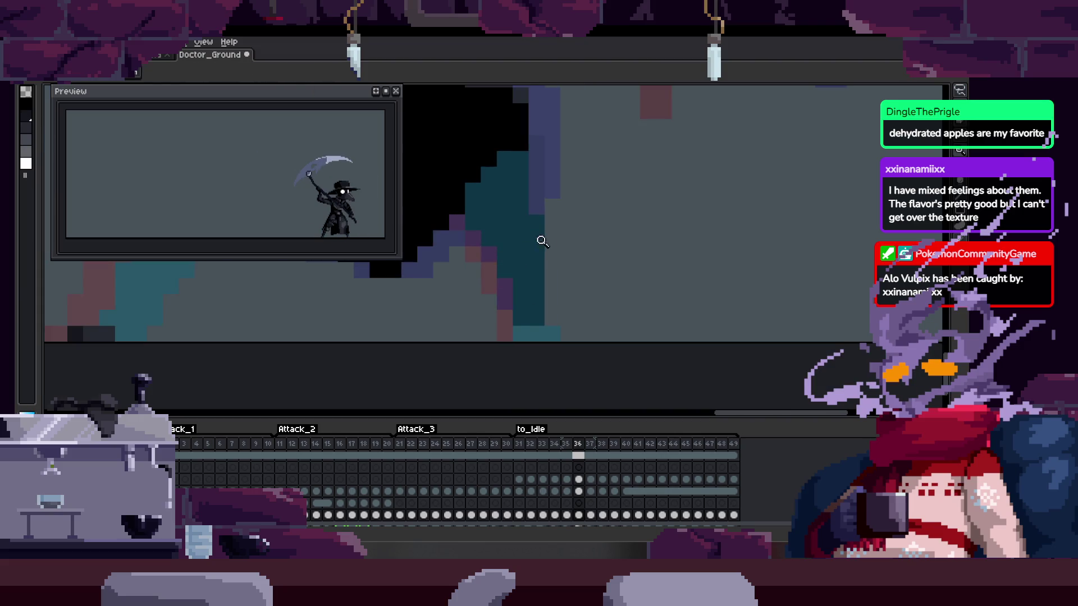
pyautogui.press('.')
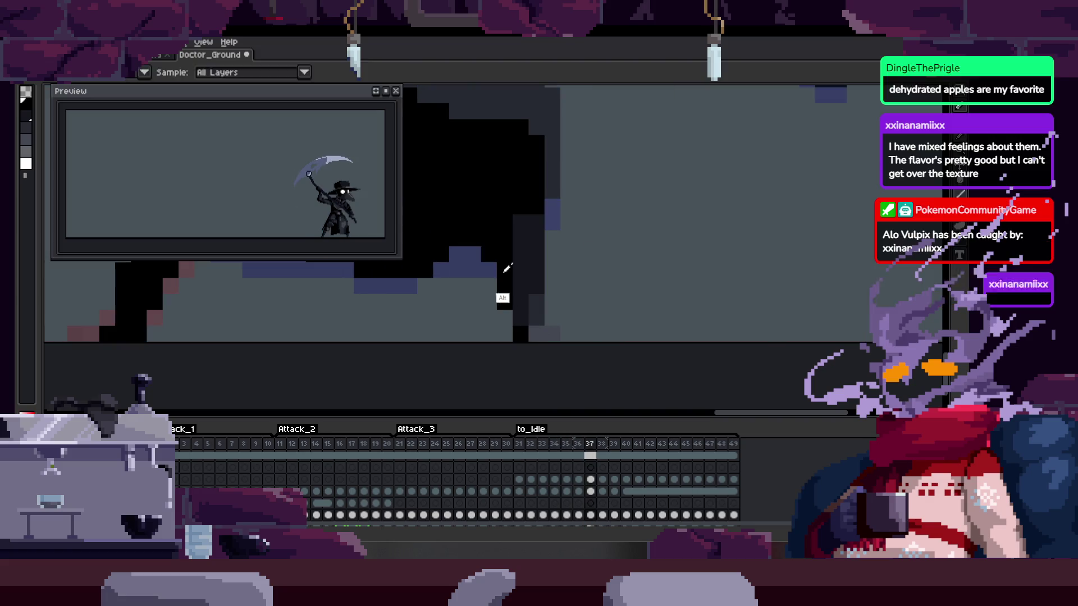
pyautogui.press(',')
pyautogui.press(',')
pyautogui.scroll(1, 532, 242)
pyautogui.scroll(-3, 532, 243)
pyautogui.hscroll(2, 556, 271)
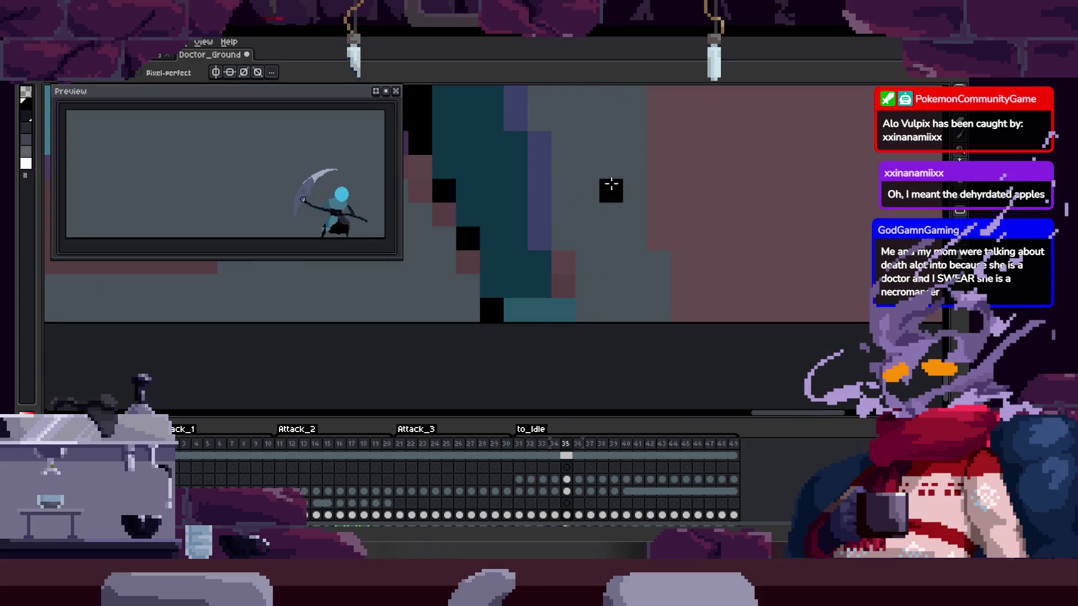
pyautogui.press('.')
pyautogui.press(',')
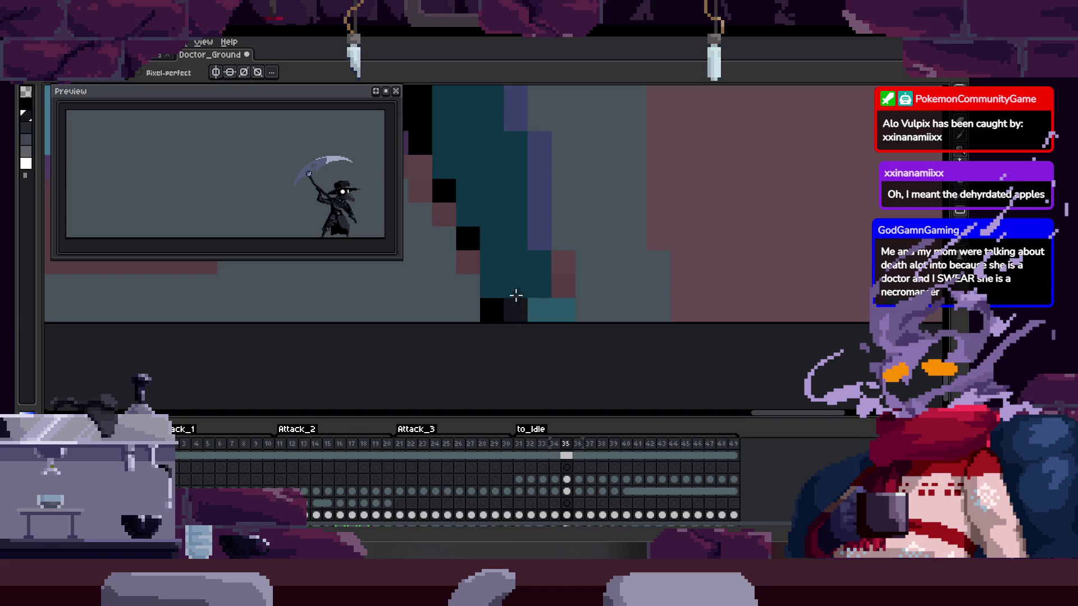
# On frame 35, erase a stray black robe pixel and add a black pixel to the robe edge
pyautogui.press('e')
pyautogui.click(490, 309)
pyautogui.press('b')
pyautogui.click(512, 284)
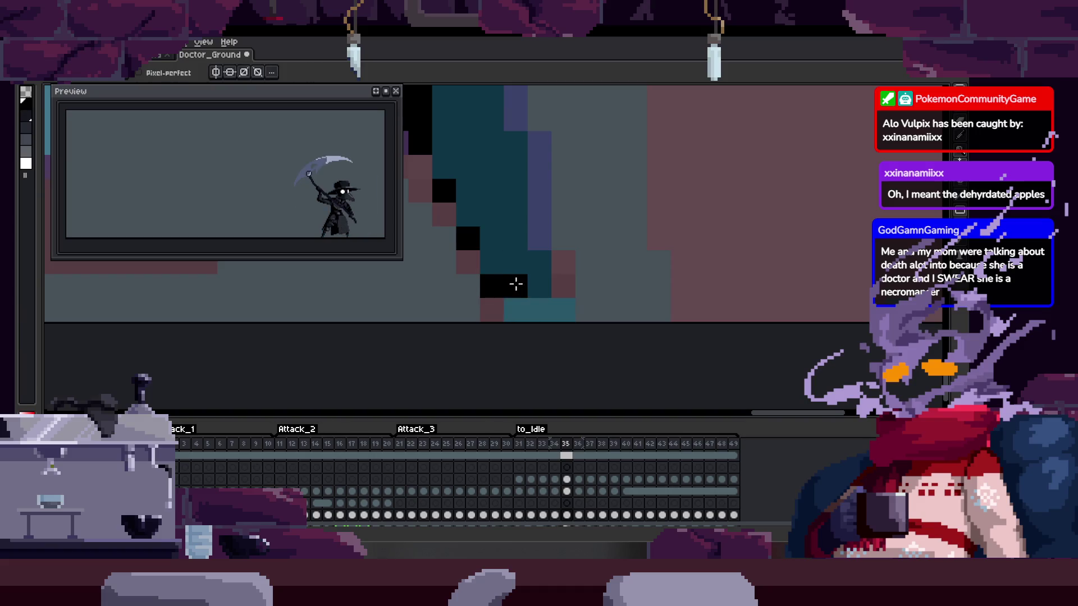
pyautogui.press('.')
pyautogui.press(',')
# Flip through frames 34–37 to compare the recovery poses, ending on frame 36
pyautogui.press('.')
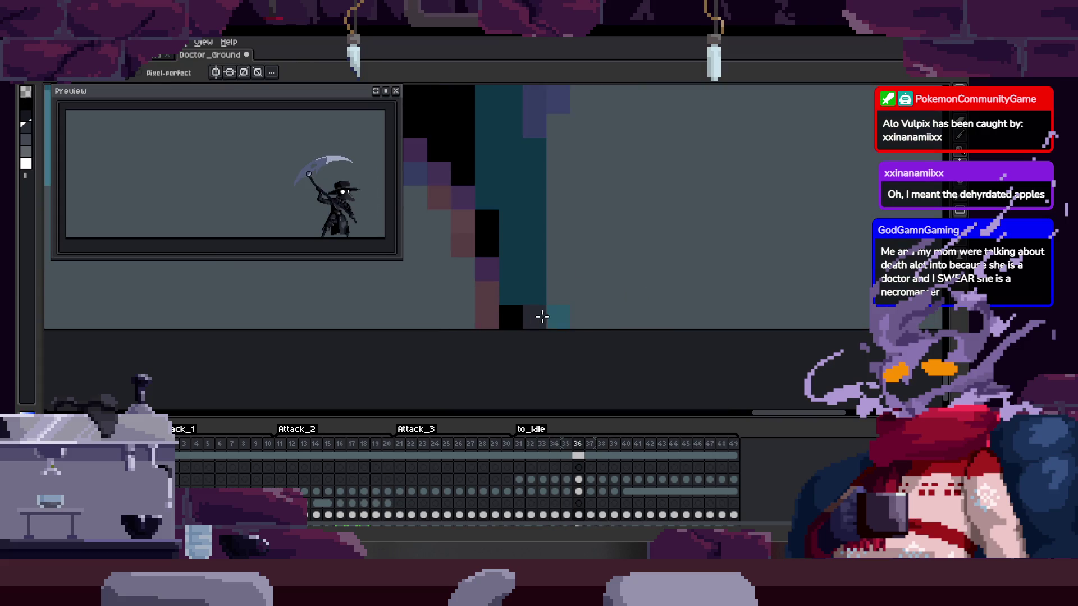
pyautogui.press('.')
pyautogui.press(',')
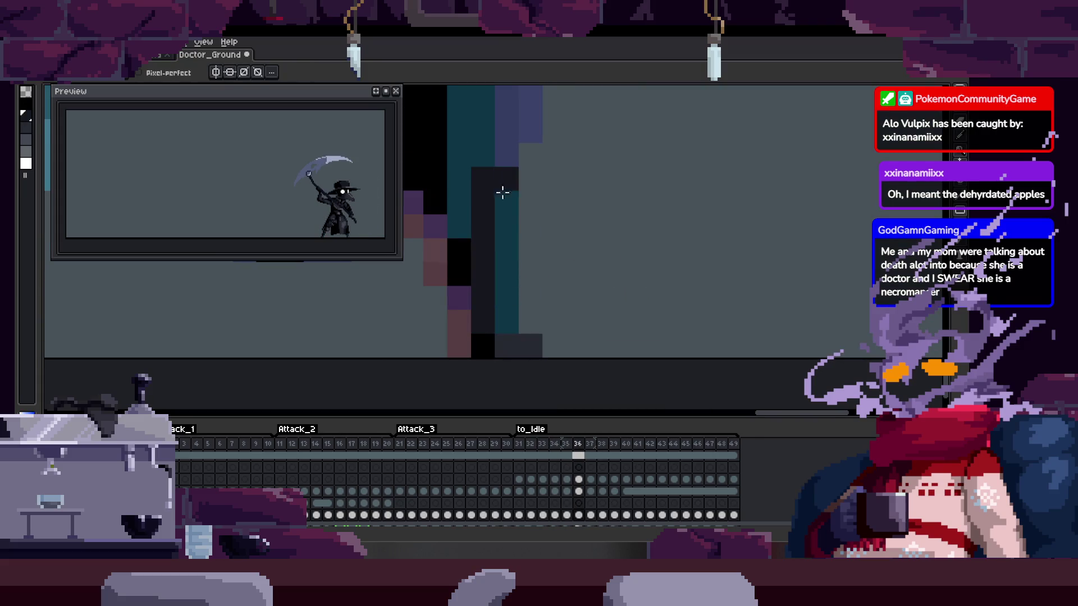
pyautogui.press('.')
pyautogui.press(',')
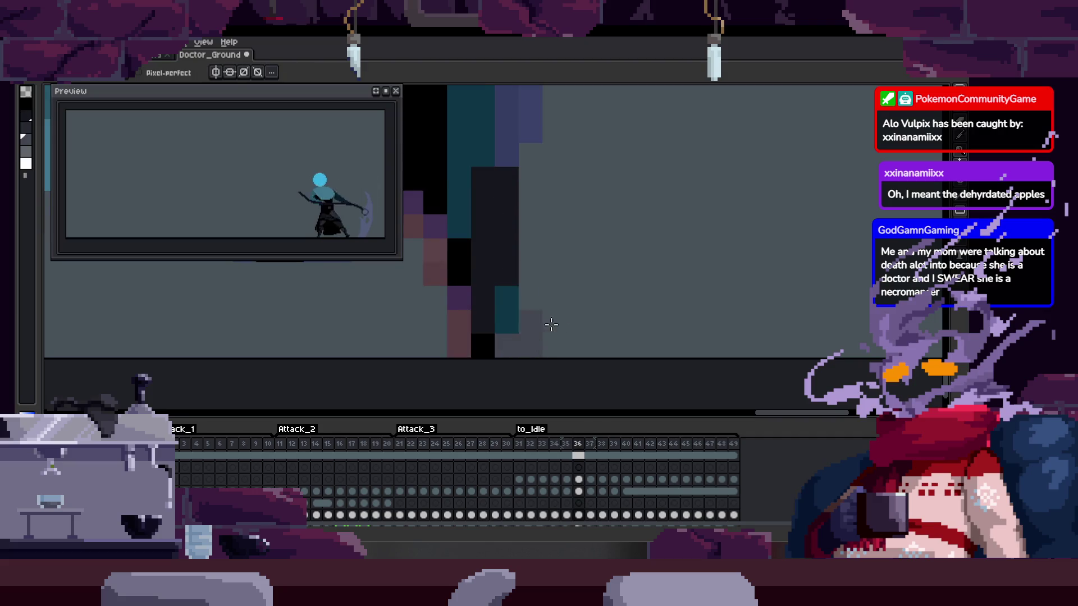
pyautogui.press(',')
pyautogui.press(',')
pyautogui.press('.')
pyautogui.press('.')
pyautogui.press('.')
pyautogui.press(',')
pyautogui.press('z')
pyautogui.scroll(-2, 505, 292)
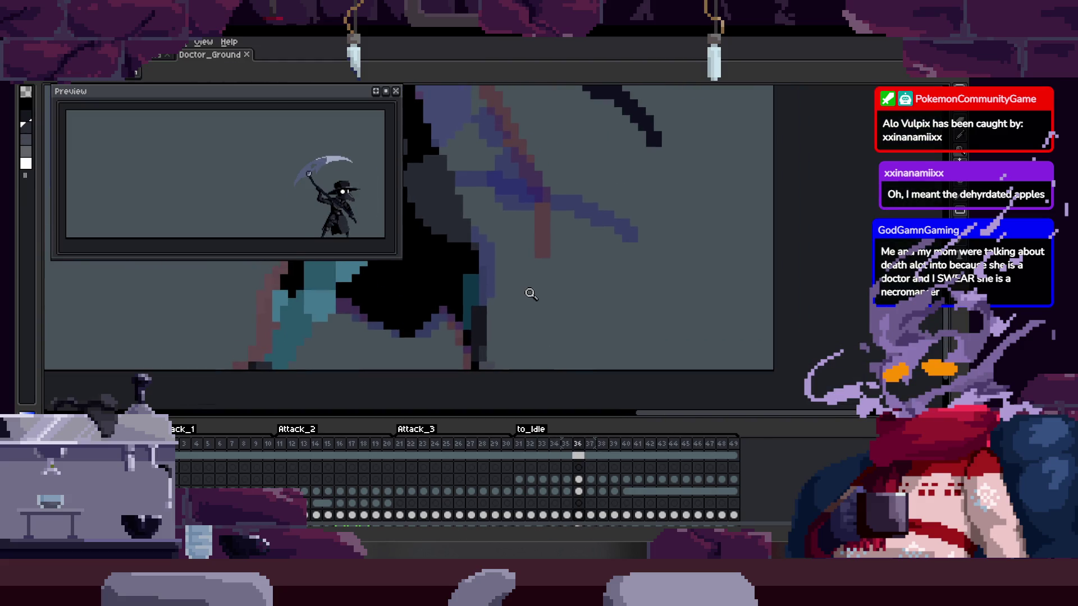
# Zoom in on the figure and hide the timeline for more canvas space
pyautogui.scroll(-2, 540, 317)
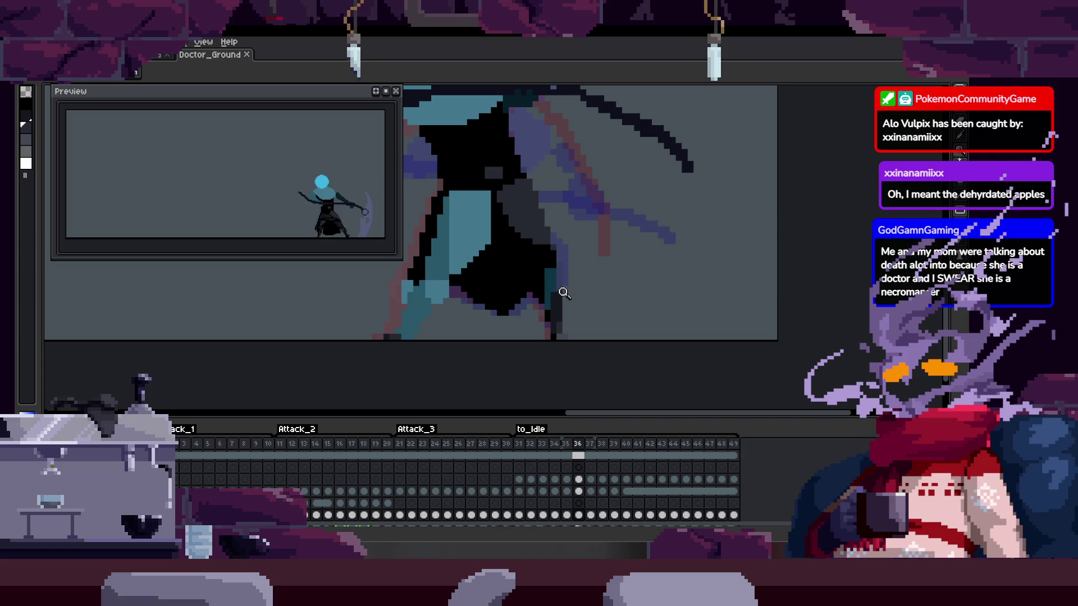
pyautogui.scroll(4, 595, 293)
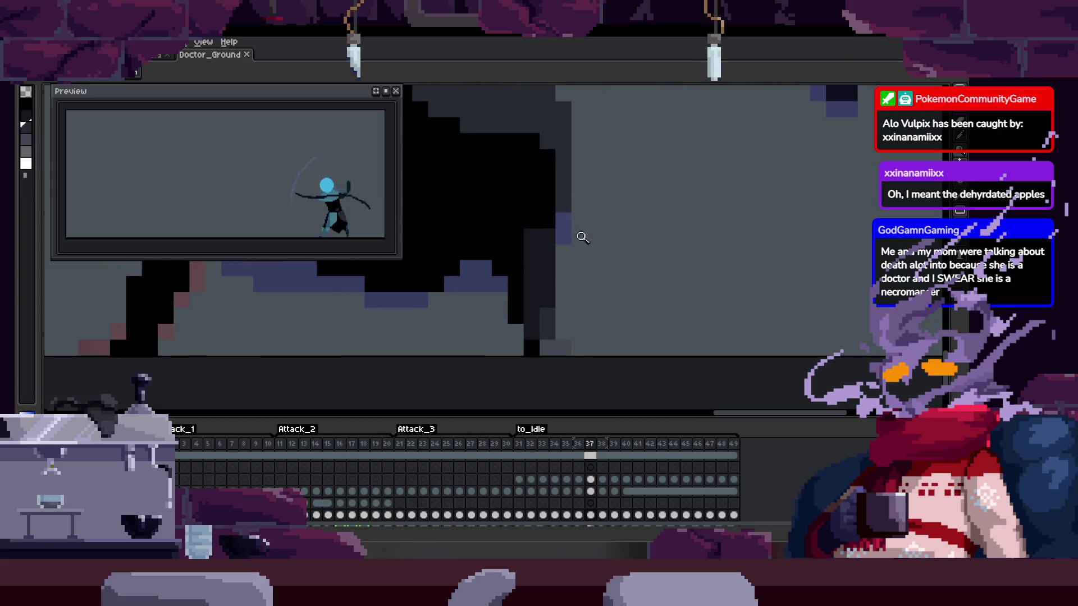
pyautogui.scroll(-2, 571, 222)
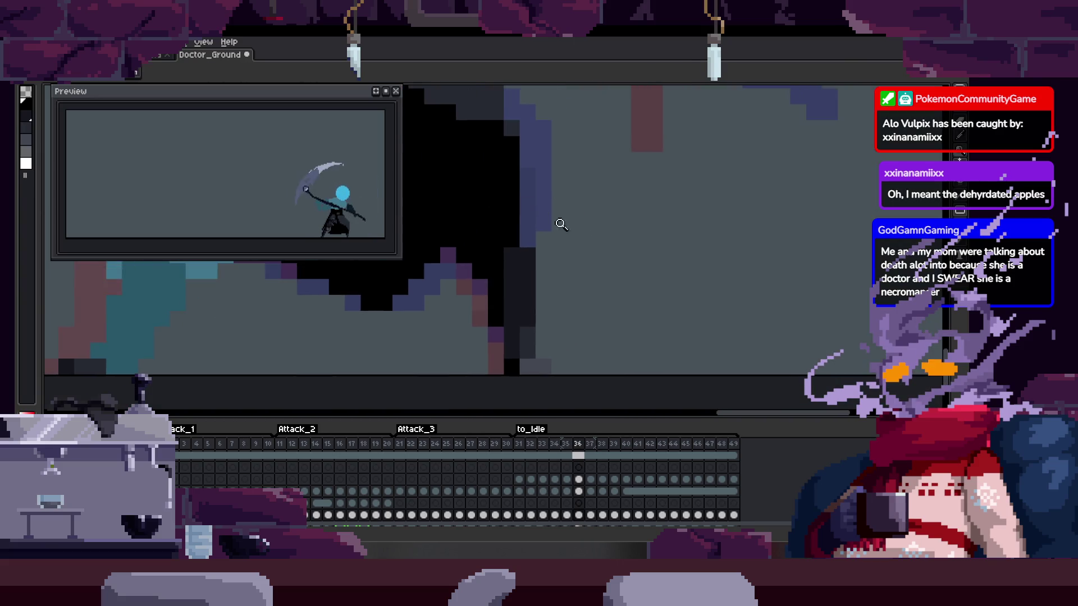
pyautogui.scroll(2, 609, 178)
pyautogui.press('Tab')
pyautogui.press('Tab')
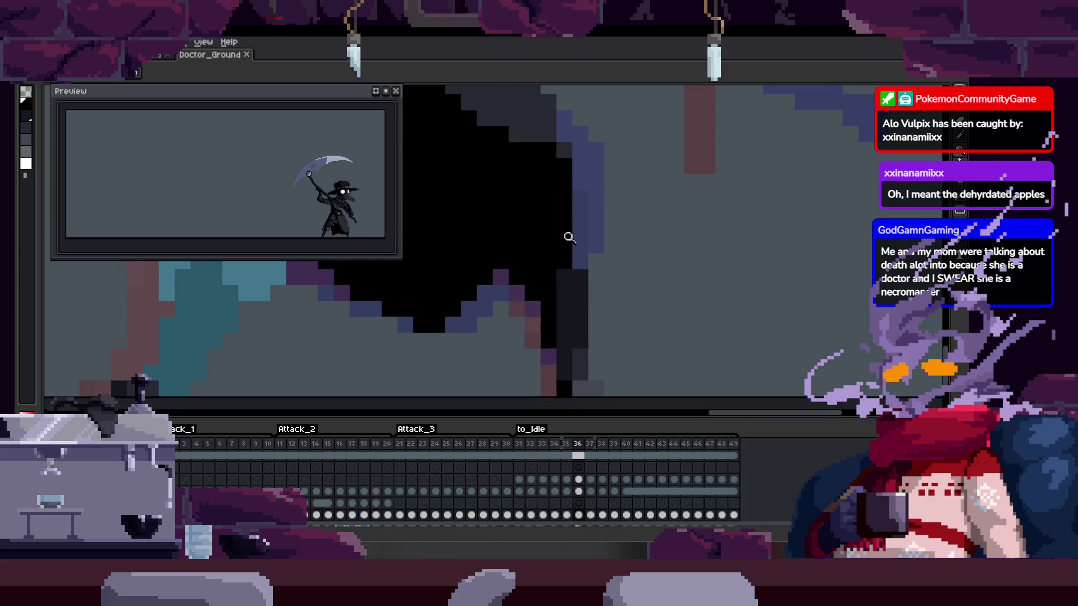
pyautogui.scroll(2, 563, 241)
pyautogui.scroll(-3, 584, 173)
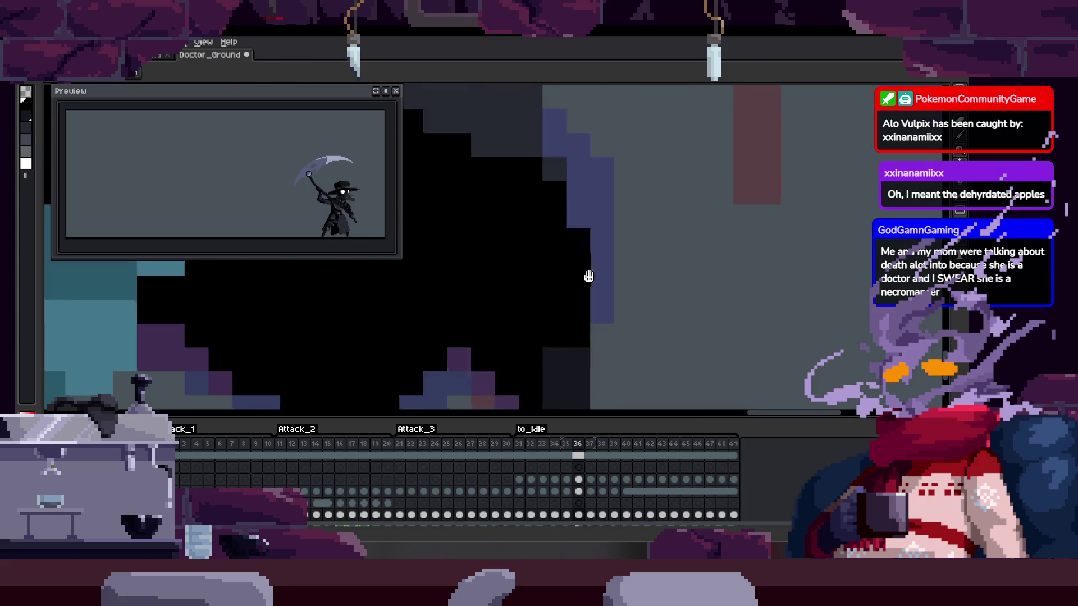
pyautogui.scroll(-1, 634, 253)
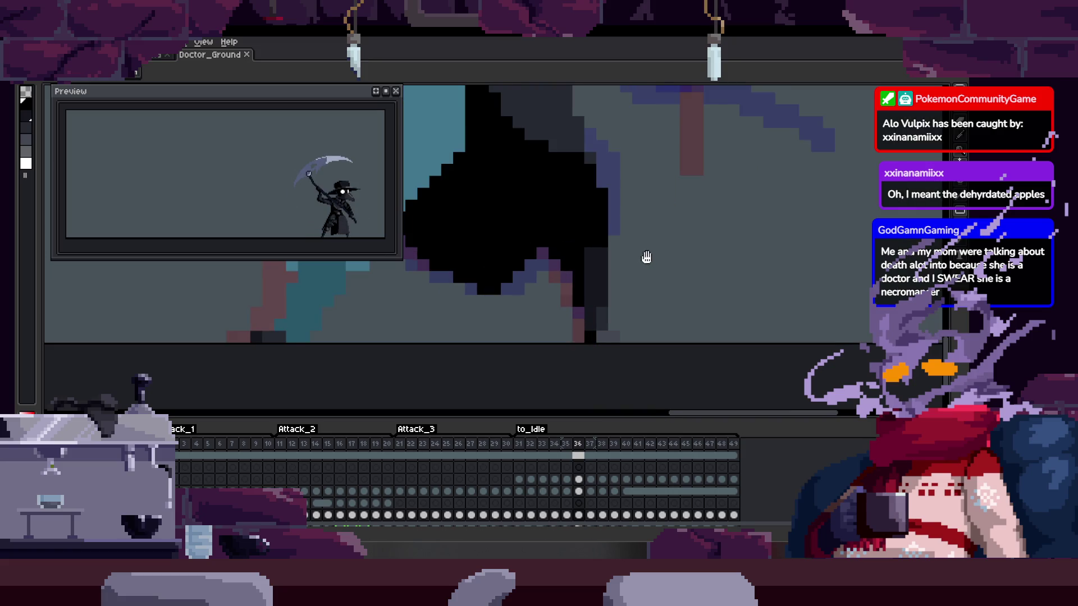
# Compare frame 35 against frames 38 and 36, then bring the robe edge pixels into view
pyautogui.press('Right')
pyautogui.press('Right')
pyautogui.press('Left')
pyautogui.press('Left')
pyautogui.press('Left')
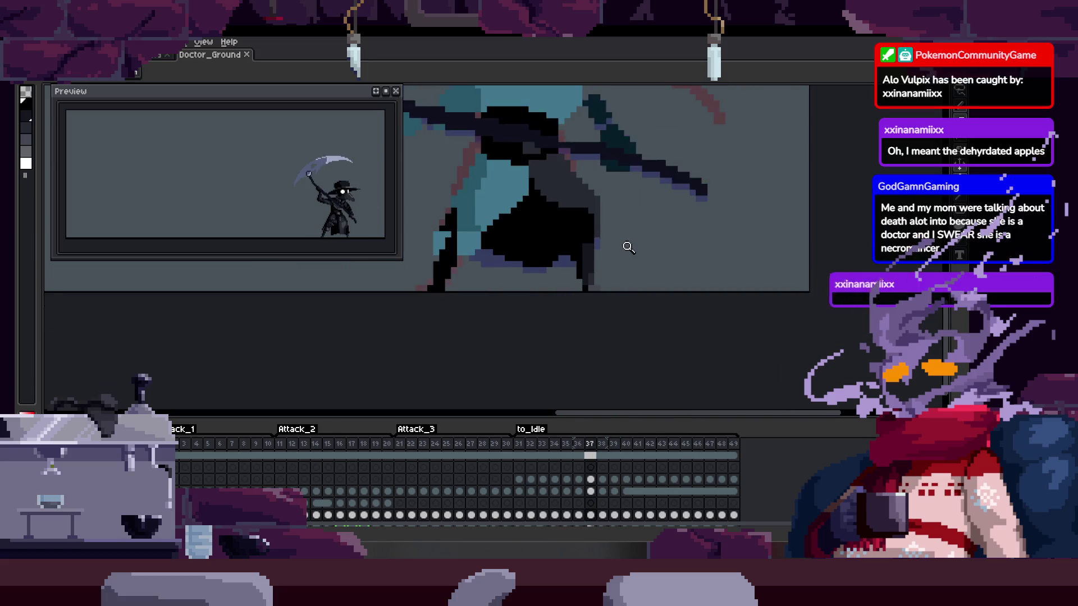
pyautogui.scroll(1, 620, 213)
pyautogui.scroll(-1, 620, 212)
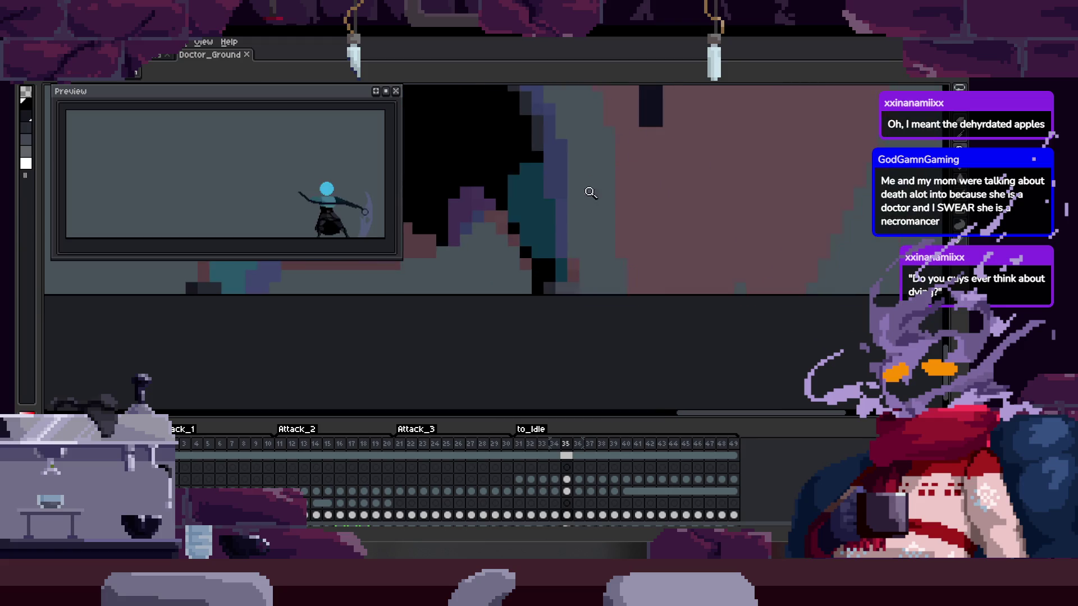
pyautogui.press('Right')
pyautogui.press('Left')
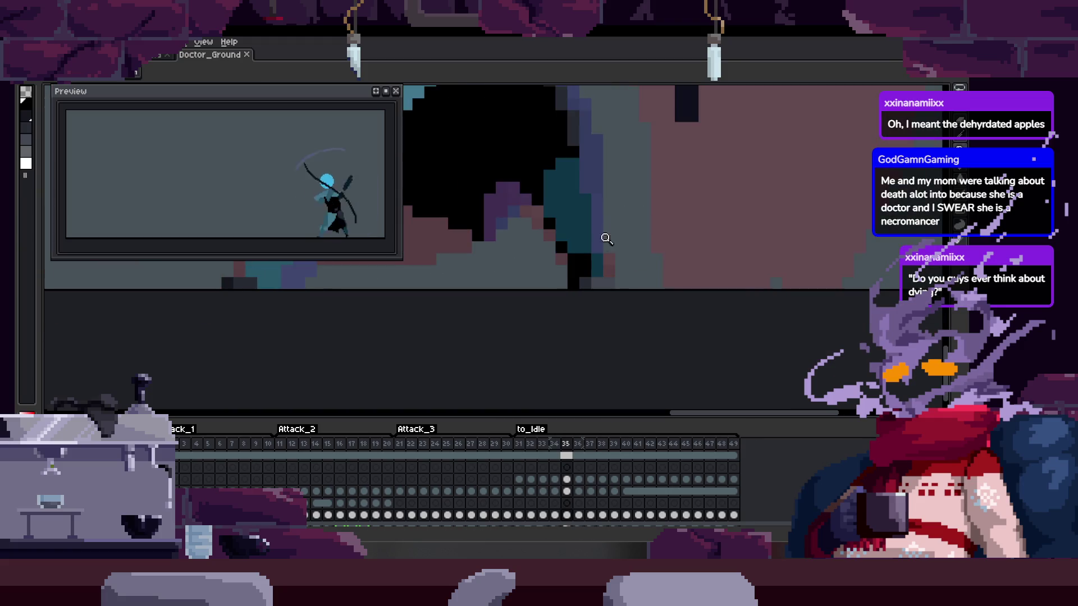
pyautogui.scroll(2, 607, 233)
pyautogui.moveTo(575, 236); pyautogui.dragTo(578, 268)
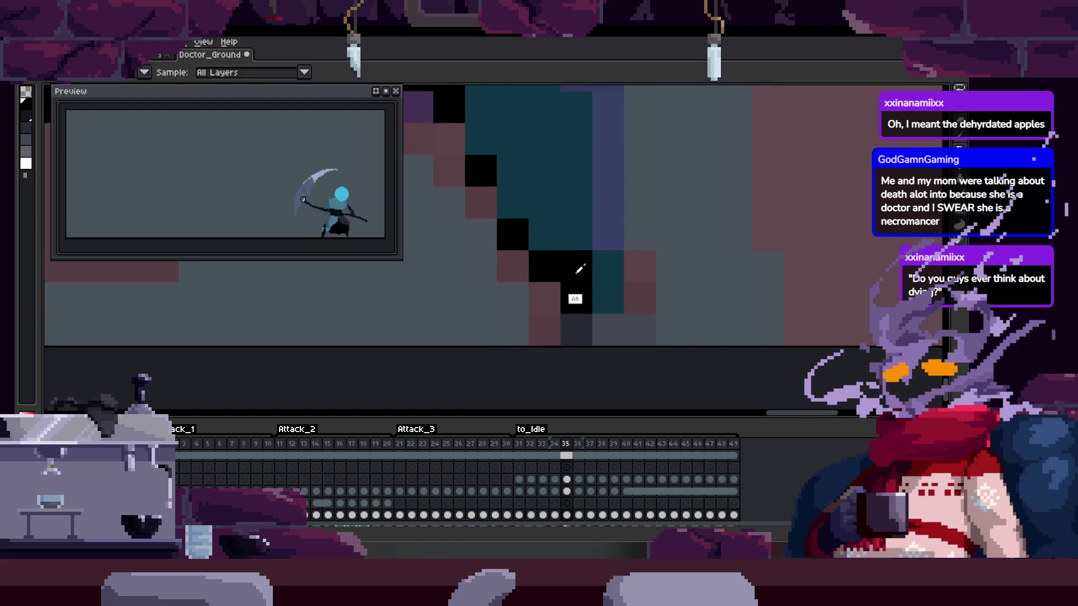
# Select a small block of robe pixels on frame 35 and compare it against frame 34
pyautogui.press('m')
pyautogui.moveTo(499, 307); pyautogui.dragTo(532, 212)
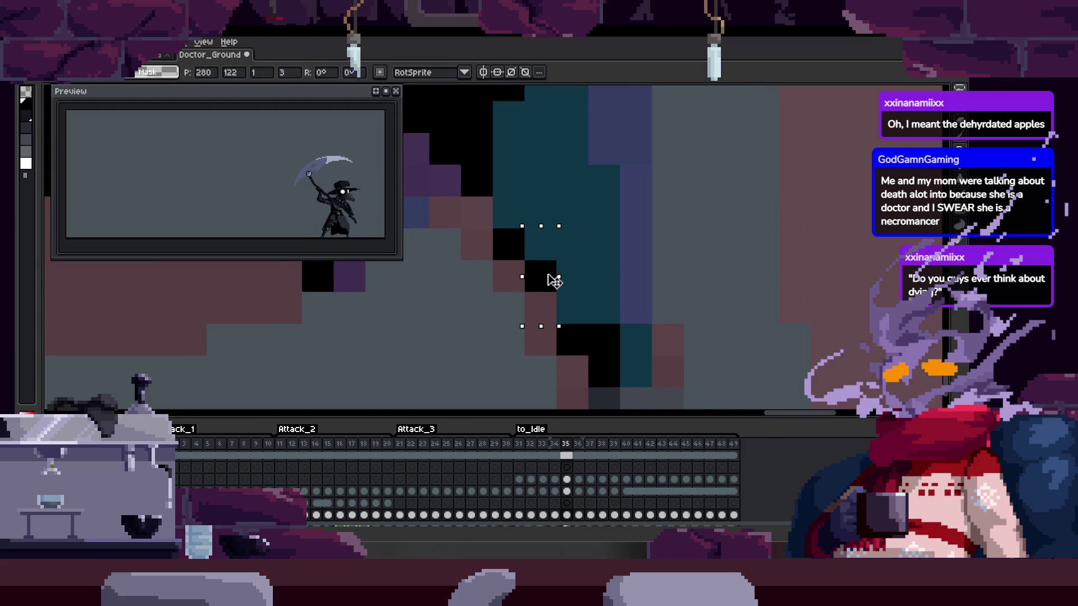
pyautogui.press('z')
pyautogui.press('Left')
pyautogui.scroll(-2, 578, 255)
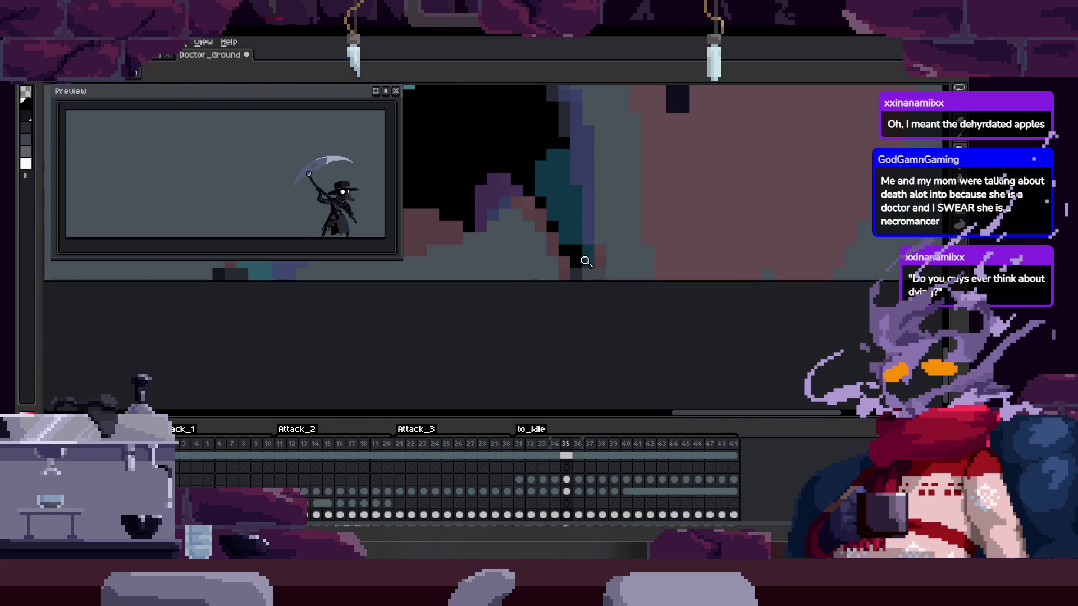
pyautogui.press('Right')
pyautogui.scroll(2, 567, 224)
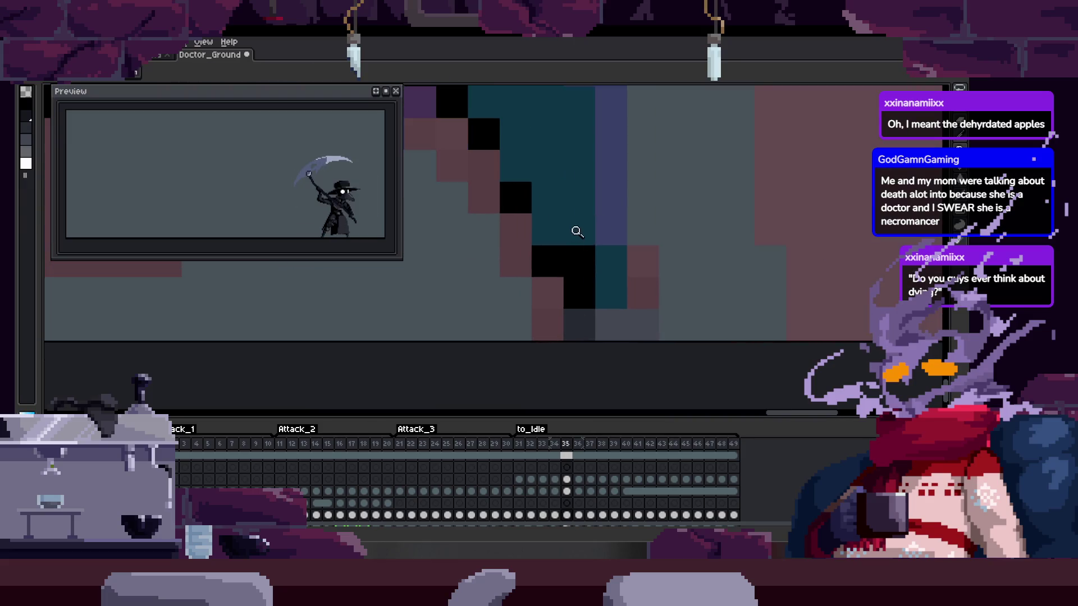
pyautogui.scroll(-1, 582, 221)
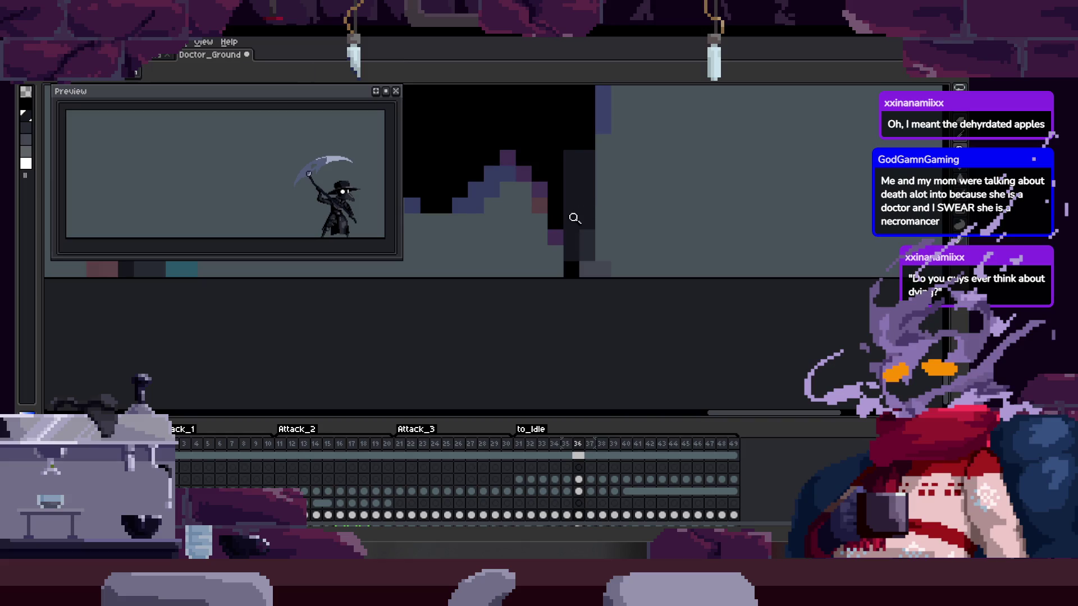
pyautogui.scroll(1, 582, 222)
# Paint dark pixels down frame 35's robe-edge column and save the sprite
pyautogui.press('b')
pyautogui.moveTo(527, 258); pyautogui.dragTo(558, 298)
pyautogui.click(608, 307)
pyautogui.scroll(-1, 575, 253)
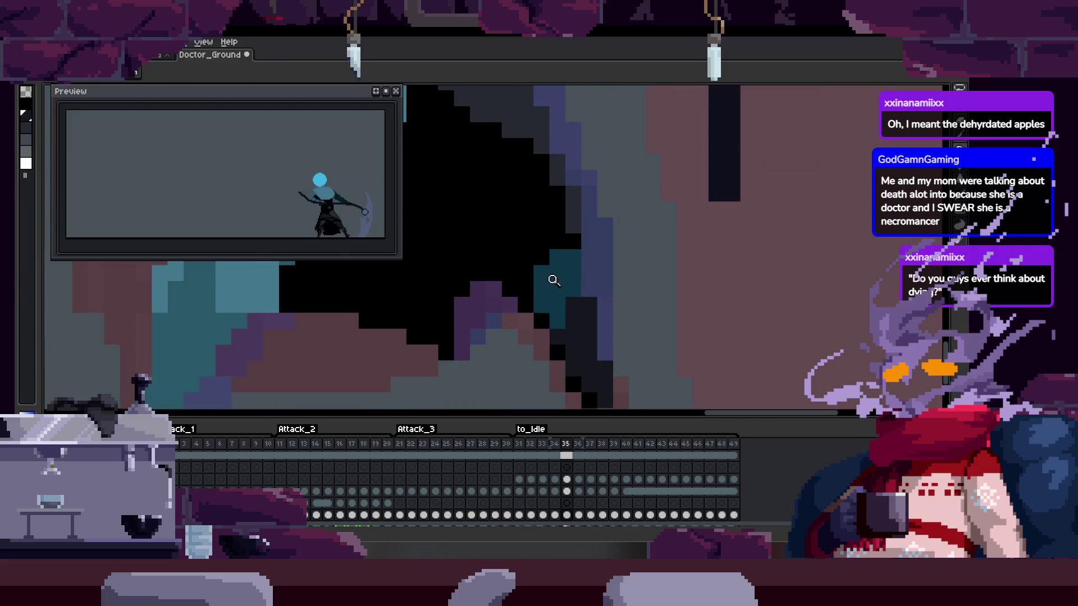
pyautogui.scroll(-1, 567, 222)
pyautogui.hotkey('ctrl', 's')
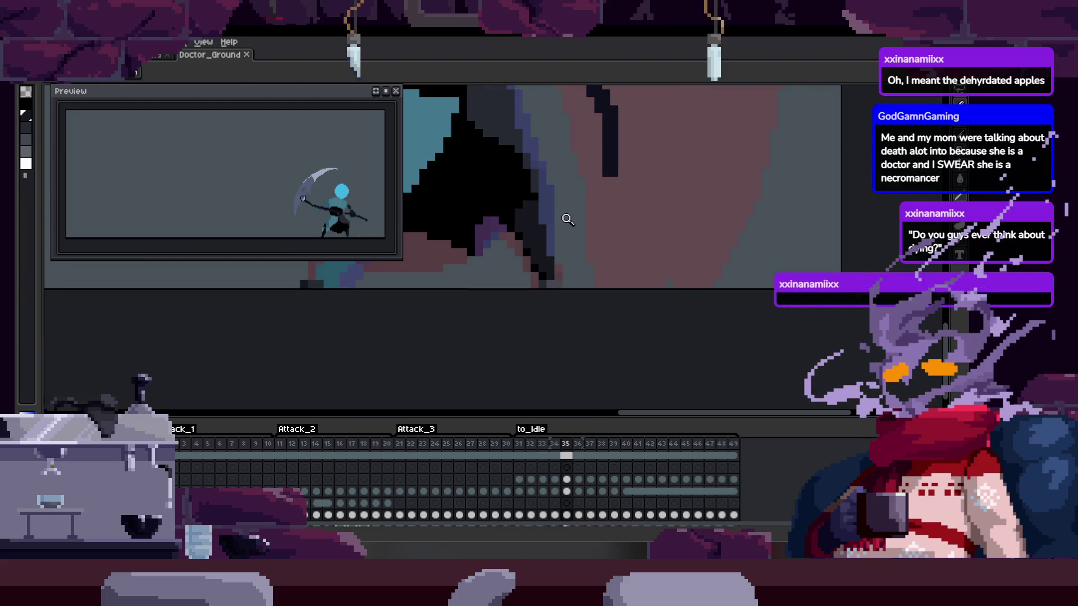
# Touch up robe-edge pixels with black, then undo the stray black stroke
pyautogui.scroll(1, 556, 180)
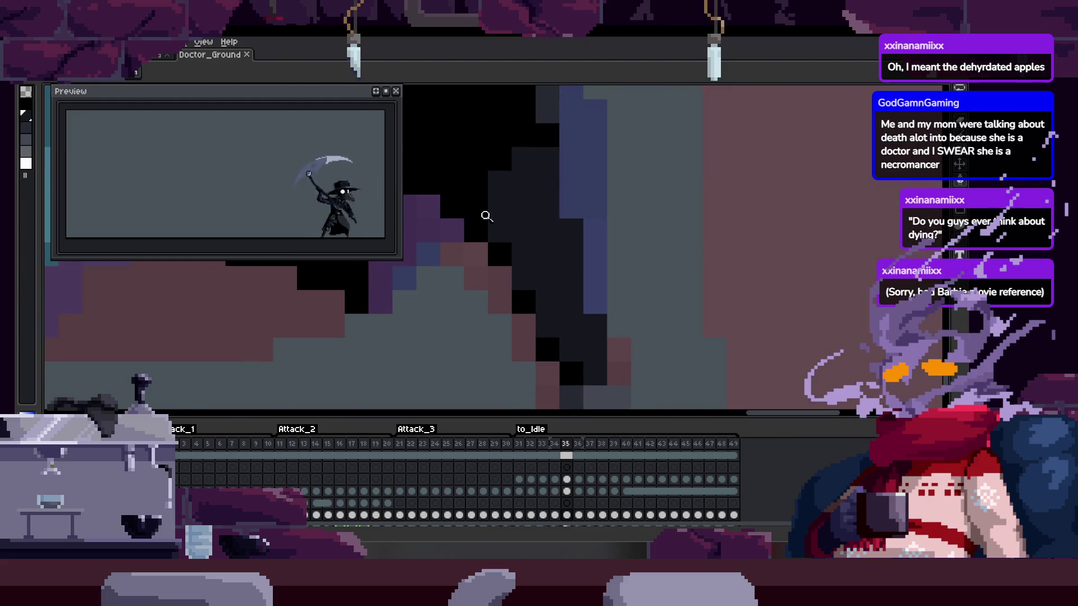
pyautogui.scroll(1, 550, 153)
pyautogui.press('b')
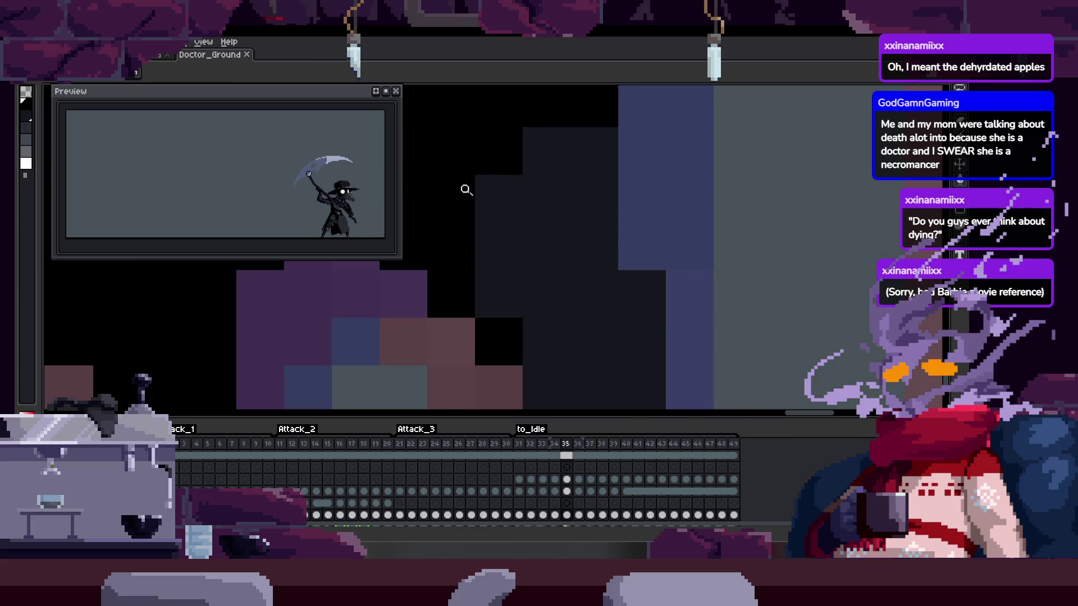
pyautogui.click(528, 241)
pyautogui.moveTo(544, 252); pyautogui.dragTo(577, 332)
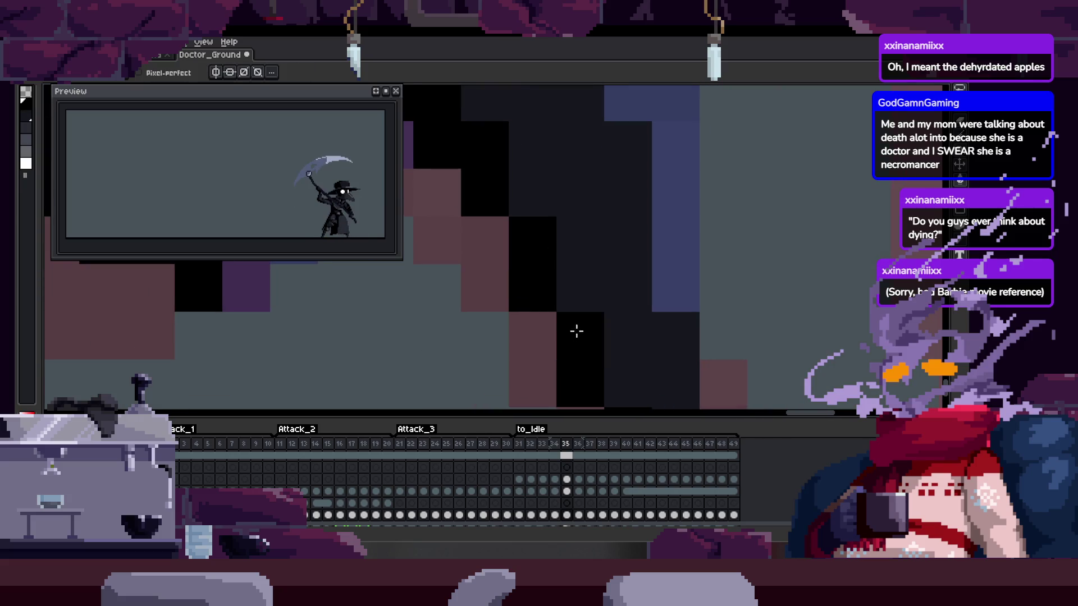
pyautogui.scroll(-1, 549, 284)
pyautogui.scroll(1, 596, 272)
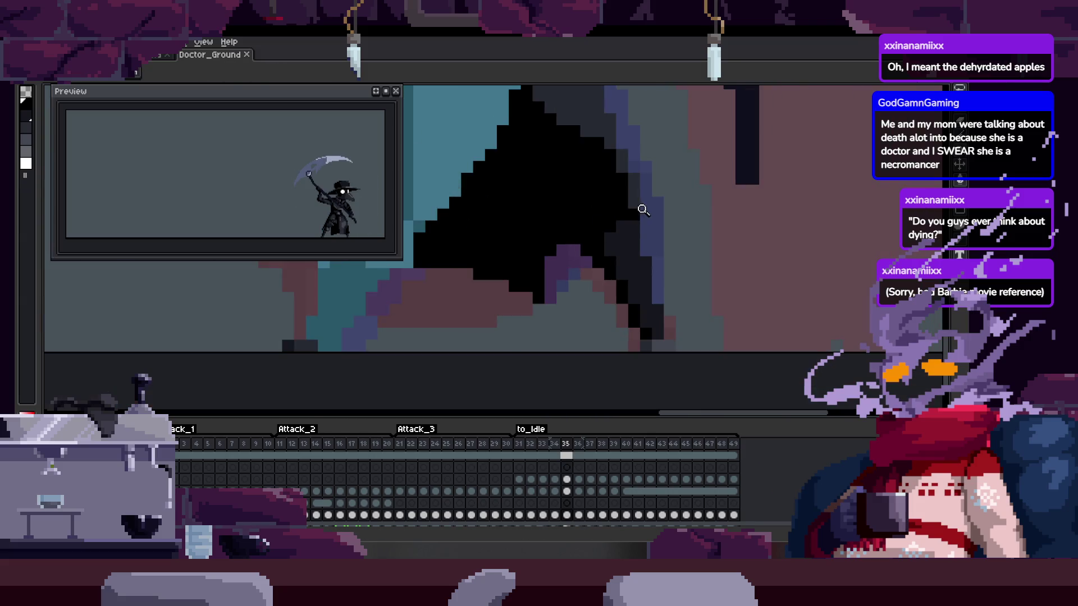
pyautogui.press('b')
pyautogui.scroll(-2, 552, 262)
pyautogui.hotkey('ctrl', 'z')
pyautogui.hotkey('ctrl', 'z')
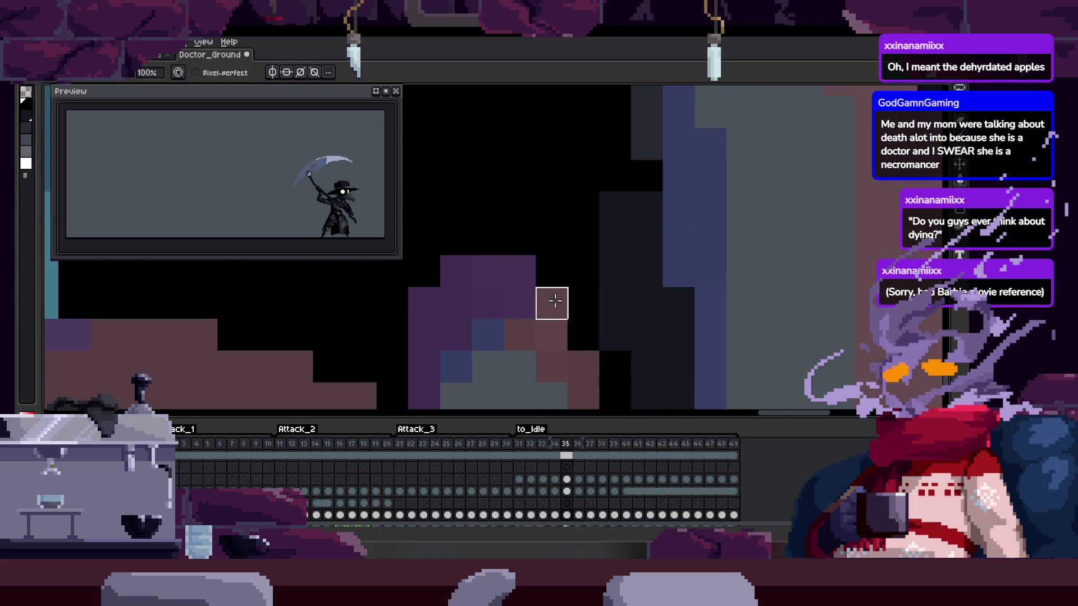
# Repaint a single robe pixel on frame 35's edge
pyautogui.scroll(-3, 548, 279)
pyautogui.scroll(1, 550, 308)
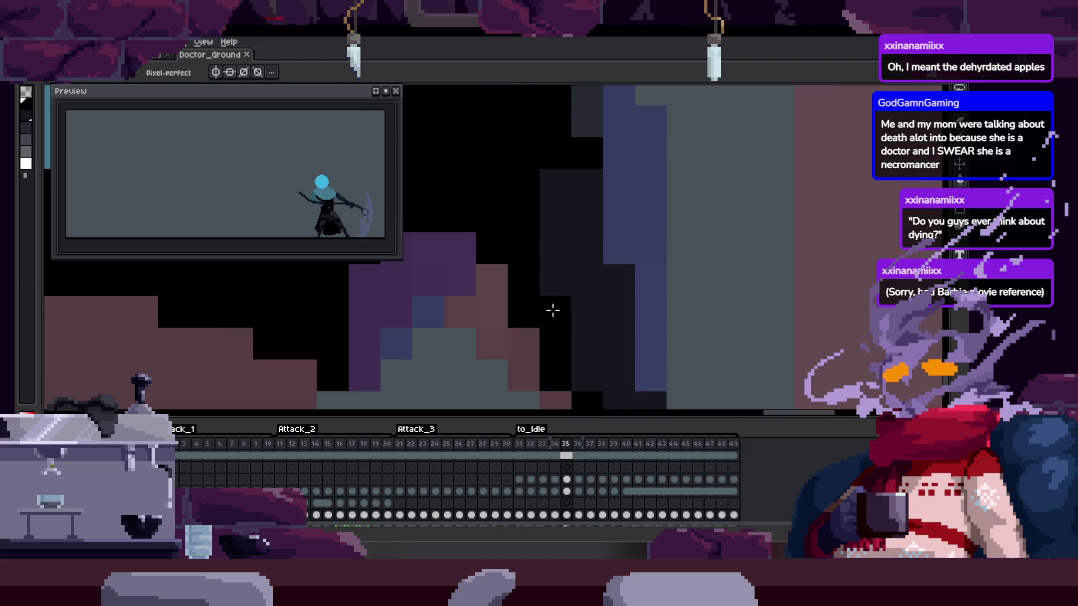
pyautogui.click(584, 284)
pyautogui.scroll(1, 542, 235)
pyautogui.scroll(-1, 543, 236)
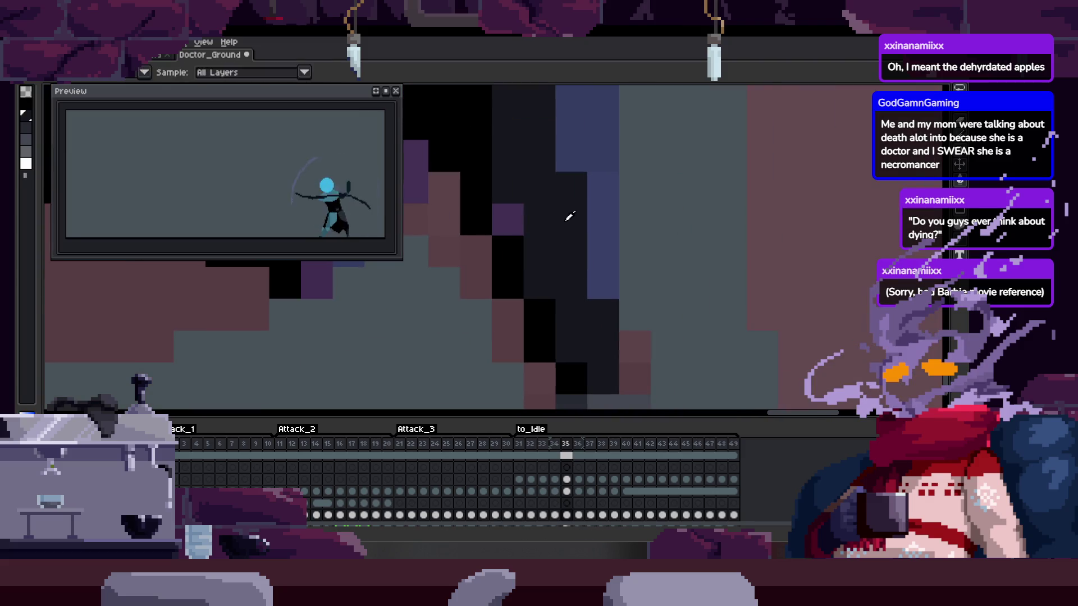
pyautogui.scroll(-1, 568, 250)
pyautogui.scroll(2, 543, 243)
pyautogui.scroll(-2, 558, 236)
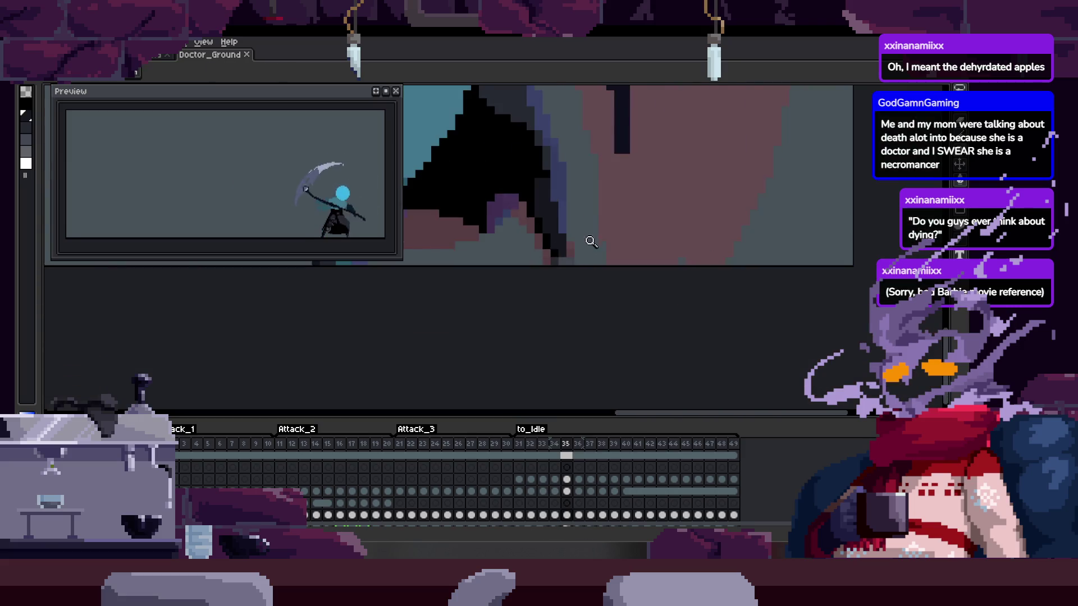
# Move on to frame 36, hide the timeline, save the sprite, and play the animation
pyautogui.press('Right')
pyautogui.hotkey('ctrl', 'z')
pyautogui.press('Tab')
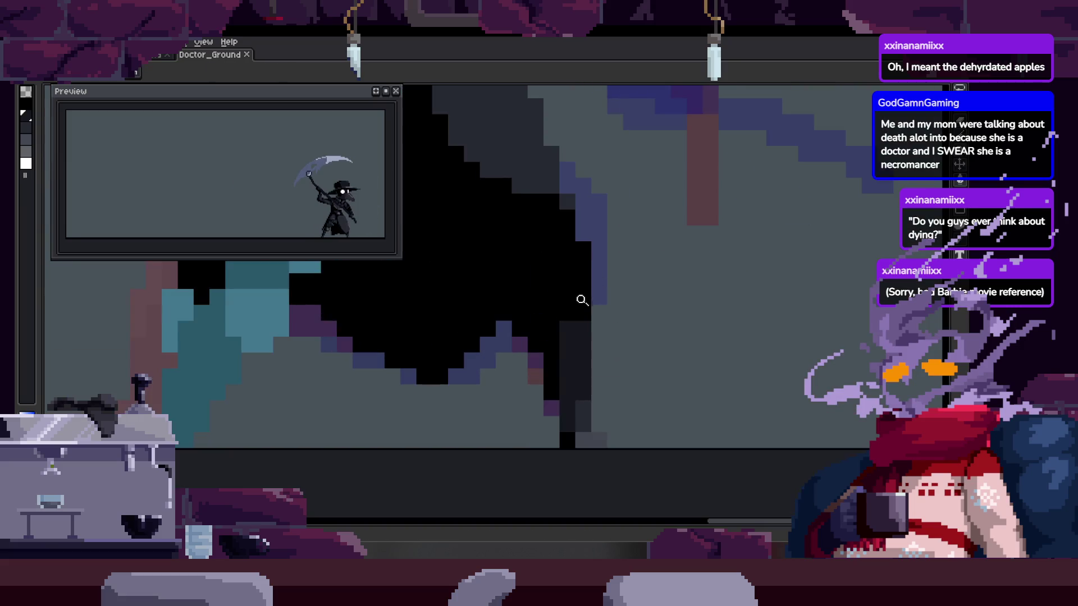
pyautogui.scroll(-2, 618, 257)
pyautogui.press('Right')
pyautogui.hotkey('ctrl', 's')
pyautogui.press('Return')
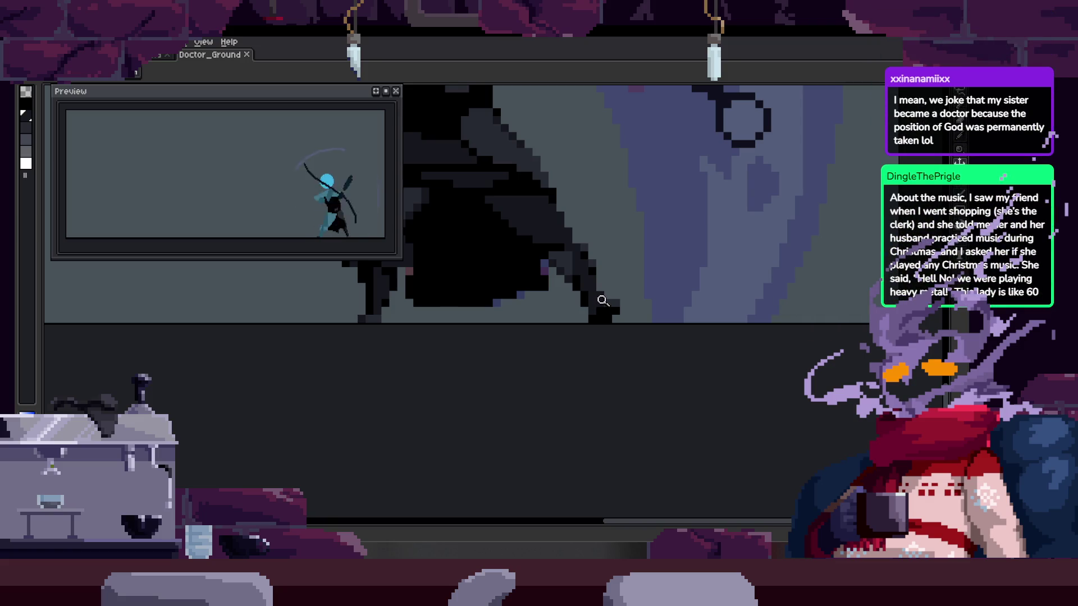
pyautogui.click(559, 204)
pyautogui.click(573, 211)
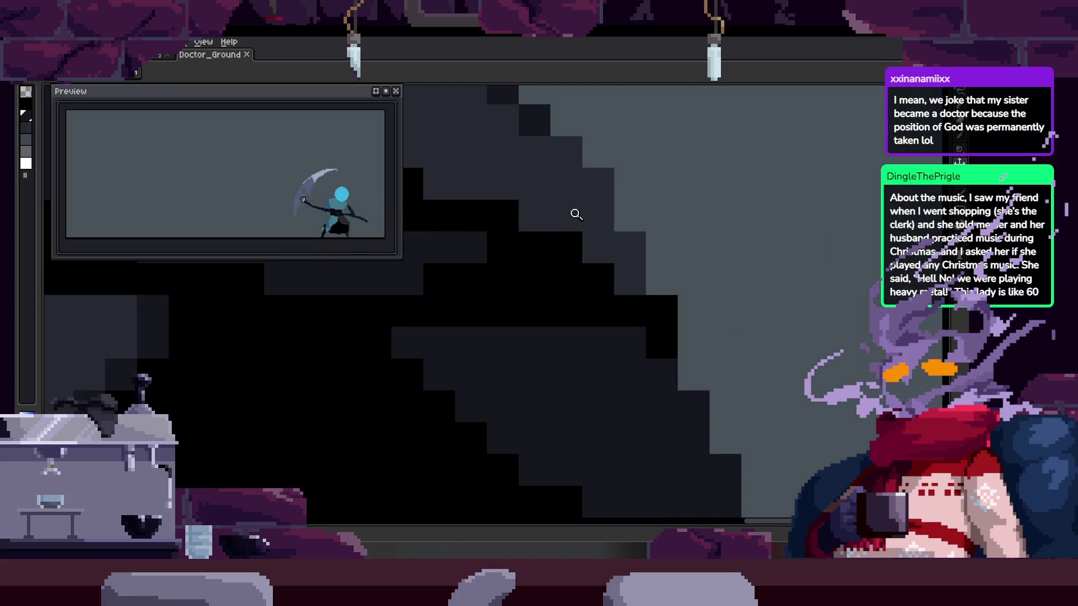
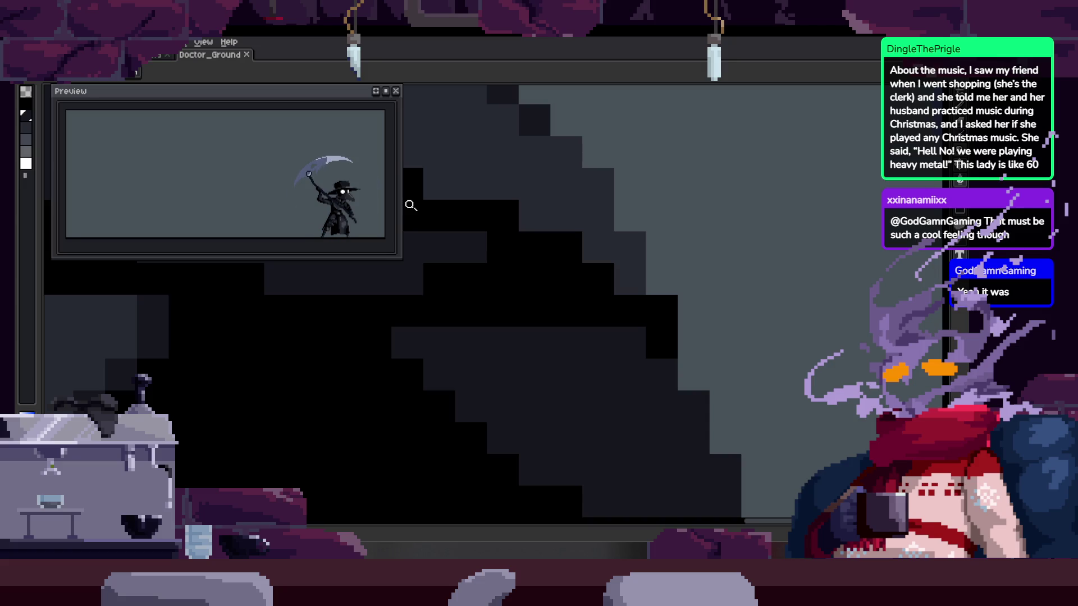
# Zoom and pan over the plague doctor sprite, then reveal the timeline with the Attack_2, Attack_3 and to_Idle tags
pyautogui.scroll(-4, 569, 337)
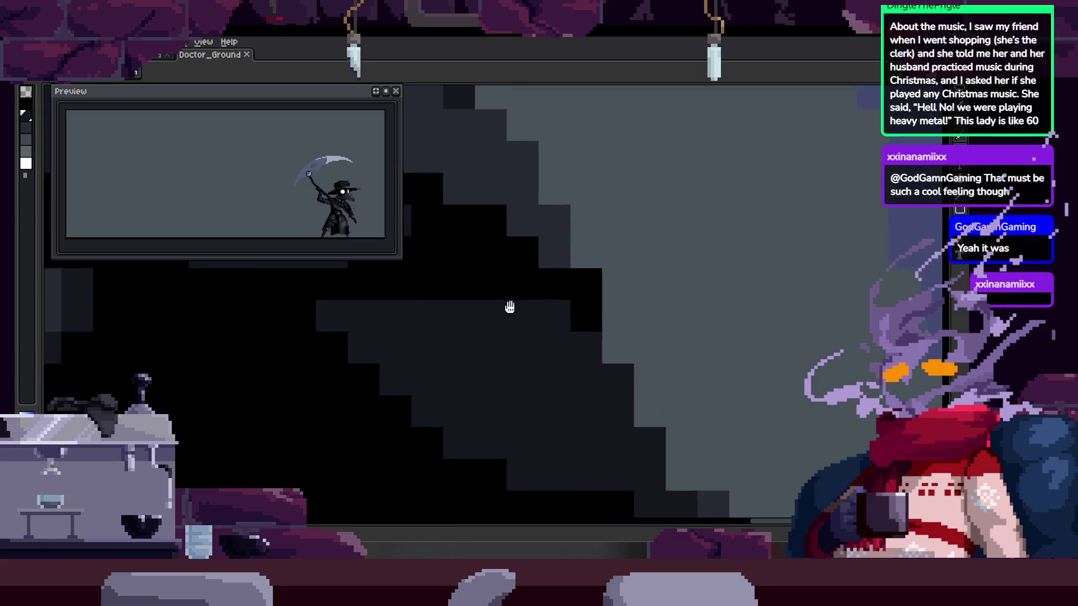
pyautogui.scroll(-4, 532, 317)
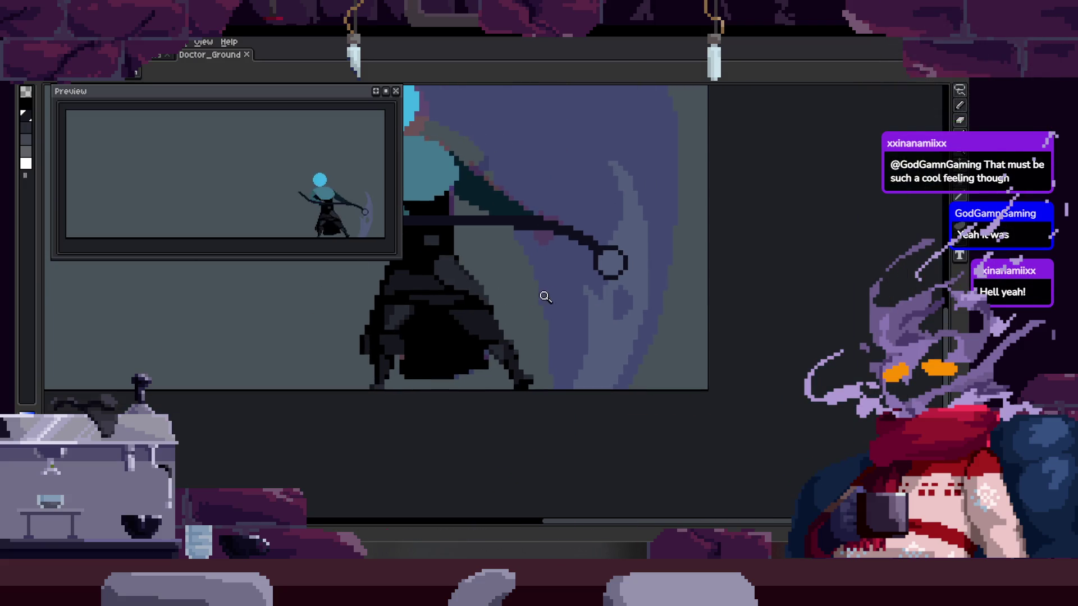
pyautogui.press('b')
pyautogui.press('z')
pyautogui.scroll(3, 550, 281)
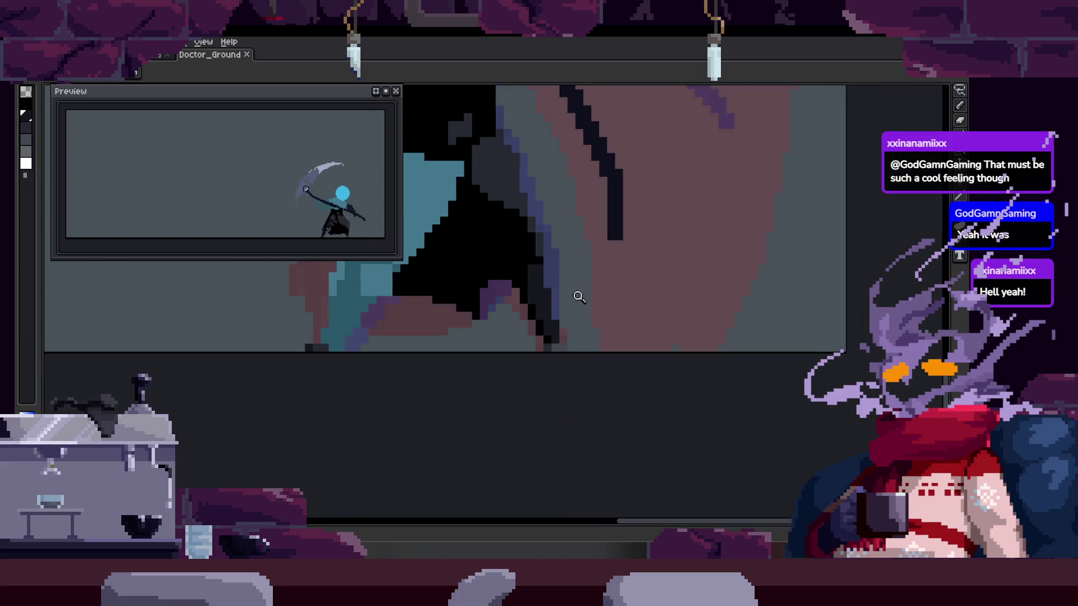
pyautogui.moveTo(573, 288); pyautogui.dragTo(567, 272)
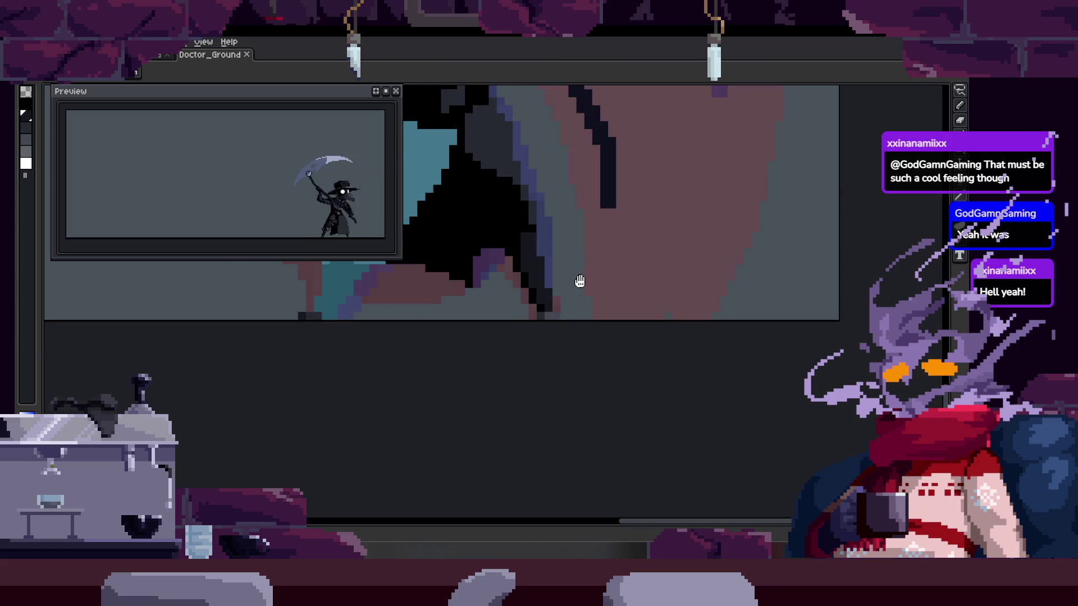
pyautogui.scroll(-1, 573, 283)
pyautogui.press('Tab')
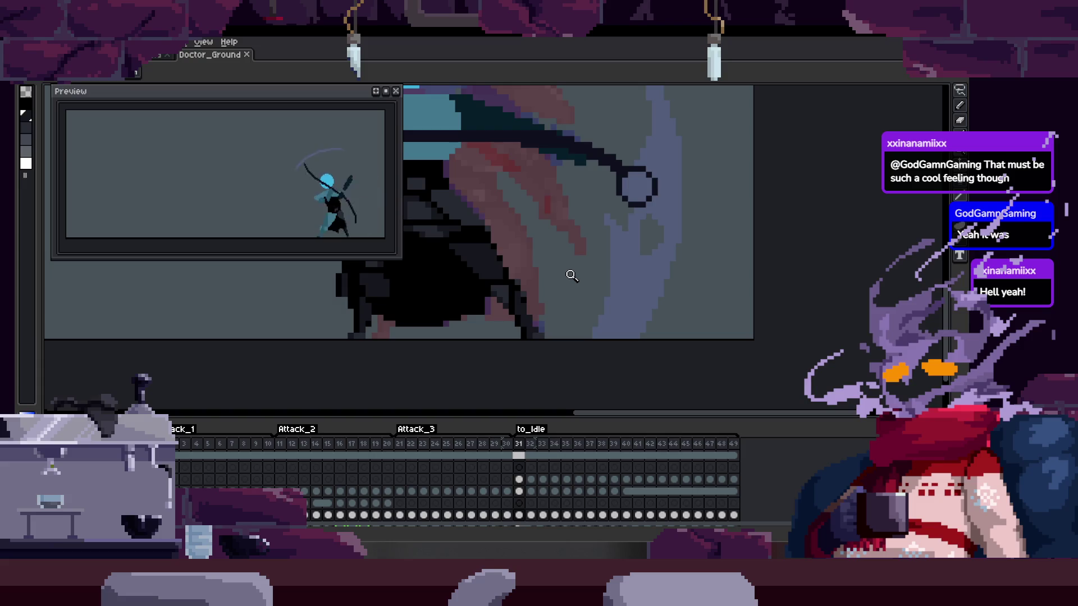
# Zoom in on the character's body and pan across the plague doctor sprite
pyautogui.scroll(2, 526, 251)
pyautogui.scroll(-1, 508, 233)
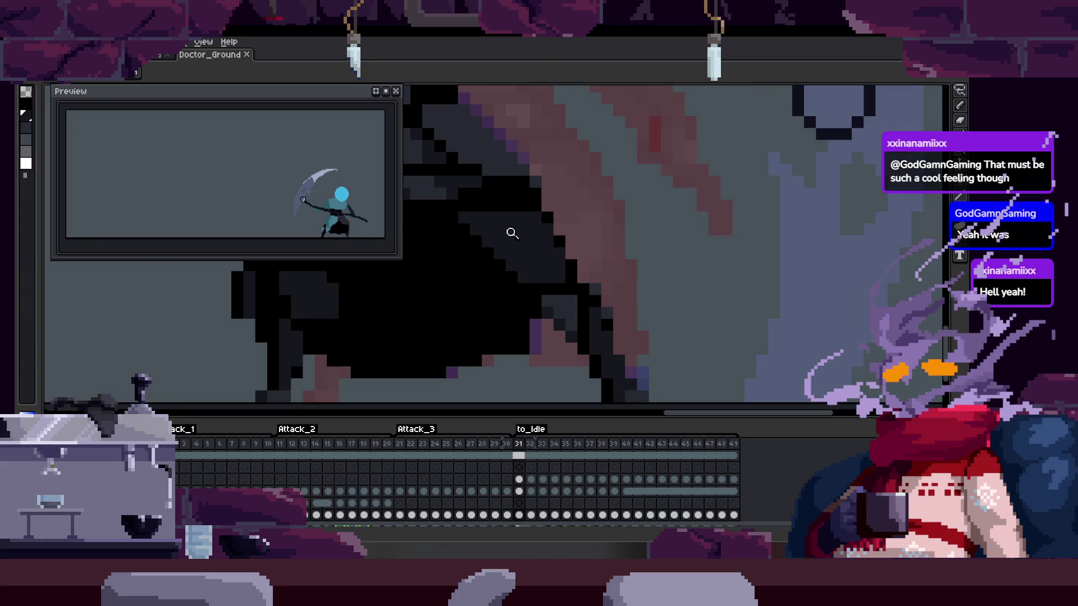
pyautogui.click(495, 217)
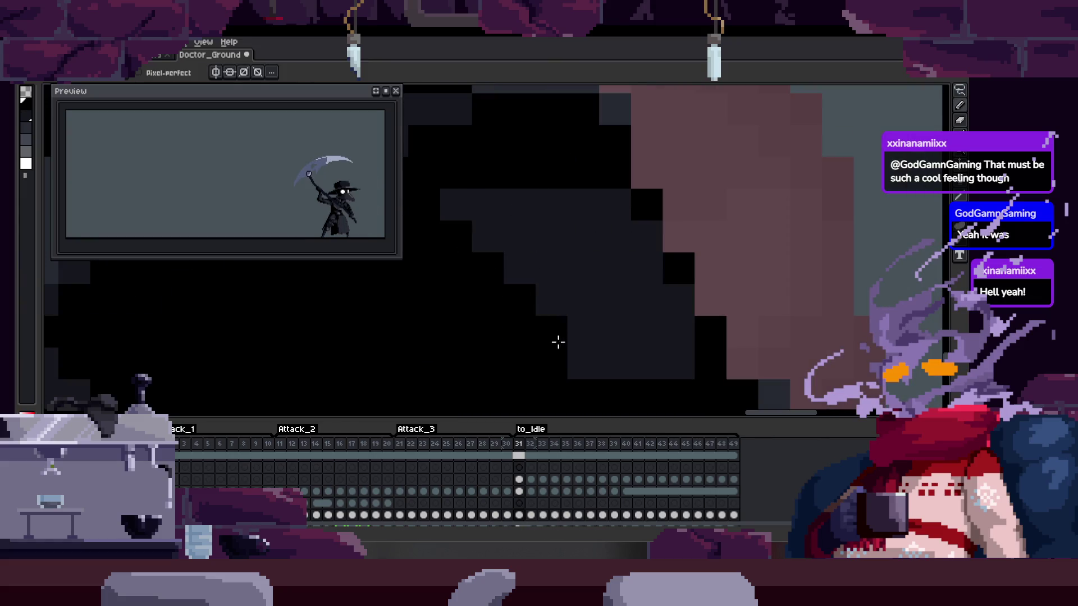
pyautogui.scroll(-3, 533, 303)
pyautogui.scroll(2, 539, 275)
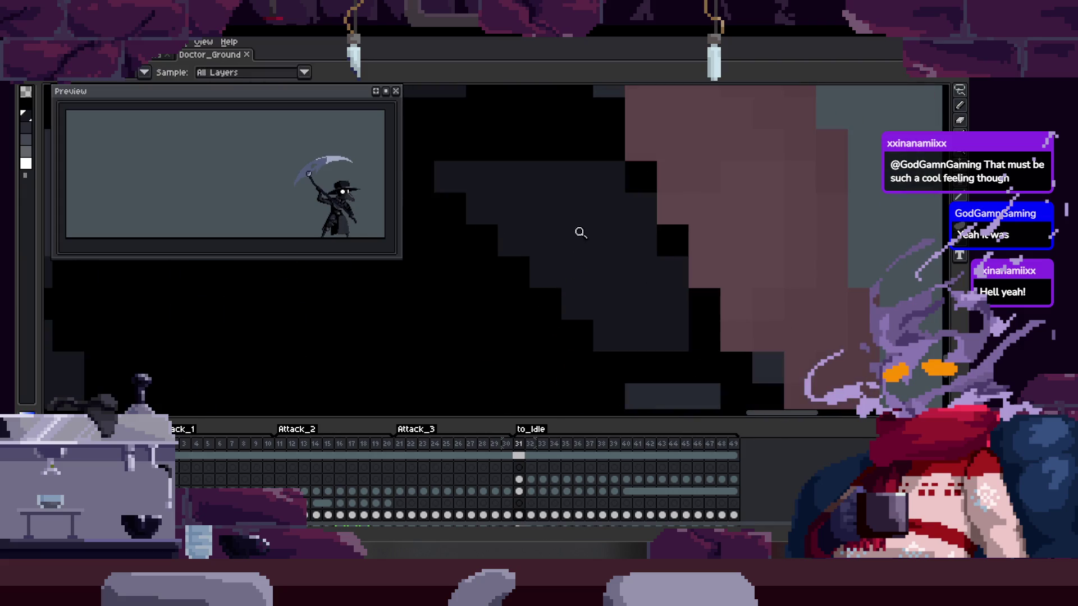
pyautogui.scroll(-1, 519, 270)
pyautogui.scroll(1, 573, 241)
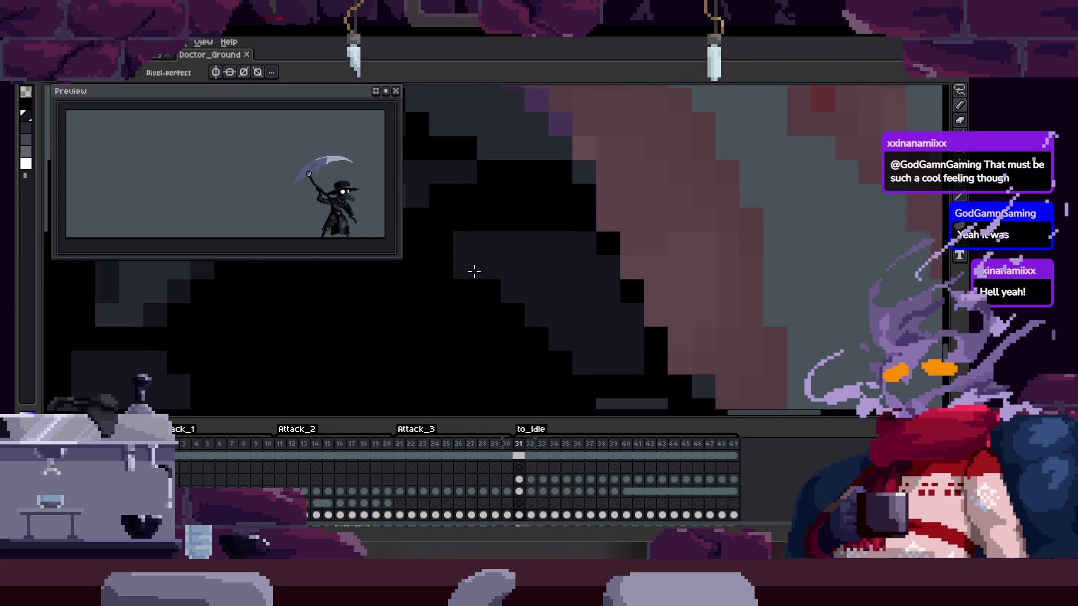
pyautogui.scroll(1, 464, 326)
pyautogui.scroll(-1, 508, 298)
pyautogui.moveTo(535, 328)
pyautogui.mouseDown()
pyautogui.moveTo(515, 259)
pyautogui.moveTo(468, 240)
pyautogui.mouseUp()
pyautogui.scroll(-4, 505, 273)
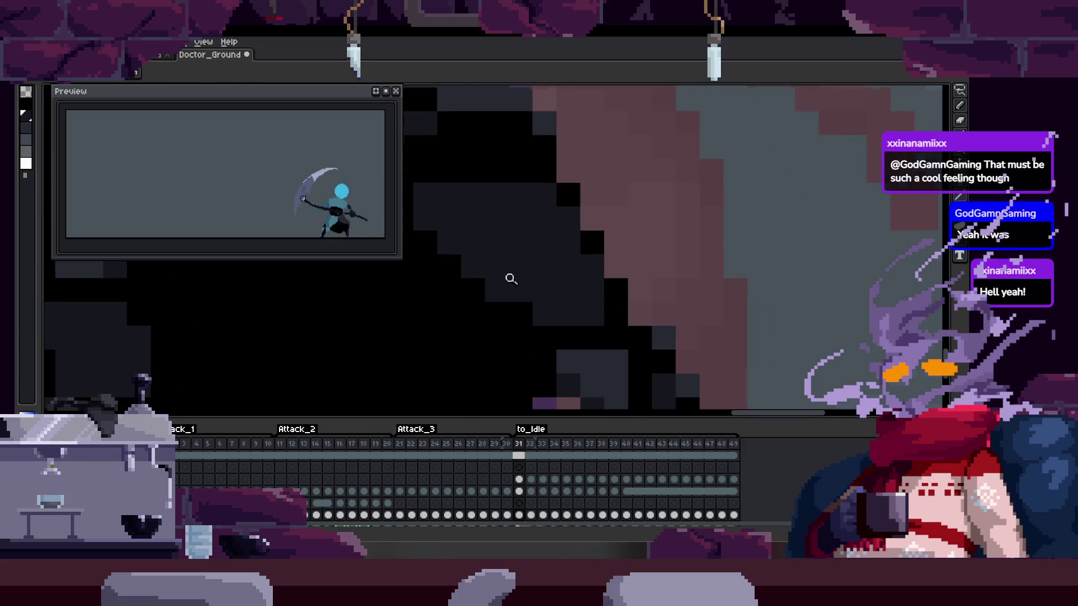
pyautogui.scroll(3, 535, 289)
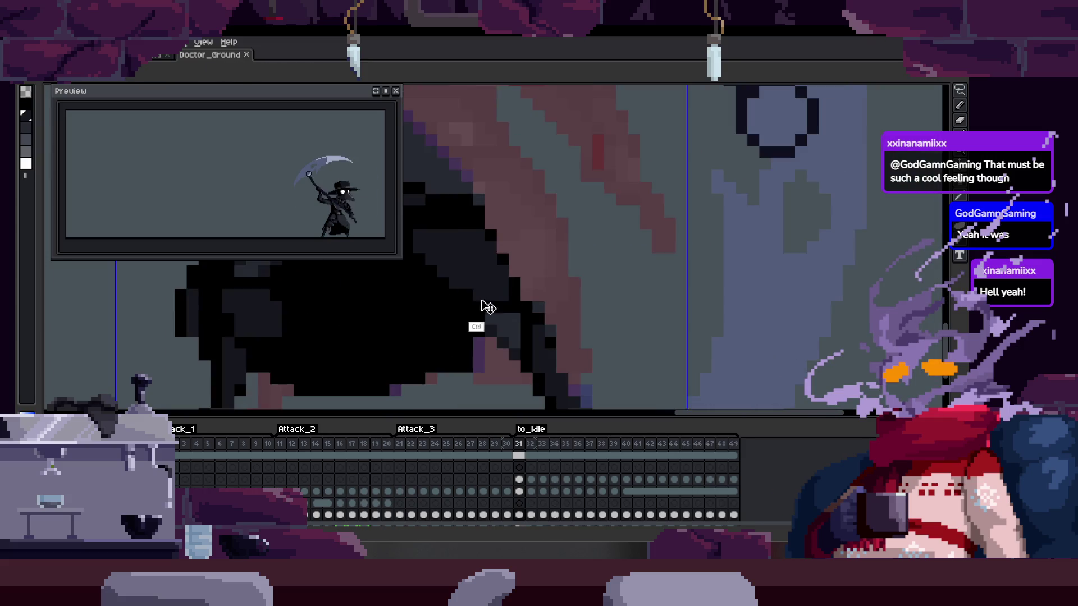
pyautogui.scroll(-1, 525, 266)
# Step back and forth between neighbouring to_Idle frames to compare poses
pyautogui.press('Left')
pyautogui.scroll(-2, 591, 264)
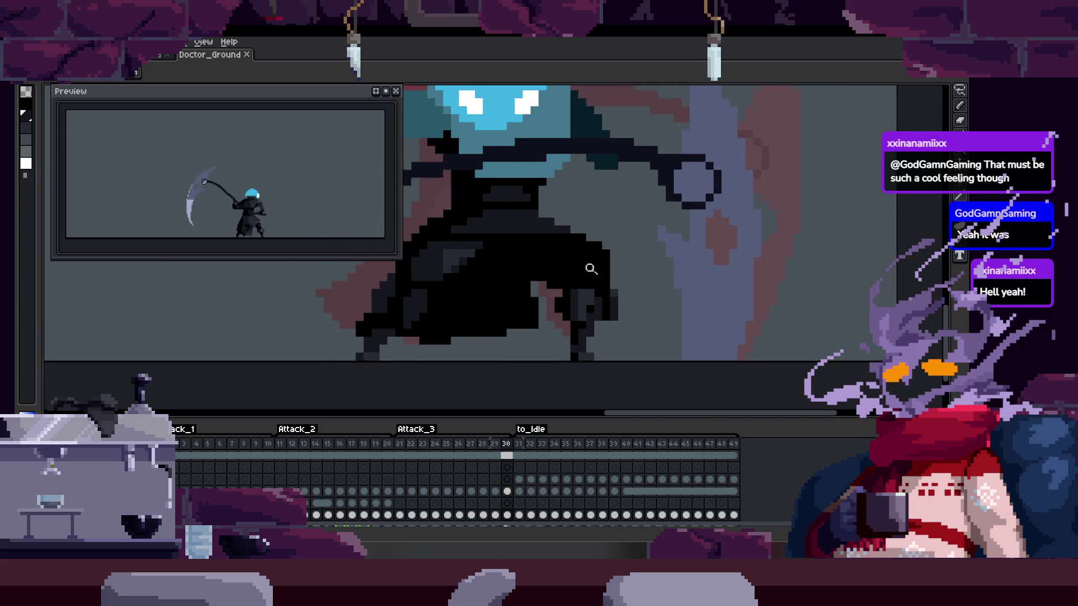
pyautogui.press('Left')
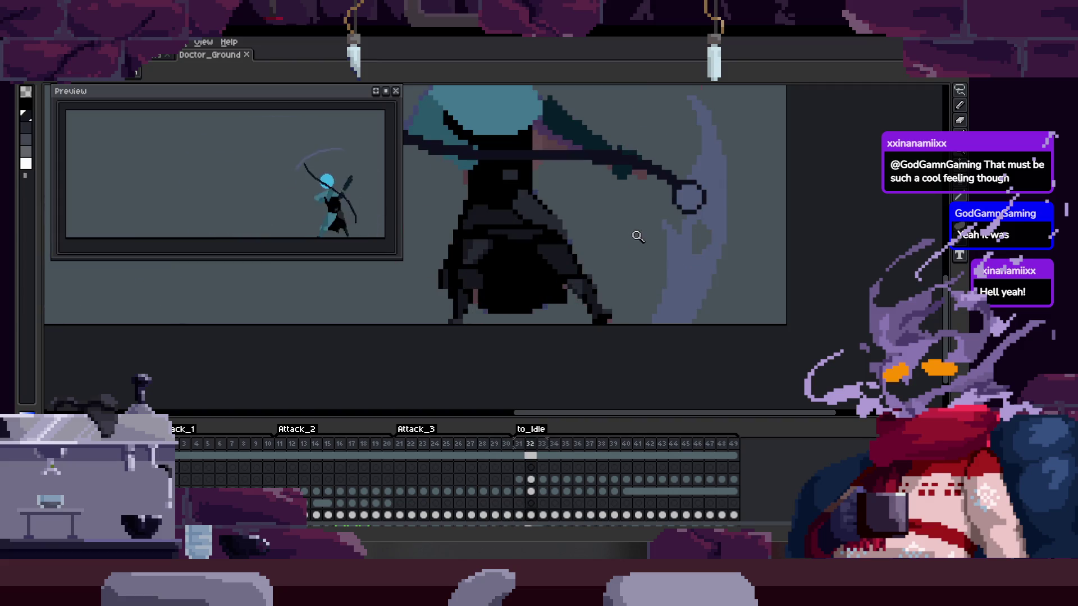
pyautogui.press('Right')
pyautogui.press('Left')
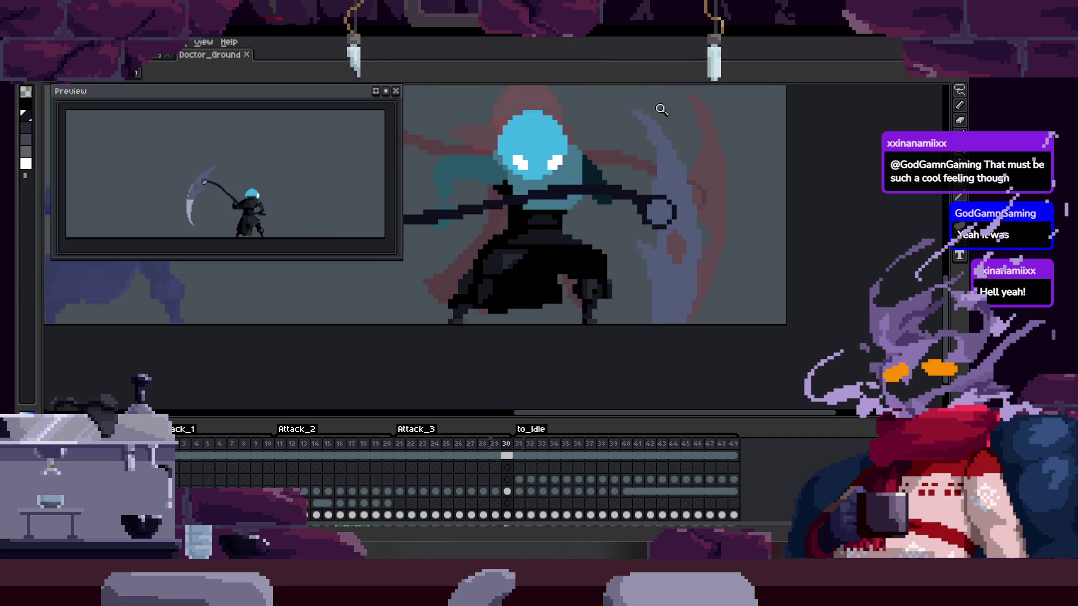
# Zoom in close on the scythe handle and compare adjacent frames
pyautogui.click(631, 269)
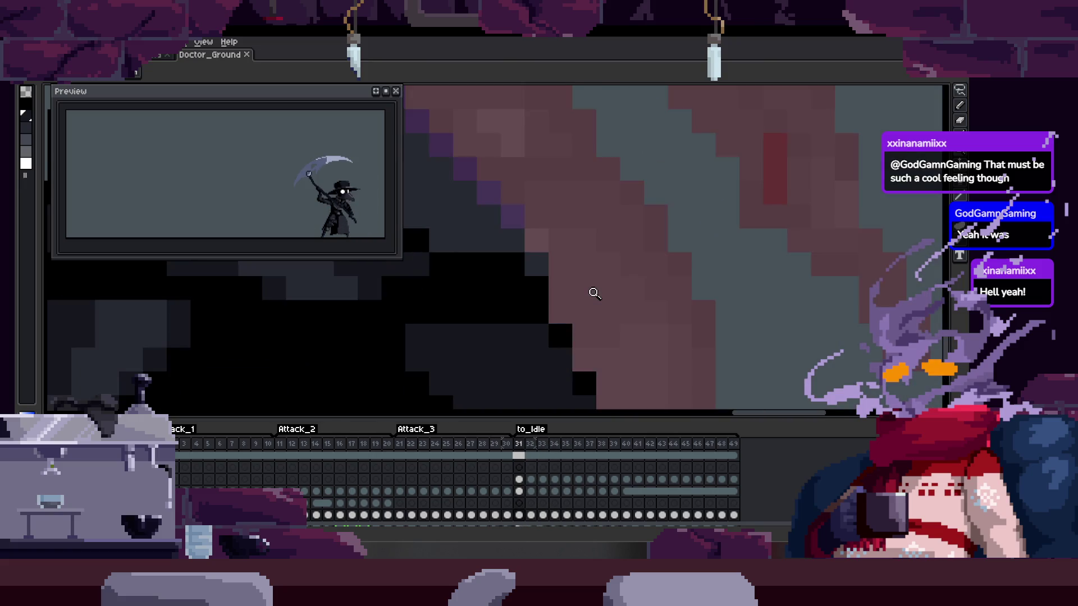
pyautogui.press('z')
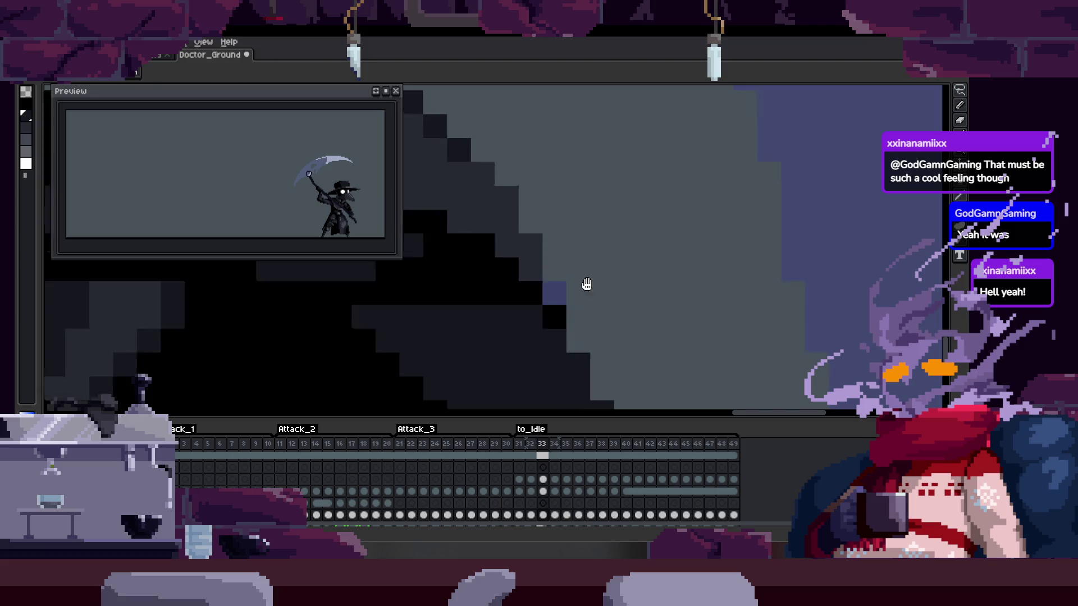
pyautogui.scroll(-1, 634, 256)
pyautogui.scroll(3, 591, 245)
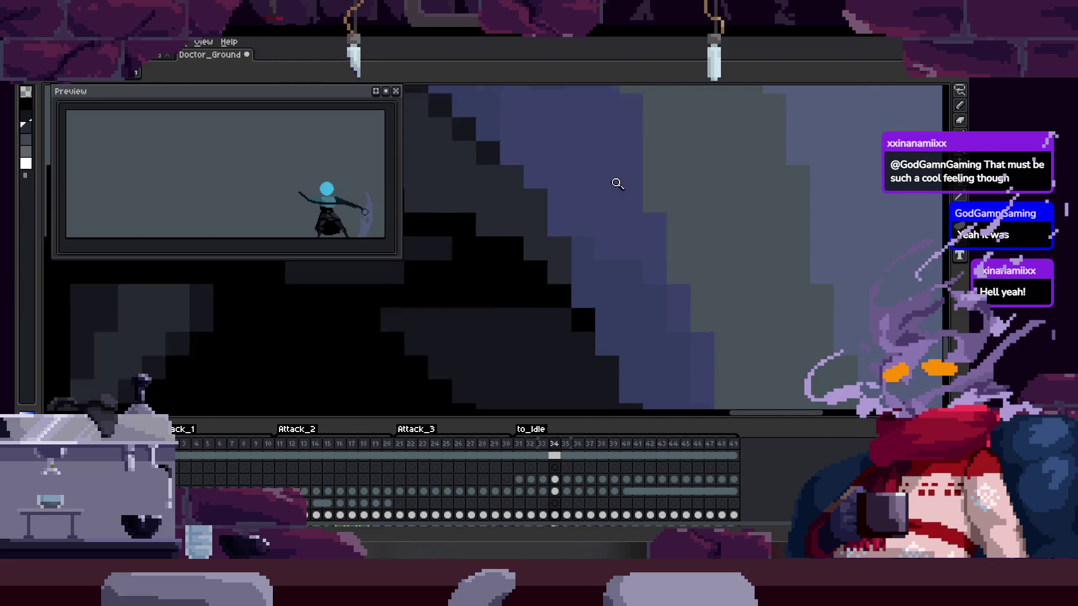
pyautogui.press('z')
pyautogui.scroll(-1, 637, 275)
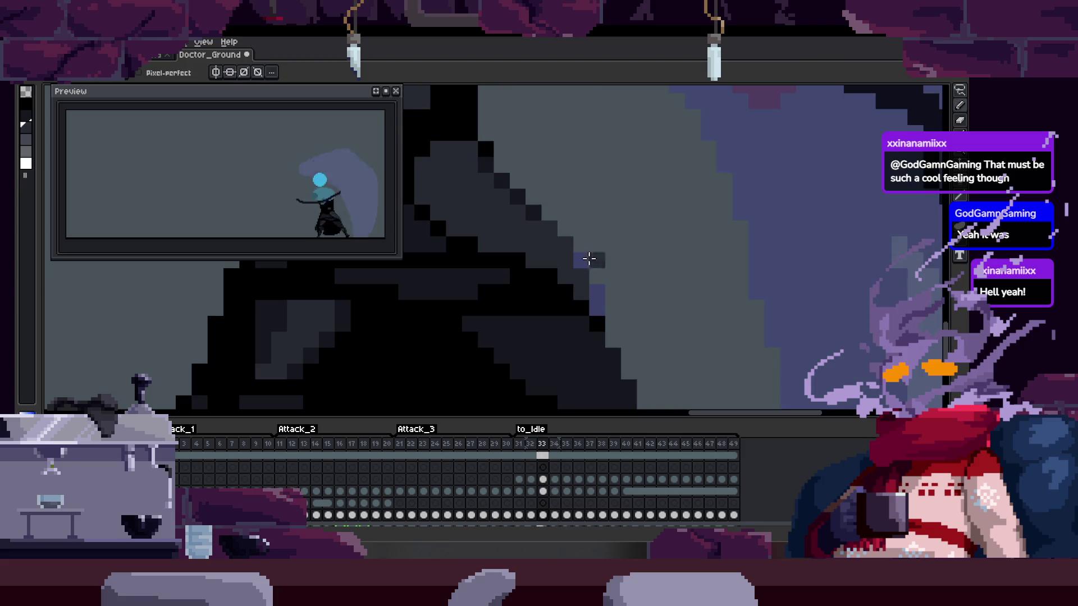
pyautogui.scroll(-2, 615, 298)
pyautogui.scroll(1, 604, 276)
pyautogui.scroll(1, 599, 236)
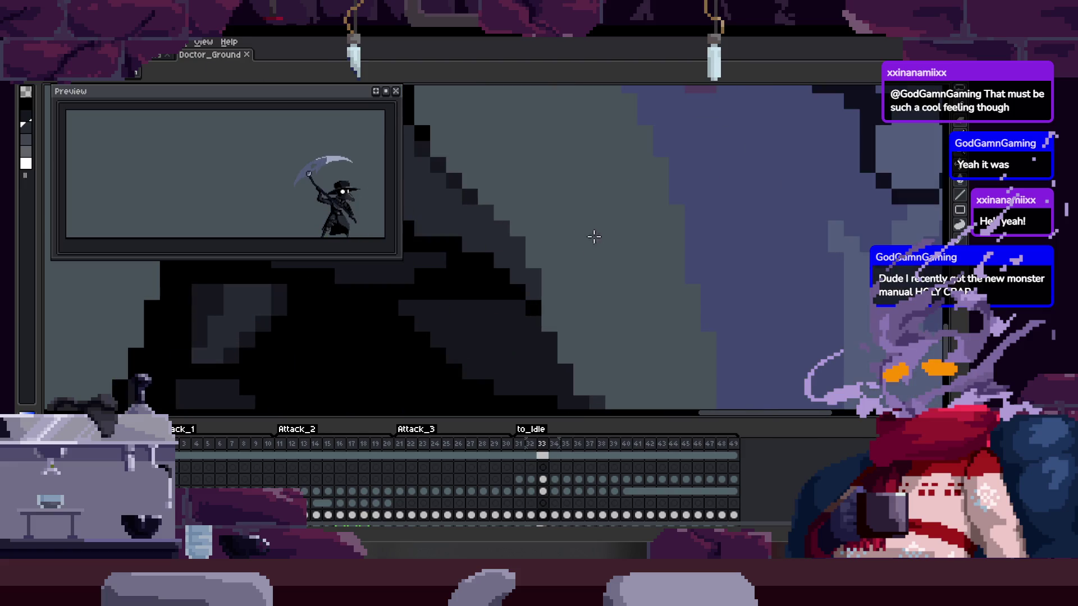
pyautogui.scroll(1, 592, 233)
# Retouch the scythe blade's pixel edges with the pencil, sampling colours from the sprite
pyautogui.press('b')
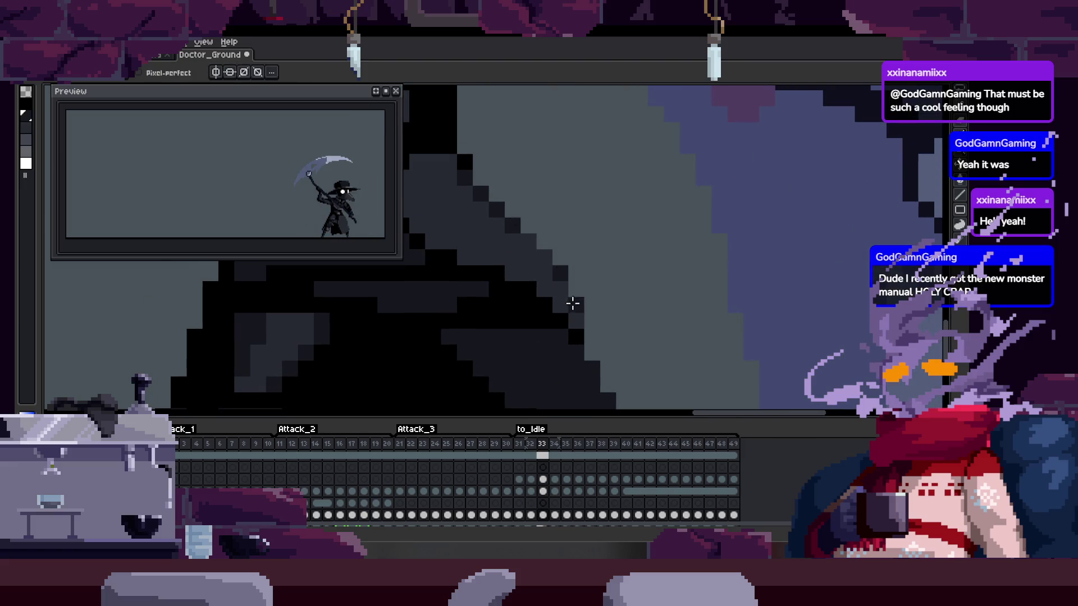
pyautogui.scroll(-1, 553, 241)
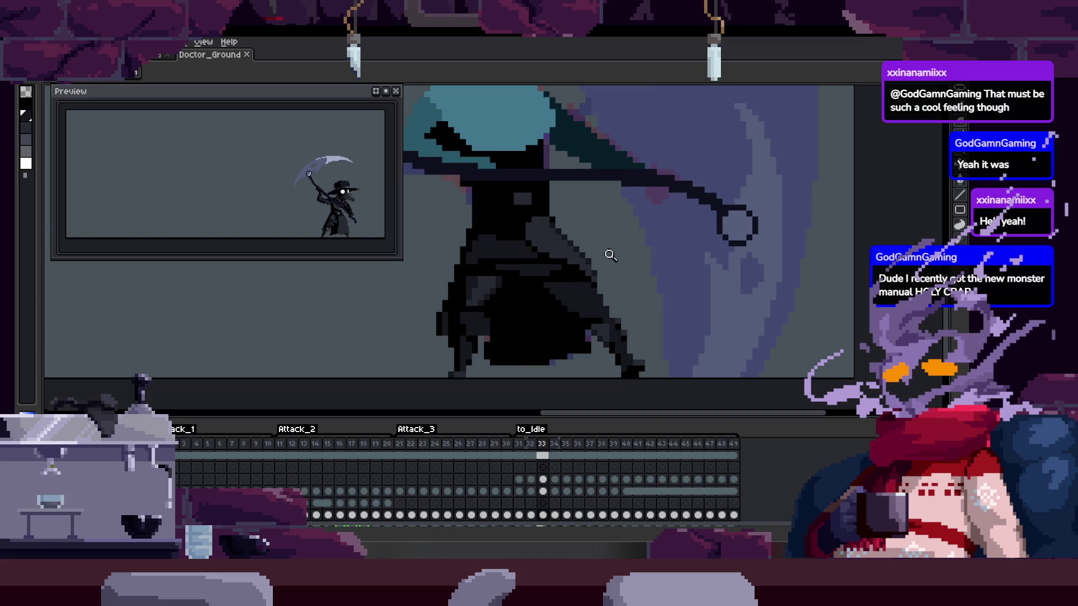
pyautogui.scroll(2, 609, 247)
pyautogui.press('alt')
pyautogui.scroll(1, 634, 211)
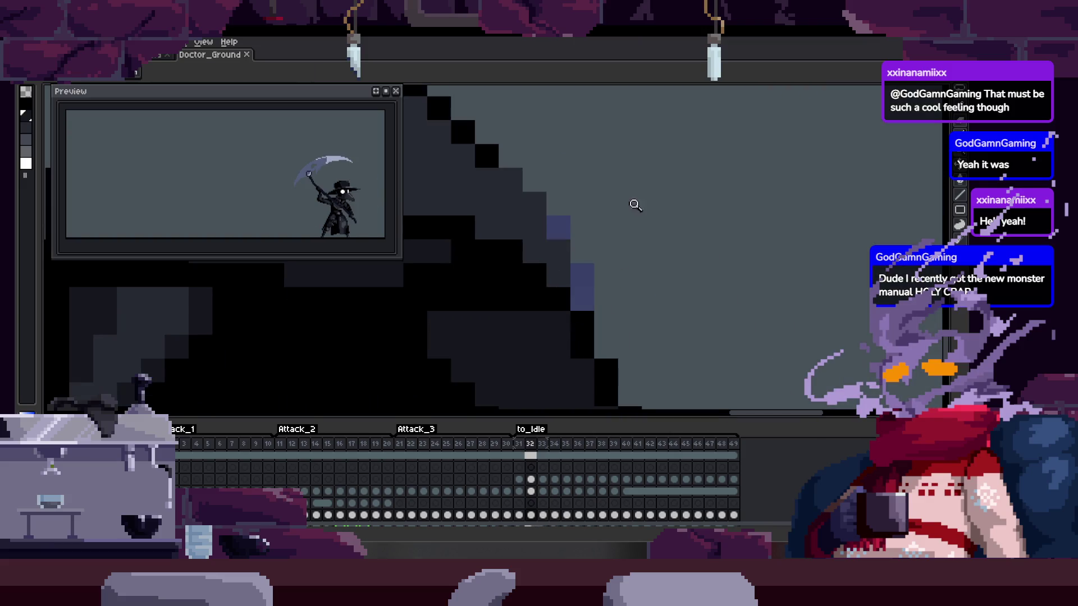
pyautogui.scroll(-2, 595, 273)
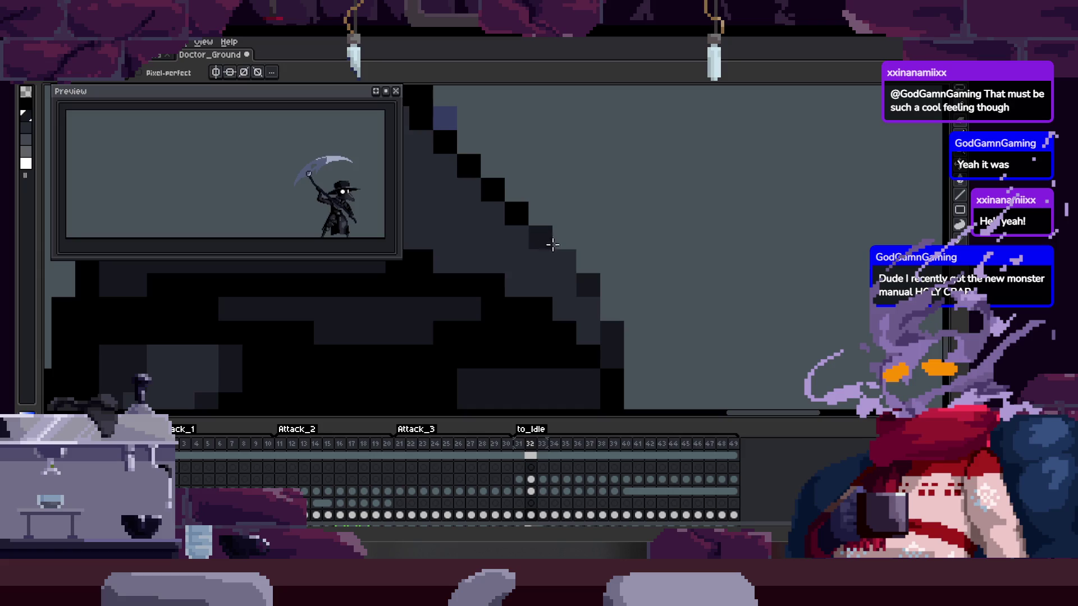
pyautogui.scroll(1, 566, 267)
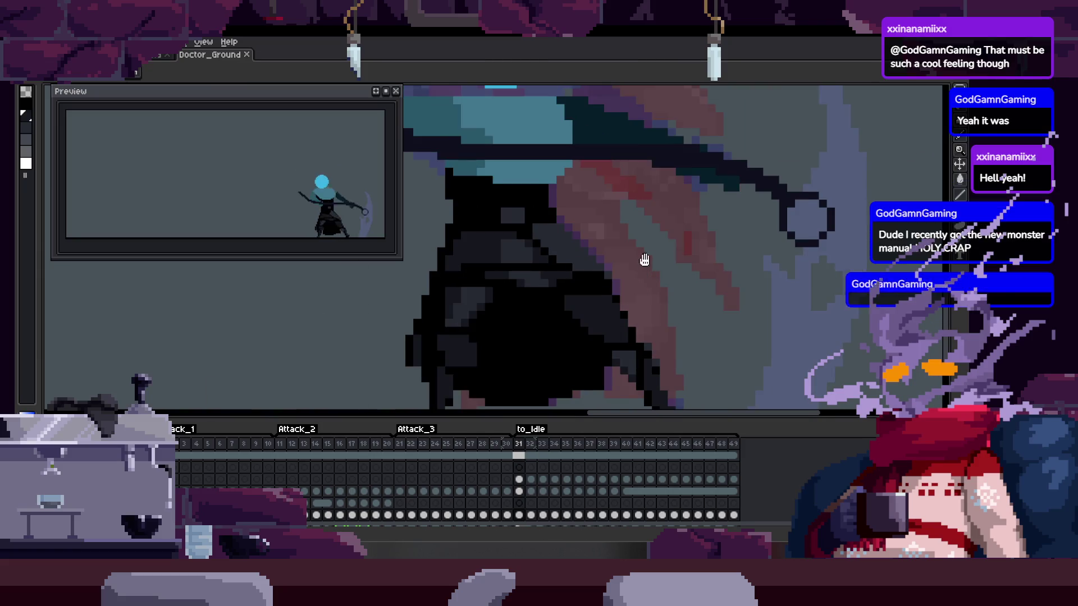
pyautogui.scroll(2, 590, 258)
# Save the Doctor_Ground file
pyautogui.hotkey('ctrl', 's')
pyautogui.scroll(1, 558, 227)
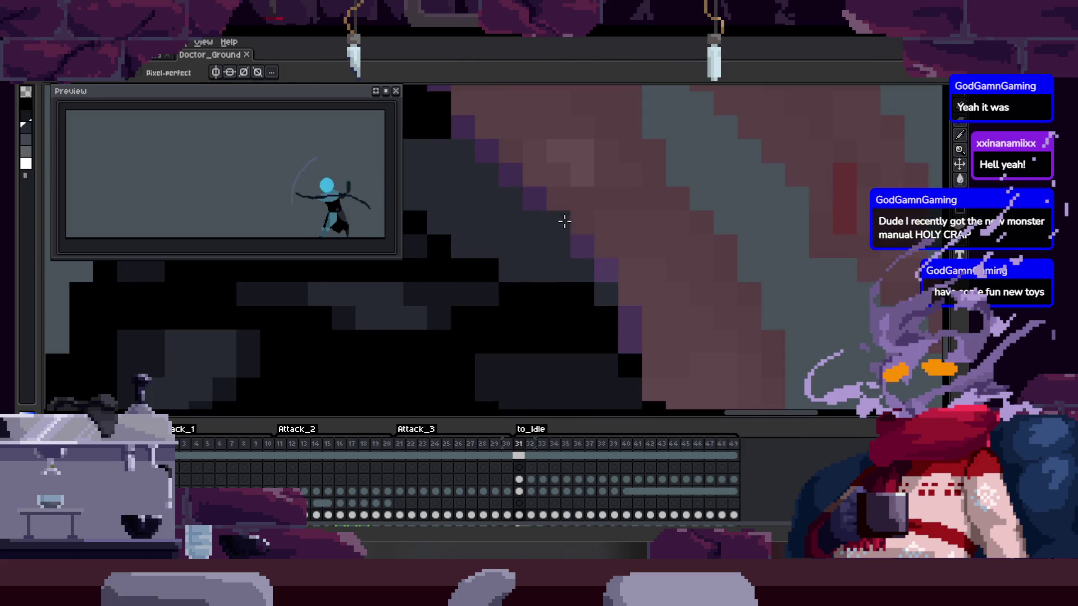
pyautogui.scroll(-2, 599, 267)
pyautogui.hotkey('ctrl', 's')
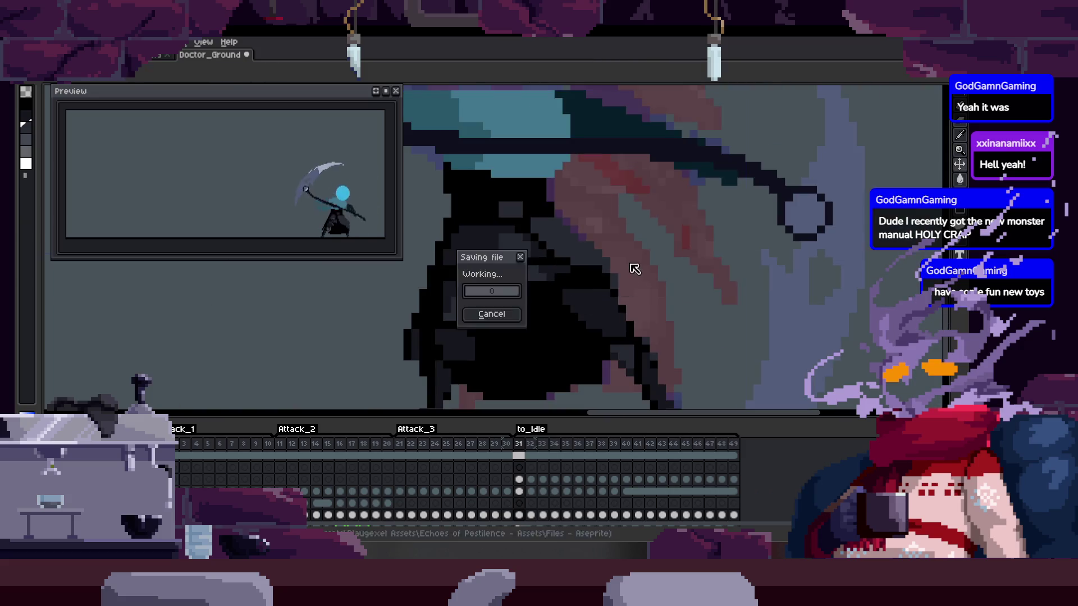
# Compare the neighbouring to_Idle frames and save Doctor_Ground again
pyautogui.scroll(2, 608, 262)
pyautogui.press('Right')
pyautogui.scroll(-2, 561, 263)
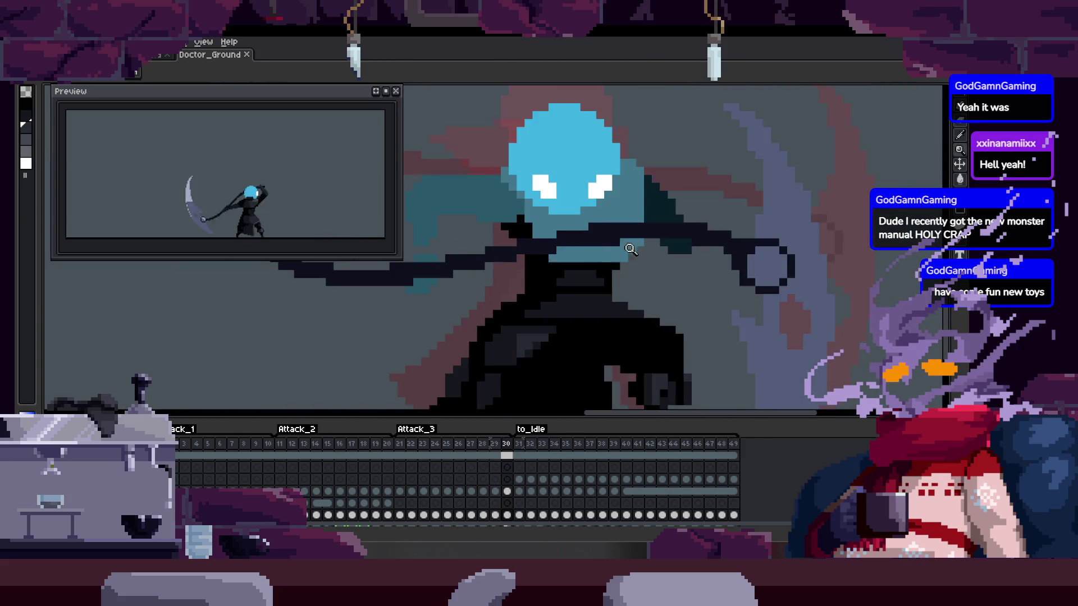
pyautogui.scroll(2, 611, 224)
pyautogui.press('Left')
pyautogui.scroll(1, 586, 240)
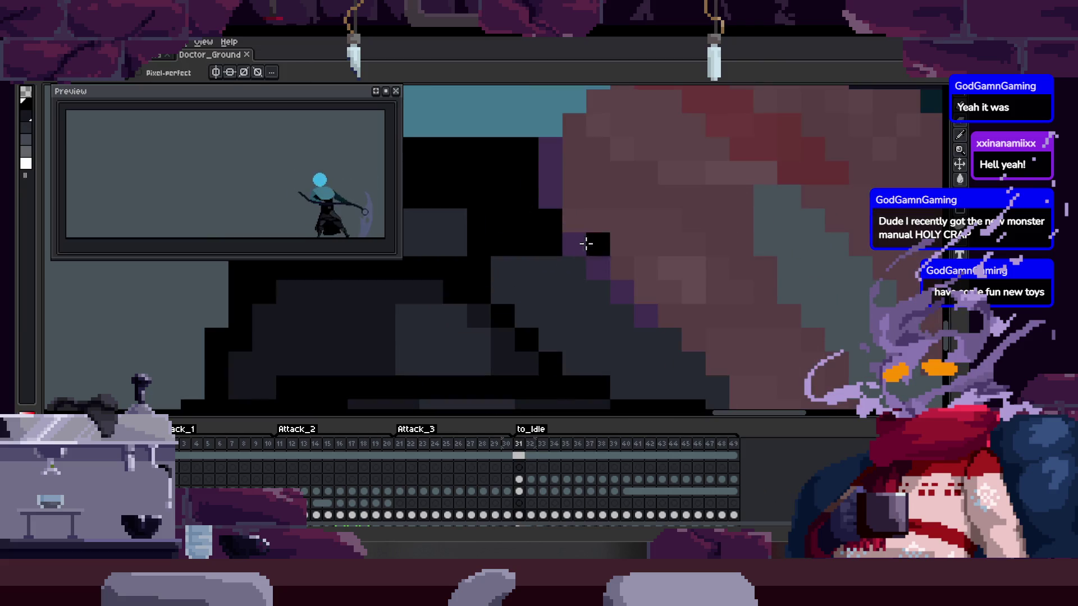
pyautogui.scroll(-3, 660, 317)
pyautogui.hotkey('ctrl', 's')
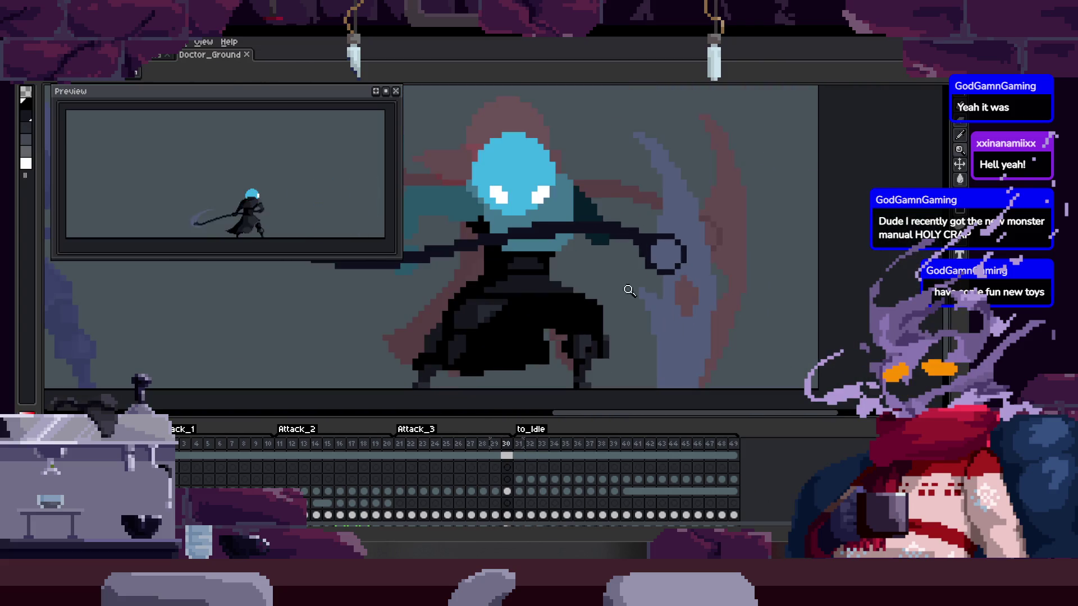
# Play the scythe attack animation from frame 31 and watch it loop
pyautogui.scroll(1, 625, 303)
pyautogui.scroll(-3, 625, 308)
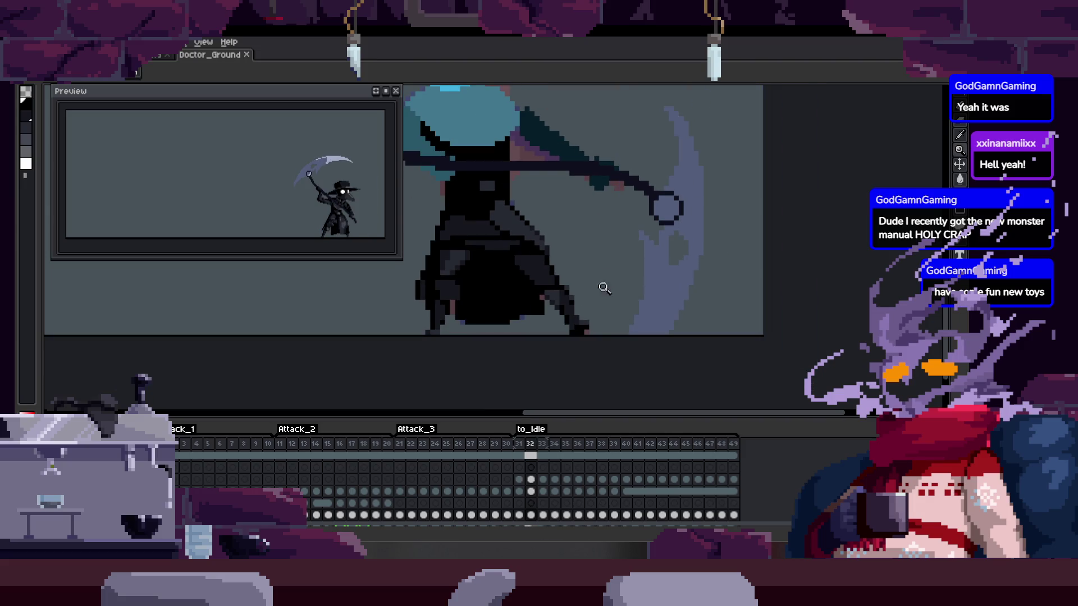
pyautogui.scroll(1, 601, 292)
pyautogui.press('Right')
pyautogui.press('Left')
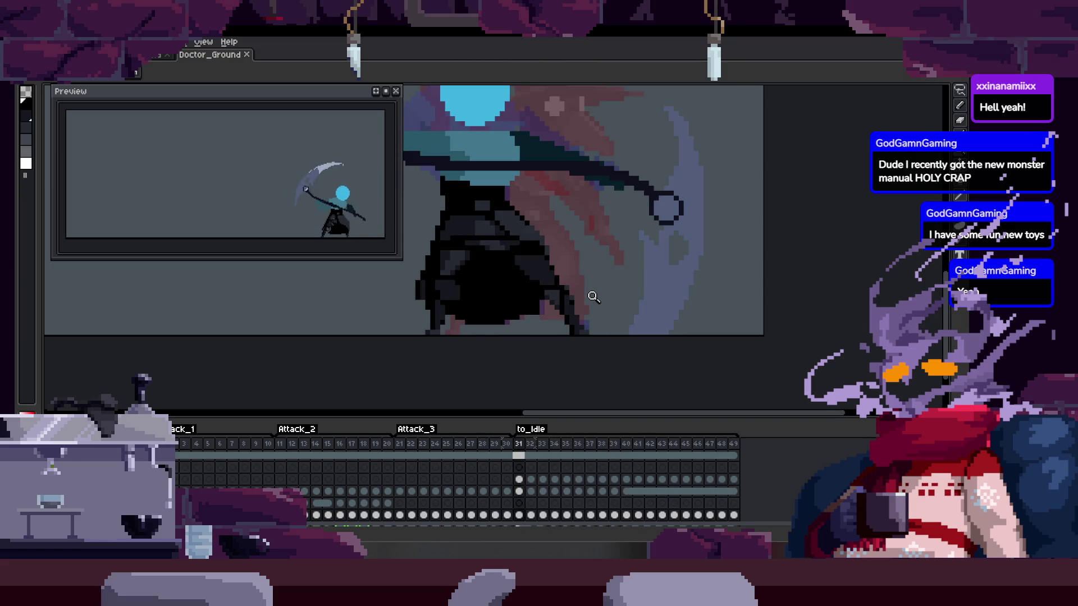
pyautogui.press('Return')
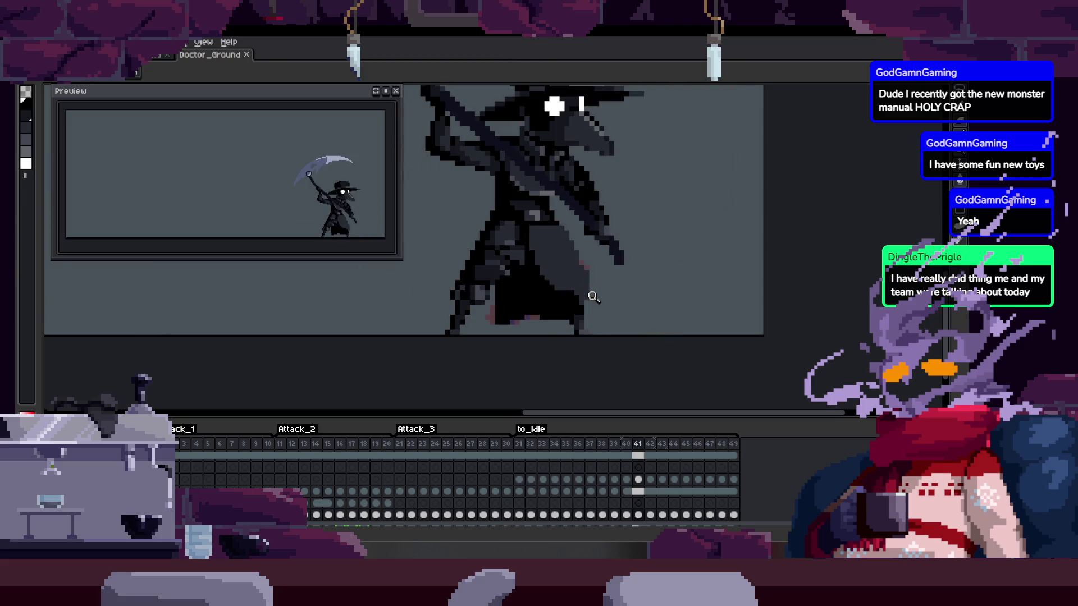
# Stop playback on frame 31 and zoom in on the cloak
pyautogui.scroll(-2, 537, 297)
pyautogui.click(601, 286)
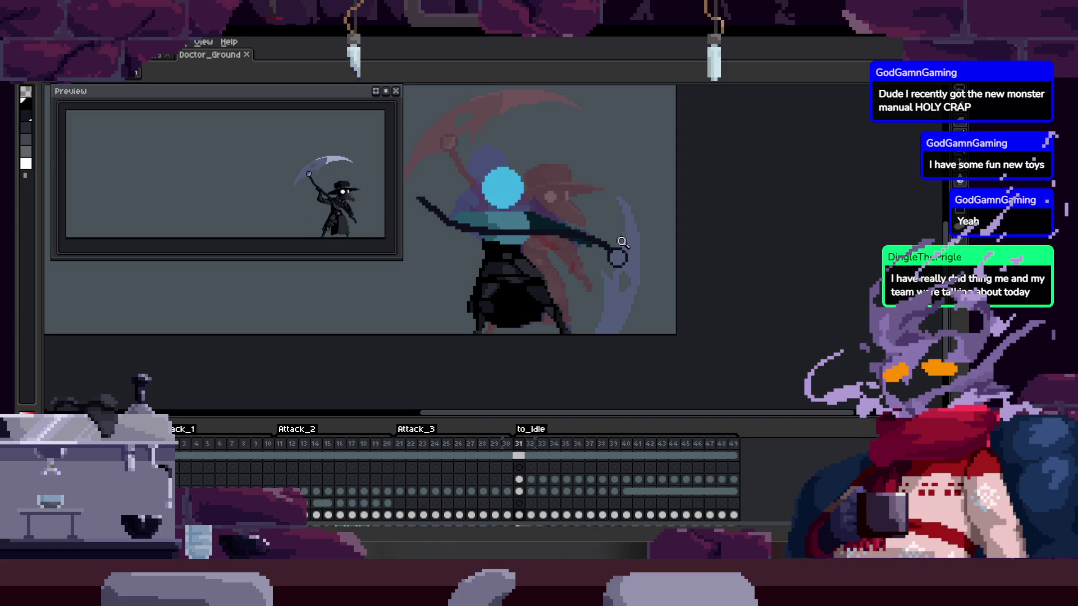
pyautogui.scroll(3, 619, 245)
pyautogui.scroll(-3, 548, 260)
pyautogui.scroll(1, 558, 272)
pyautogui.scroll(-1, 550, 263)
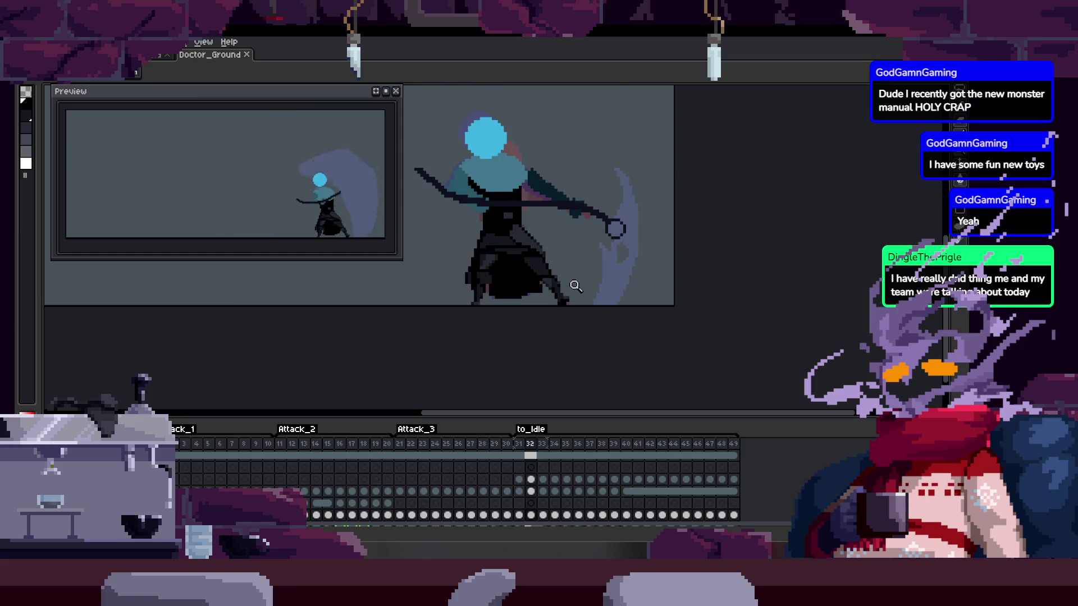
pyautogui.press('ctrl')
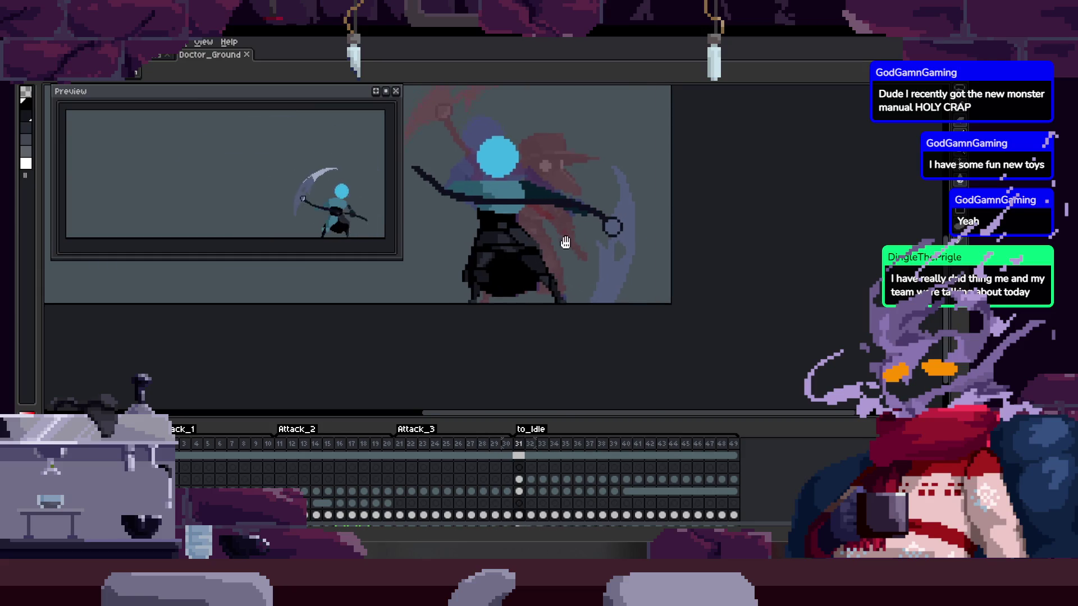
pyautogui.scroll(5, 570, 243)
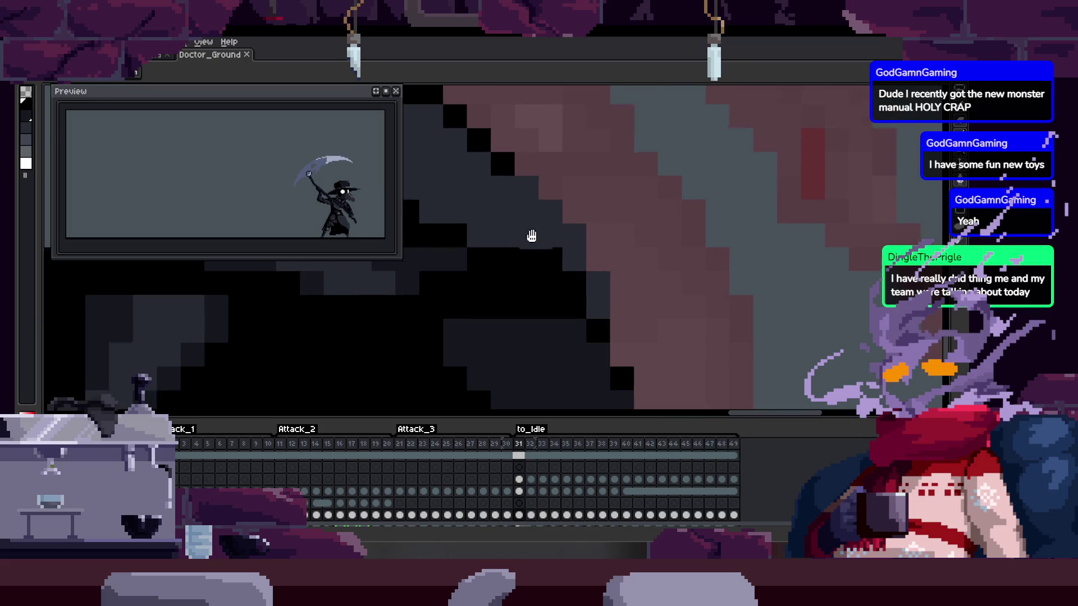
pyautogui.scroll(-5, 537, 233)
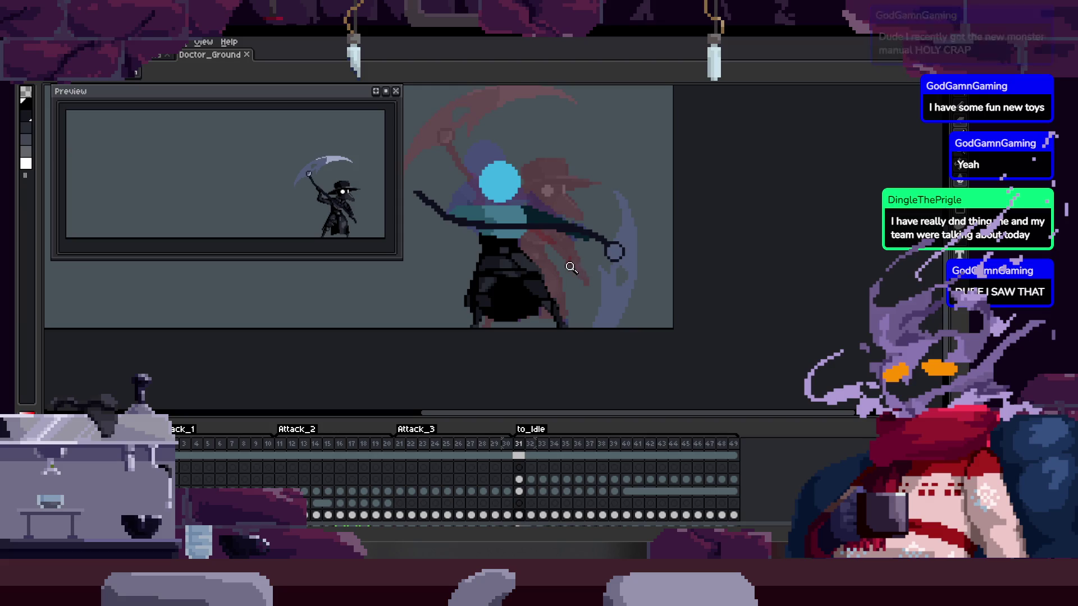
pyautogui.scroll(5, 571, 240)
# Sample the dark colour and pencil dark pixels along the cloak's diagonal edge
pyautogui.press('alt')
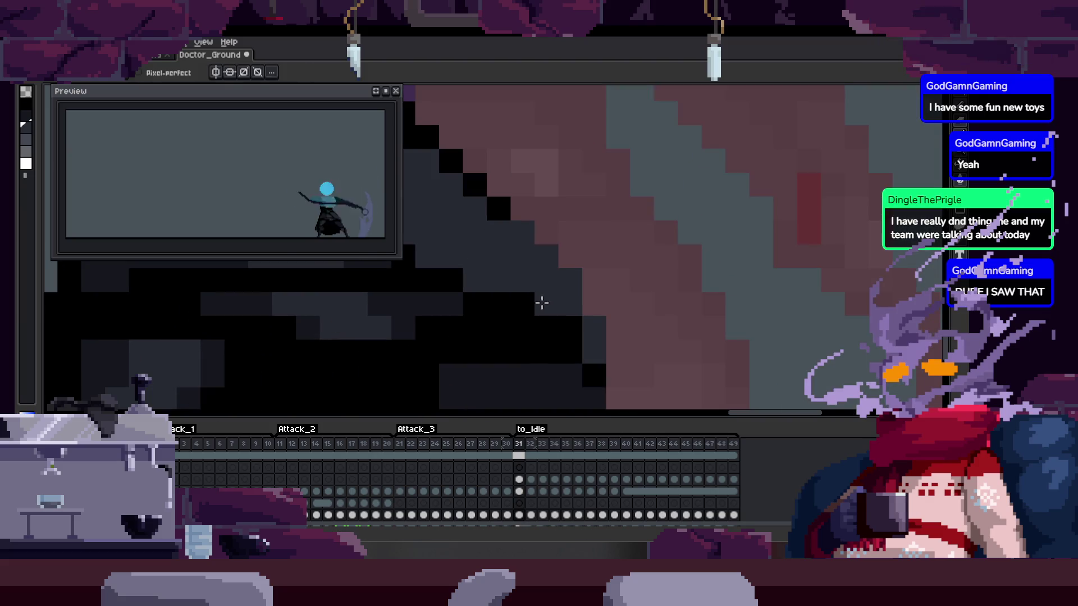
pyautogui.moveTo(536, 250); pyautogui.dragTo(567, 279)
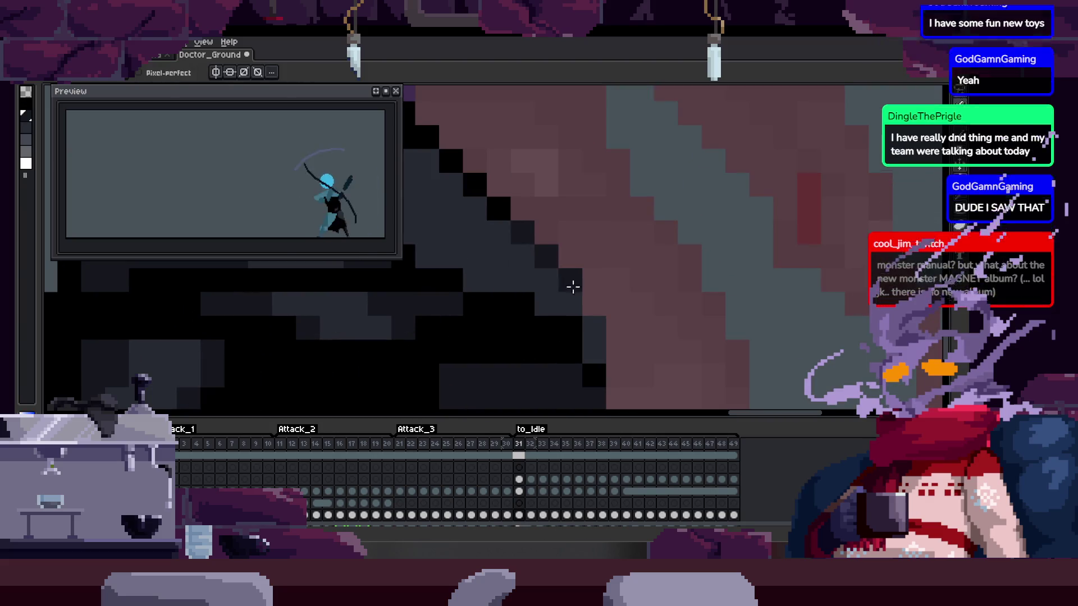
pyautogui.scroll(-3, 571, 294)
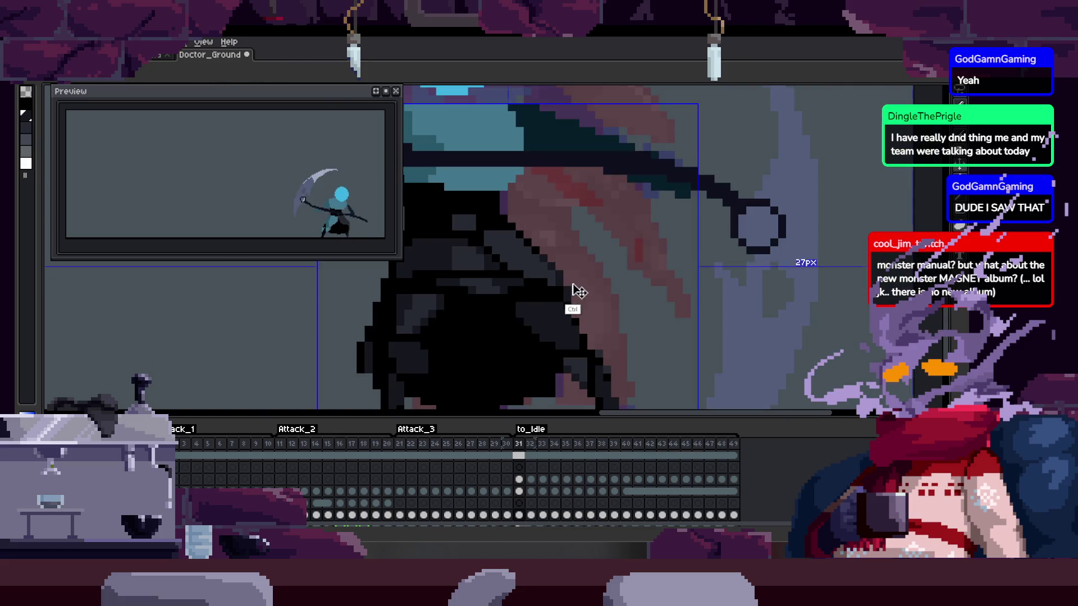
pyautogui.scroll(3, 625, 243)
pyautogui.scroll(1, 533, 258)
pyautogui.scroll(-2, 558, 247)
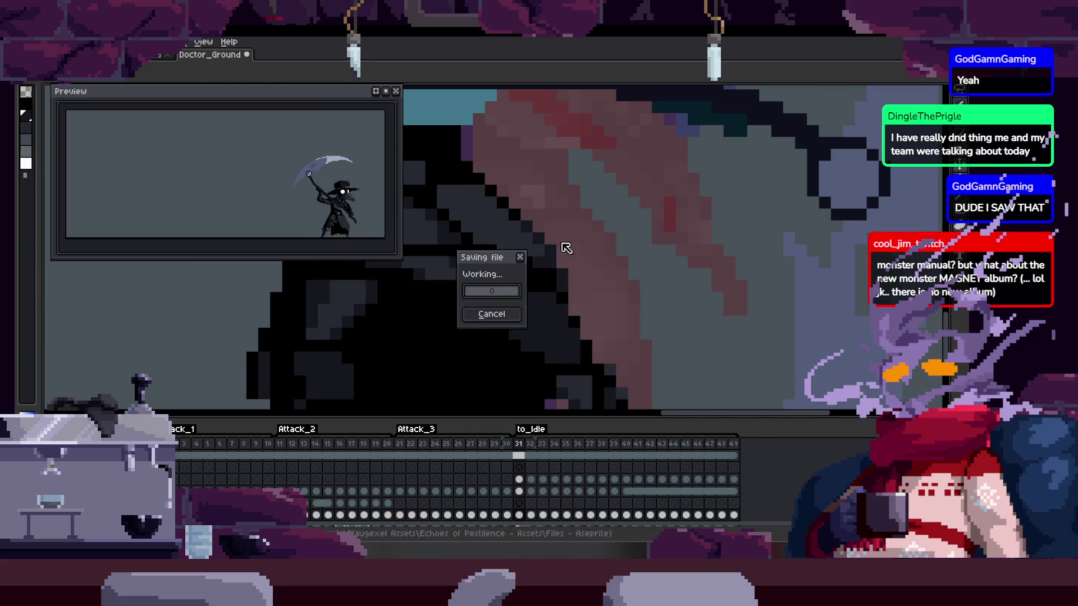
# Review frames 31–33, then replay the animation from frame 29
pyautogui.press('.')
pyautogui.scroll(2, 513, 289)
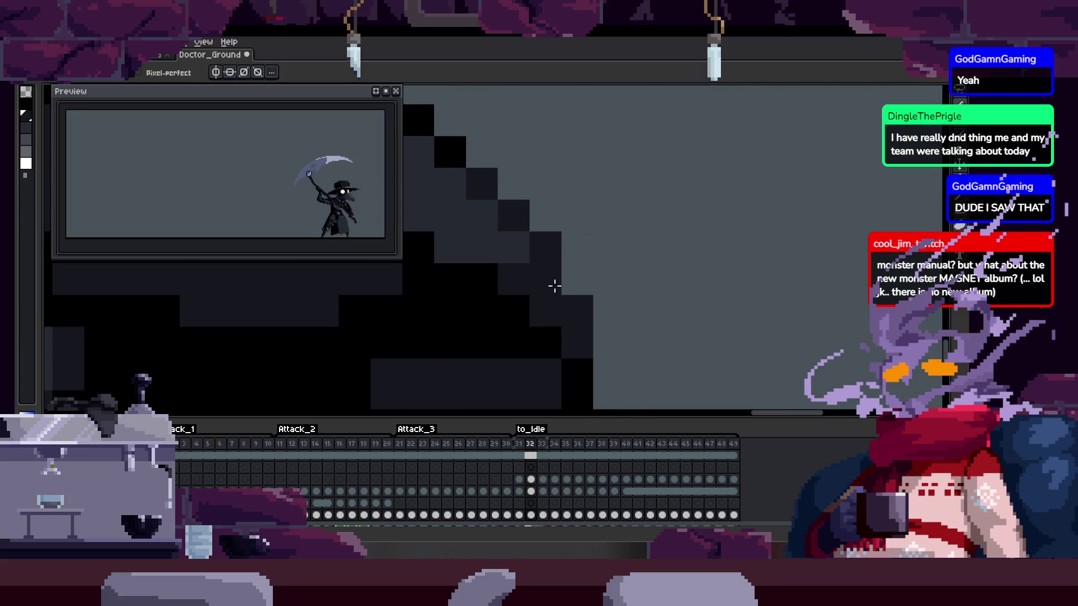
pyautogui.scroll(-2, 559, 285)
pyautogui.press('.')
pyautogui.scroll(2, 555, 278)
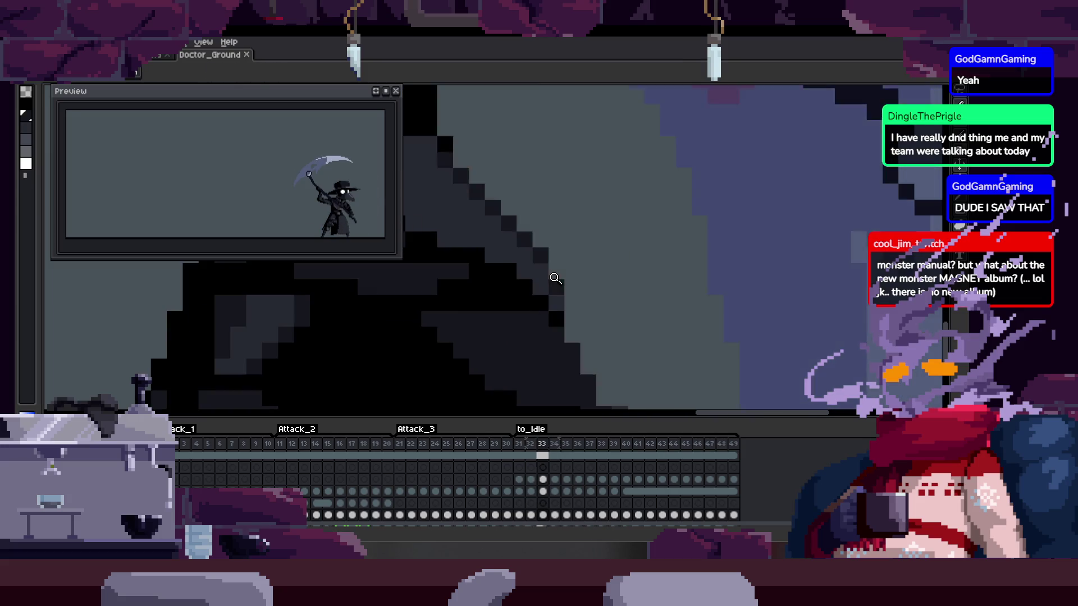
pyautogui.press(',')
pyautogui.press(',')
pyautogui.scroll(-2, 561, 274)
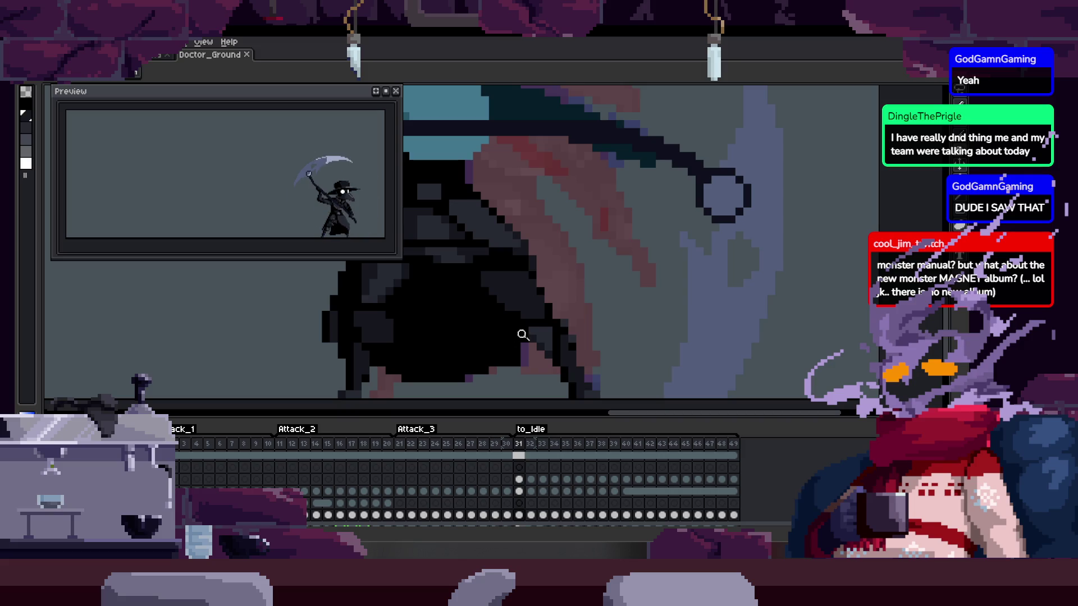
pyautogui.scroll(-4, 520, 333)
pyautogui.press('Left')
pyautogui.press('Left')
pyautogui.press('Return')
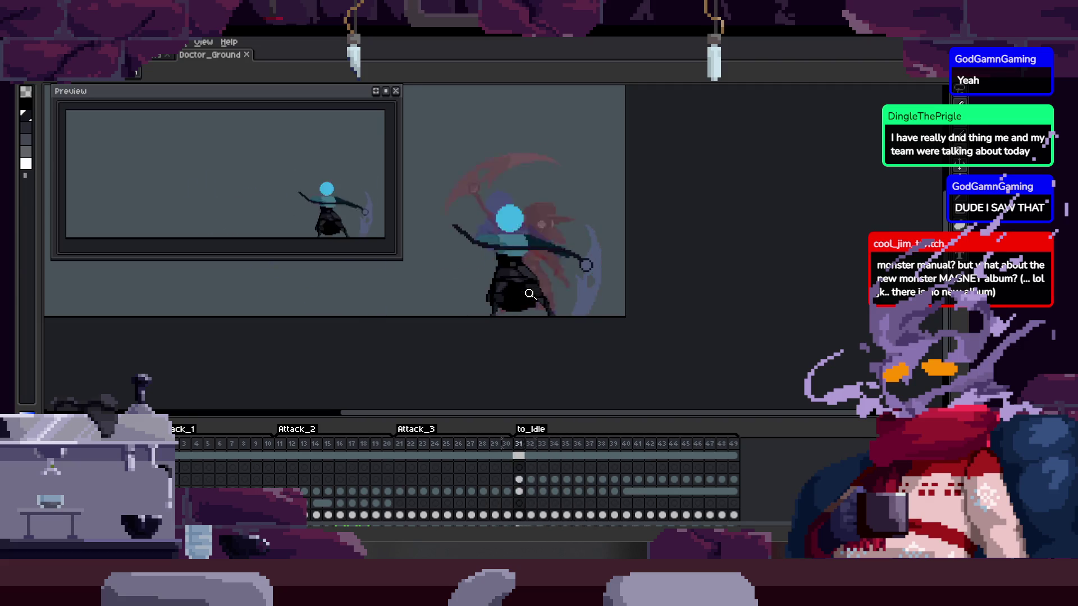
# Bring the dark diagonal cloak edge into view and compare neighbouring frames up to frame 34
pyautogui.scroll(3, 627, 291)
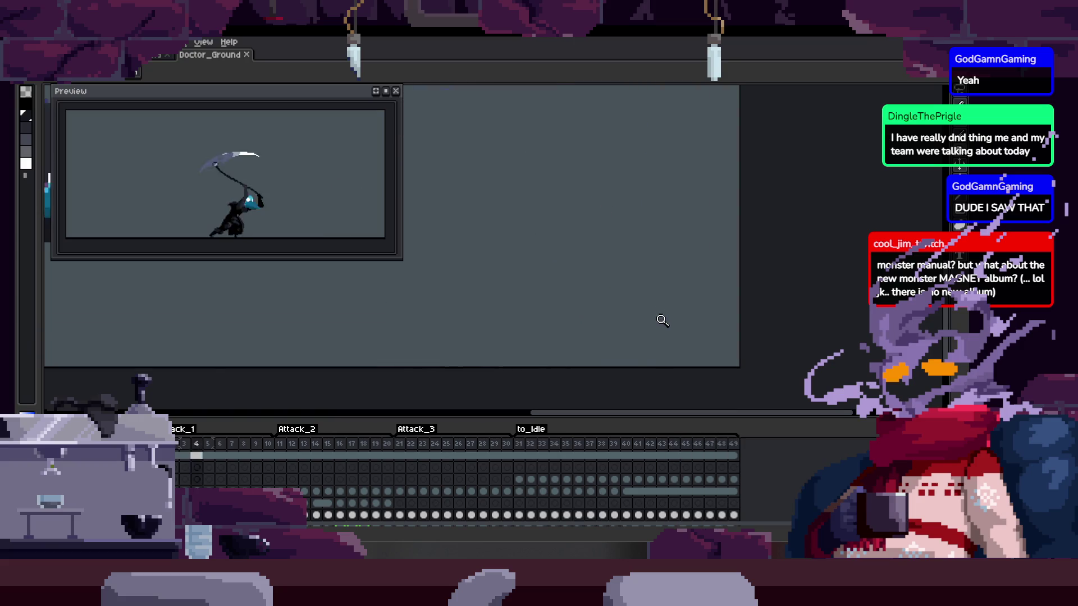
pyautogui.scroll(2, 645, 303)
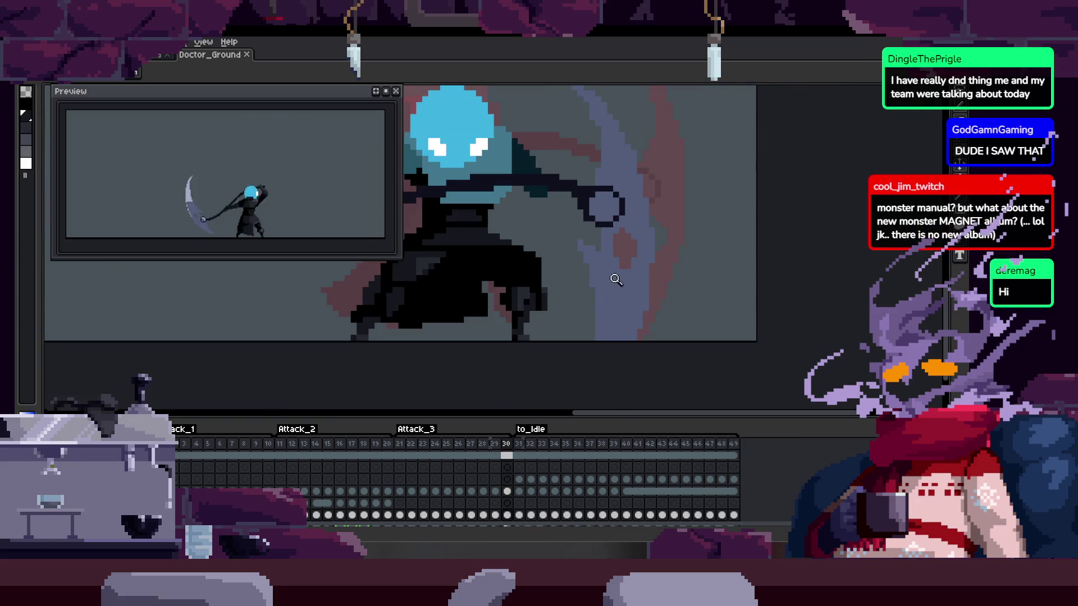
pyautogui.scroll(2, 624, 278)
pyautogui.scroll(-3, 541, 307)
pyautogui.scroll(2, 623, 308)
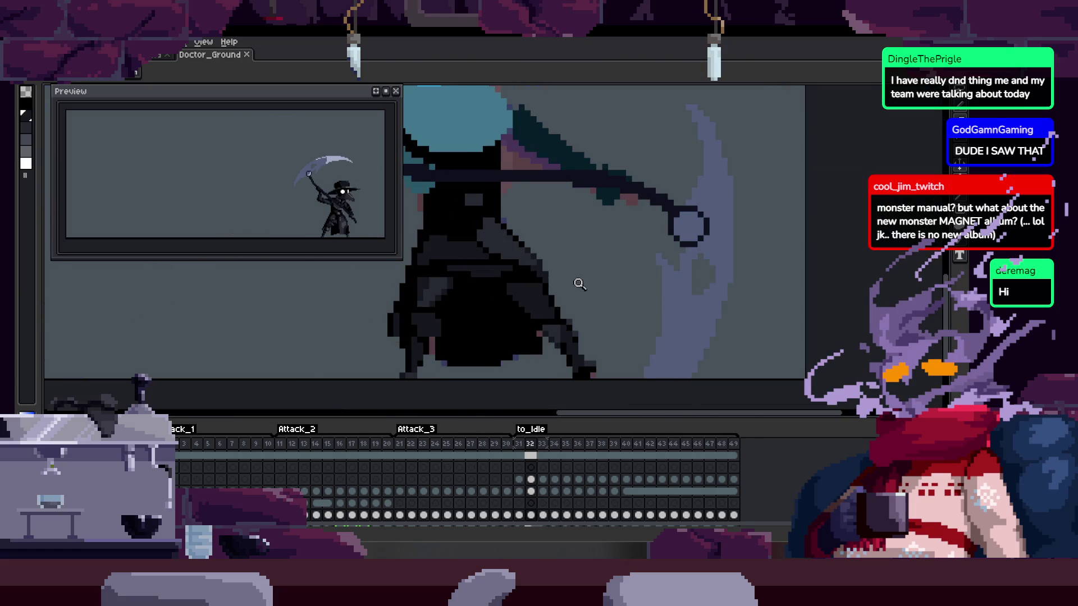
pyautogui.scroll(3, 587, 280)
pyautogui.moveTo(525, 305); pyautogui.dragTo(565, 229)
pyautogui.scroll(-3, 594, 318)
pyautogui.press('z')
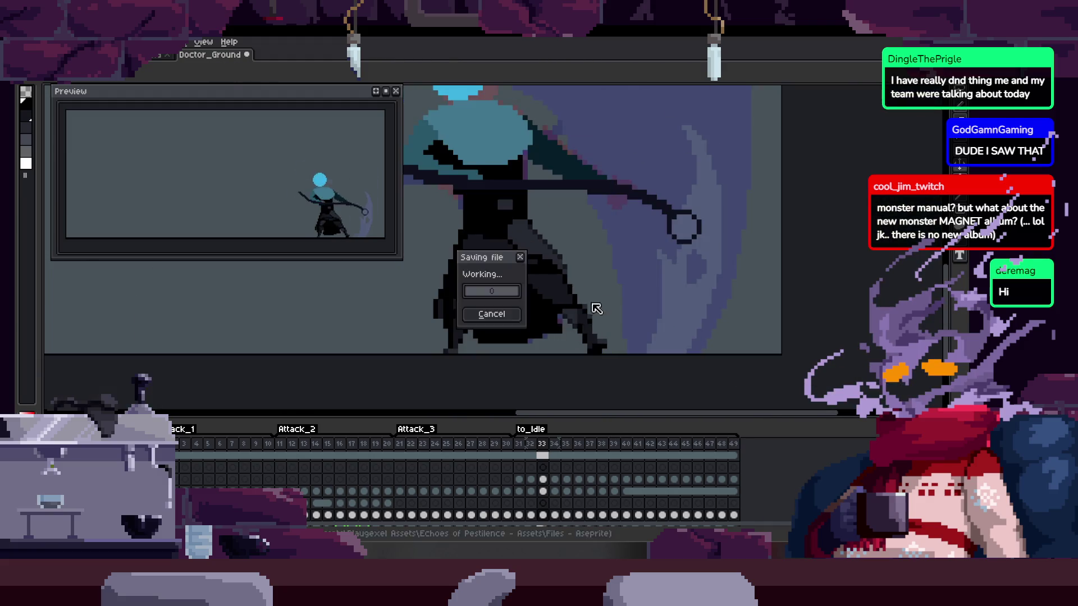
pyautogui.press('Right')
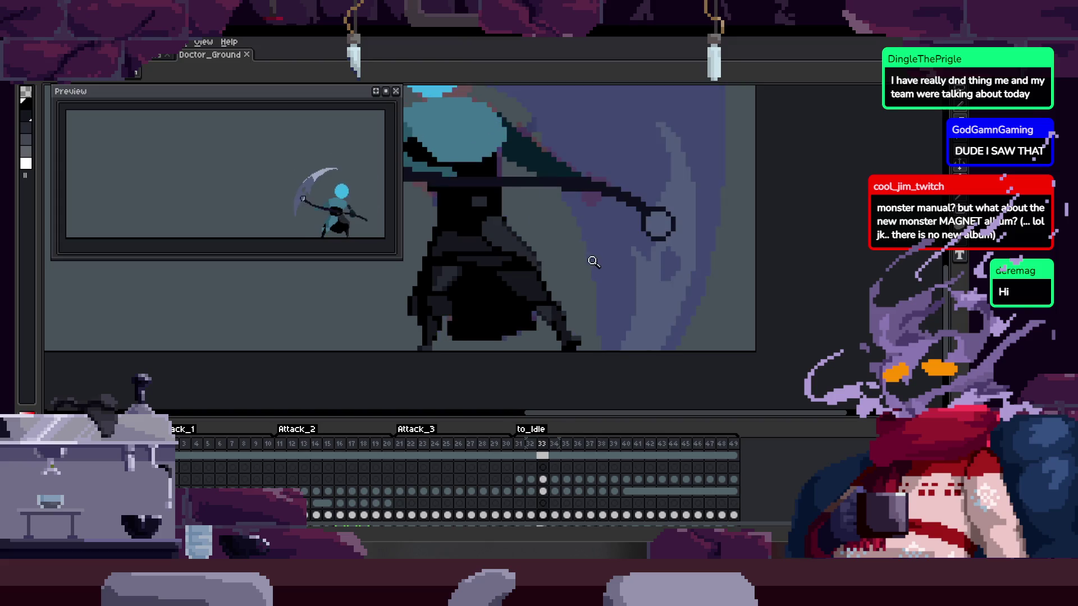
pyautogui.press('Left')
pyautogui.press('Right')
pyautogui.press('Right')
pyautogui.press('Left')
pyautogui.press('Right')
# Redraw pixels along frame 34's dark edge, then undo that attempt
pyautogui.scroll(3, 589, 281)
pyautogui.press('b')
pyautogui.moveTo(596, 293); pyautogui.dragTo(594, 239)
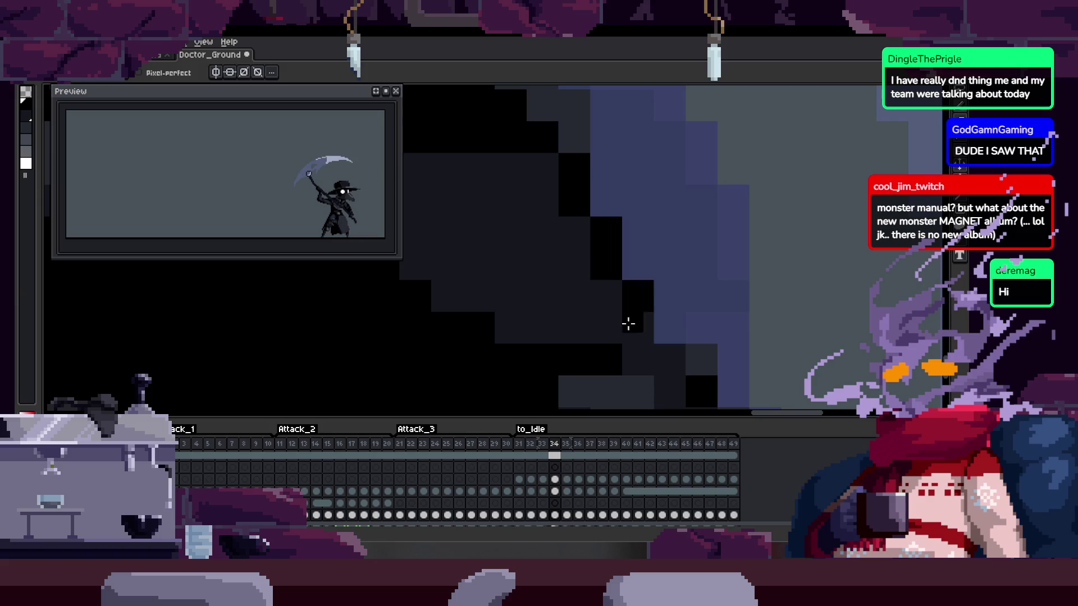
pyautogui.hotkey('ctrl', 'z')
# Zoom in on the cloak edge and compare frames 33 and 34
pyautogui.press('z')
pyautogui.scroll(-2, 554, 315)
pyautogui.scroll(-1, 617, 264)
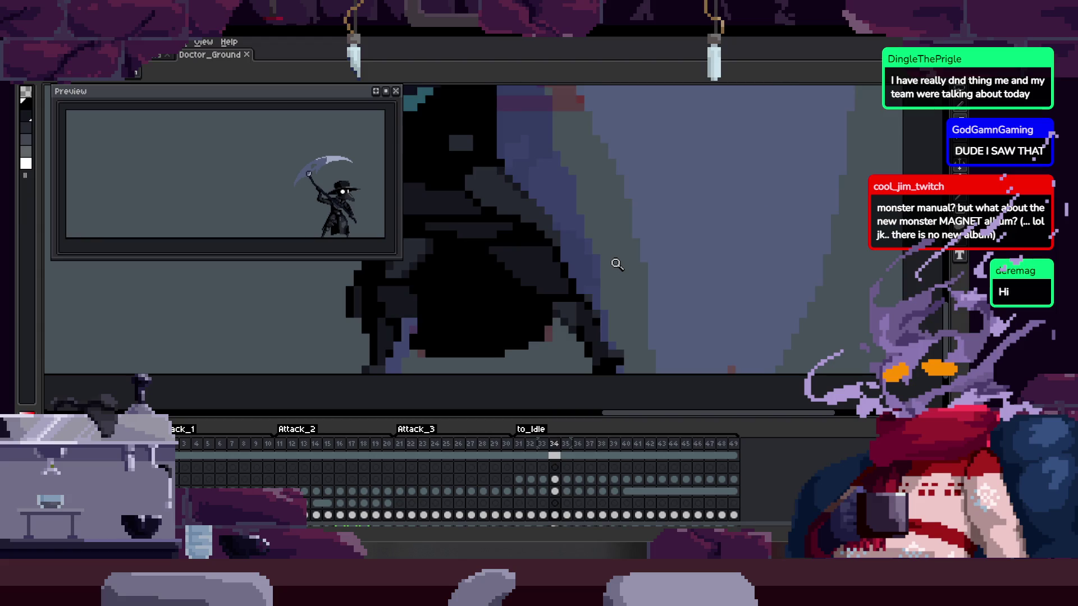
pyautogui.scroll(-1, 618, 263)
pyautogui.scroll(2, 611, 258)
pyautogui.scroll(-1, 597, 296)
pyautogui.press('Left')
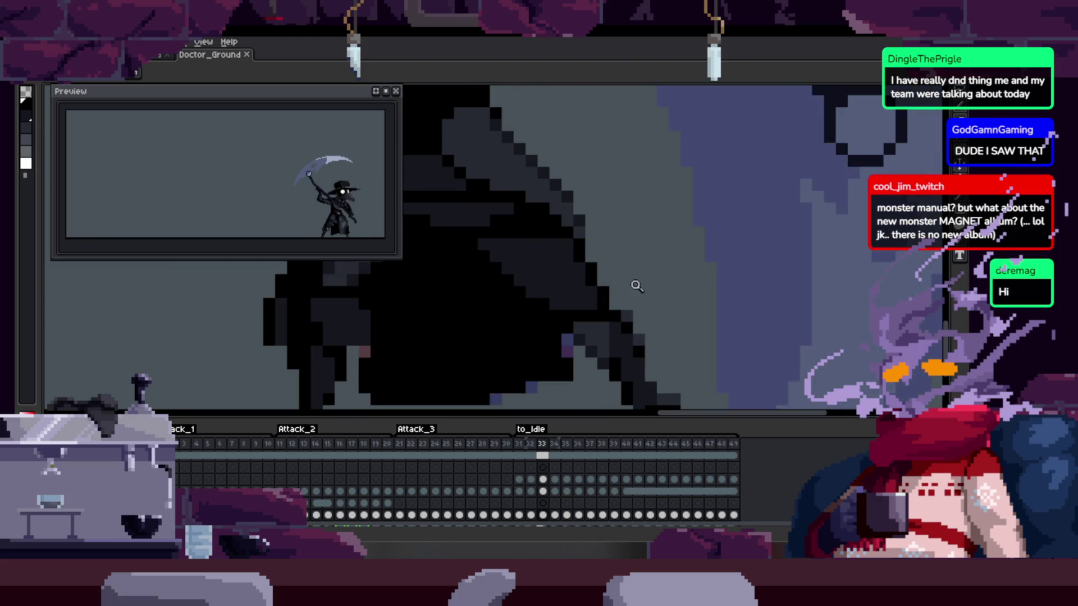
pyautogui.press('Right')
pyautogui.scroll(-1, 638, 286)
pyautogui.scroll(1, 613, 296)
pyautogui.scroll(1, 547, 308)
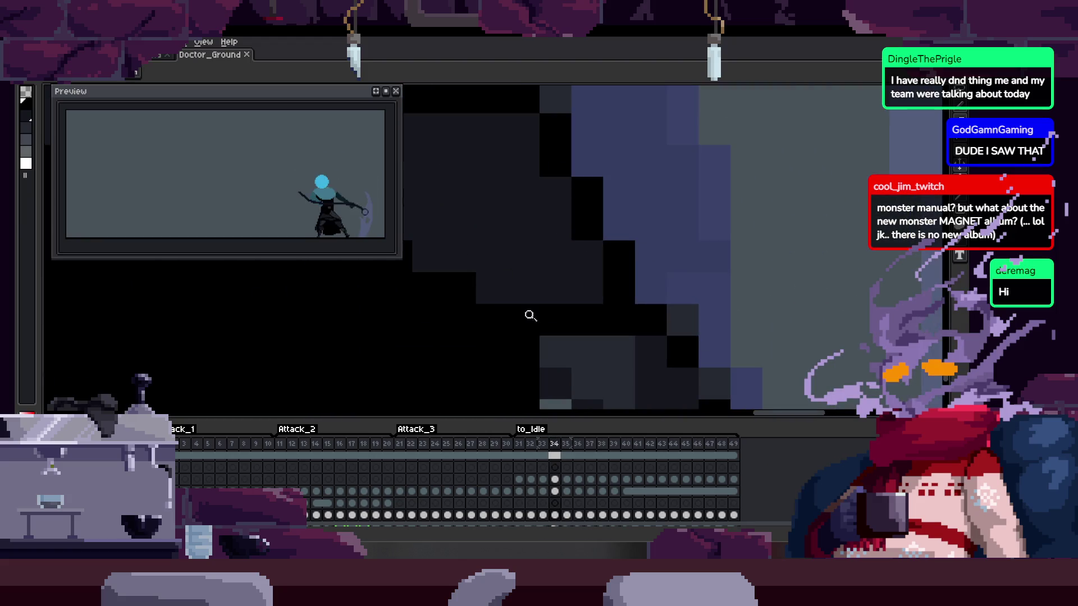
pyautogui.scroll(-1, 462, 185)
pyautogui.scroll(1, 570, 197)
# Even out frame 34's black cloak staircase, paint over two stray pixels, and save
pyautogui.press('b')
pyautogui.moveTo(430, 265); pyautogui.dragTo(468, 313)
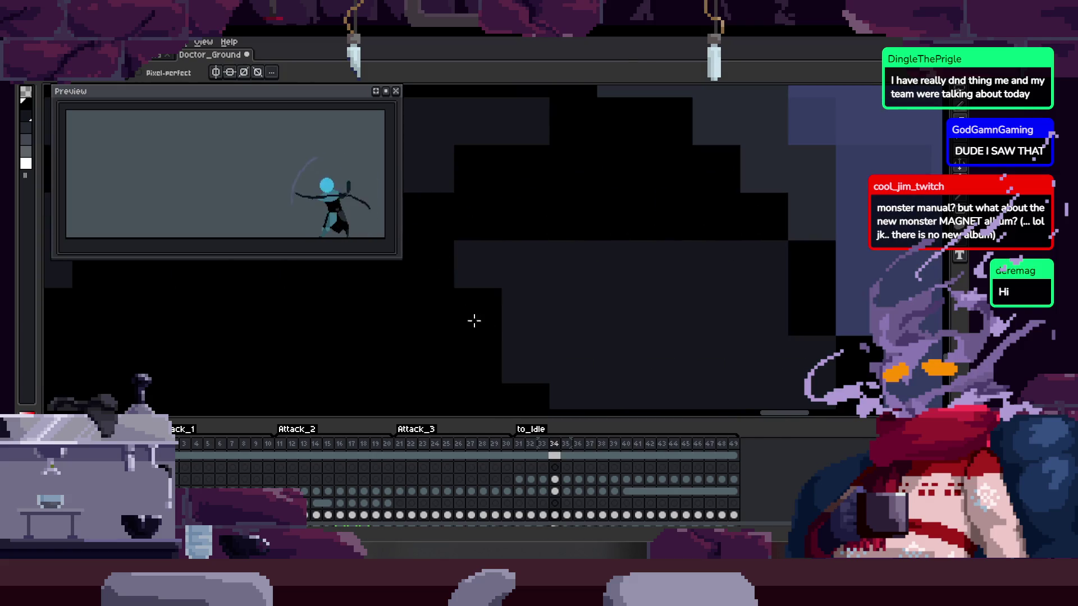
pyautogui.scroll(1, 535, 249)
pyautogui.moveTo(557, 309); pyautogui.dragTo(623, 362)
pyautogui.scroll(-1, 436, 197)
pyautogui.scroll(1, 512, 187)
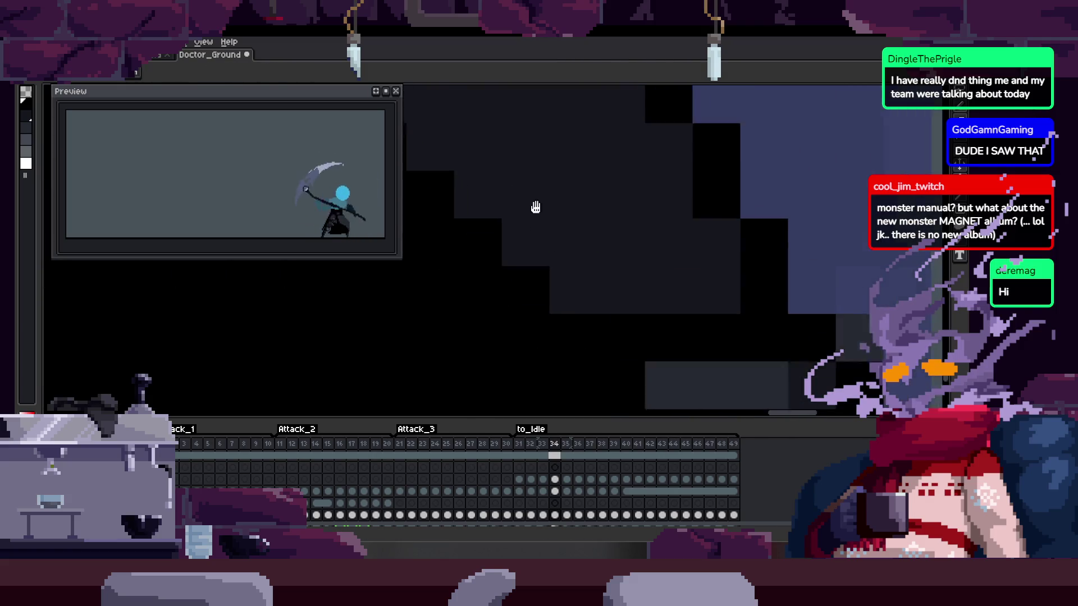
pyautogui.moveTo(560, 232); pyautogui.dragTo(516, 263)
pyautogui.scroll(-3, 576, 280)
pyautogui.scroll(4, 516, 272)
pyautogui.hotkey('ctrl', 's')
# Fix a pixel on frame 33's edge, compare it with frame 34, and save again
pyautogui.scroll(-2, 570, 239)
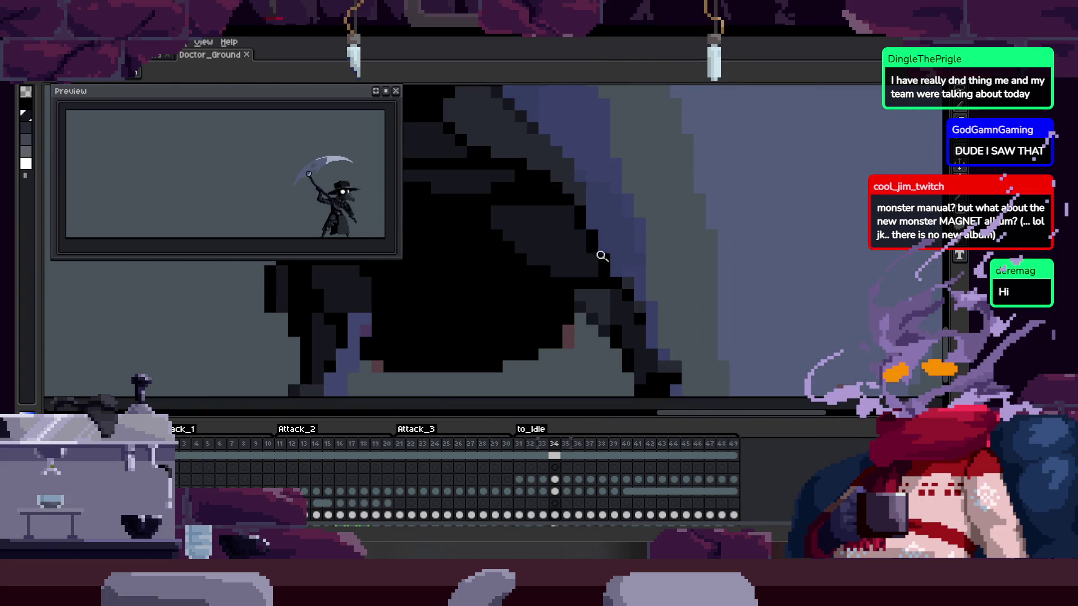
pyautogui.scroll(-2, 575, 233)
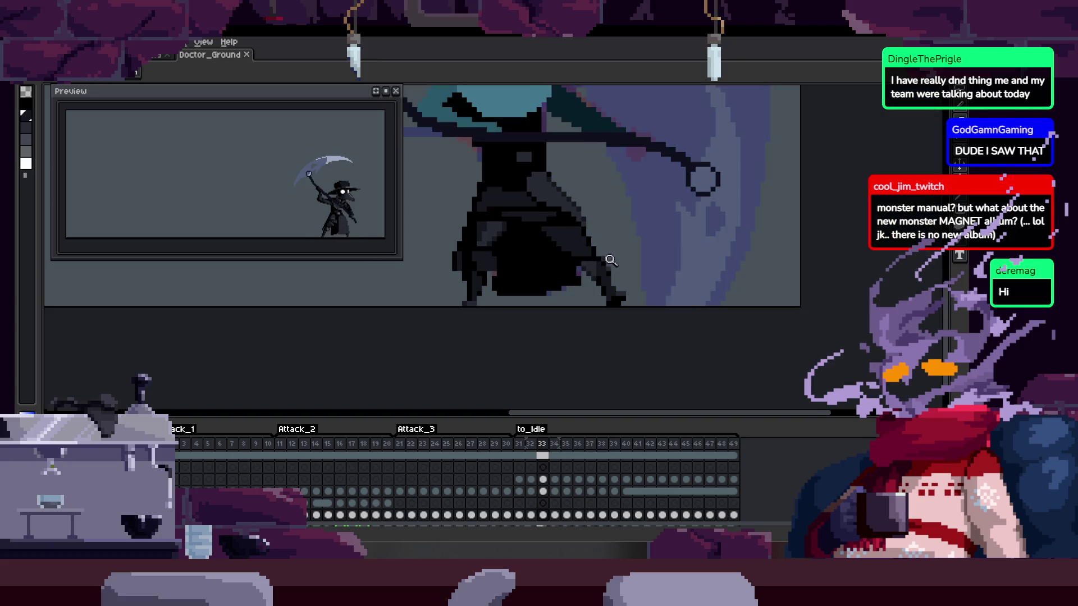
pyautogui.scroll(4, 611, 185)
pyautogui.scroll(-2, 531, 259)
pyautogui.press(',')
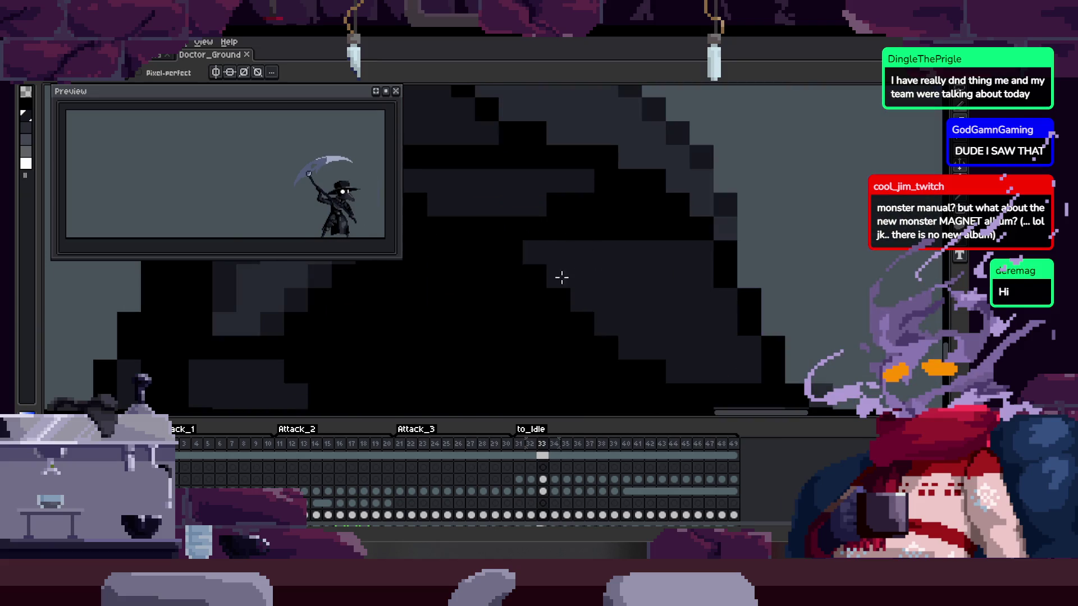
pyautogui.scroll(3, 568, 320)
pyautogui.click(506, 241)
pyautogui.scroll(-2, 464, 250)
pyautogui.press('.')
pyautogui.press('.')
pyautogui.press(',')
pyautogui.hotkey('ctrl', 's')
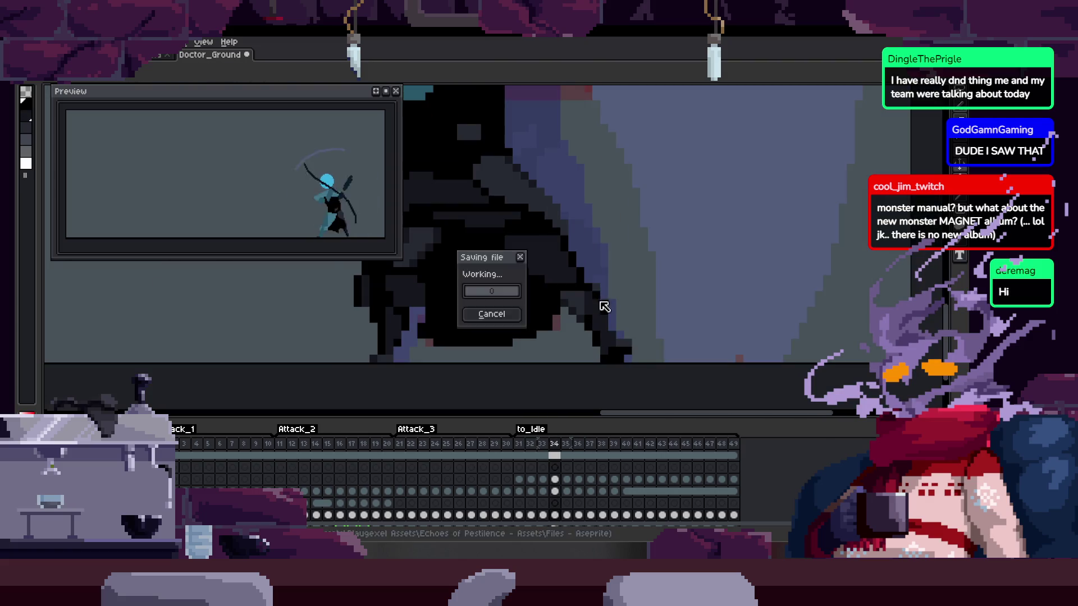
pyautogui.press('.')
pyautogui.press('.')
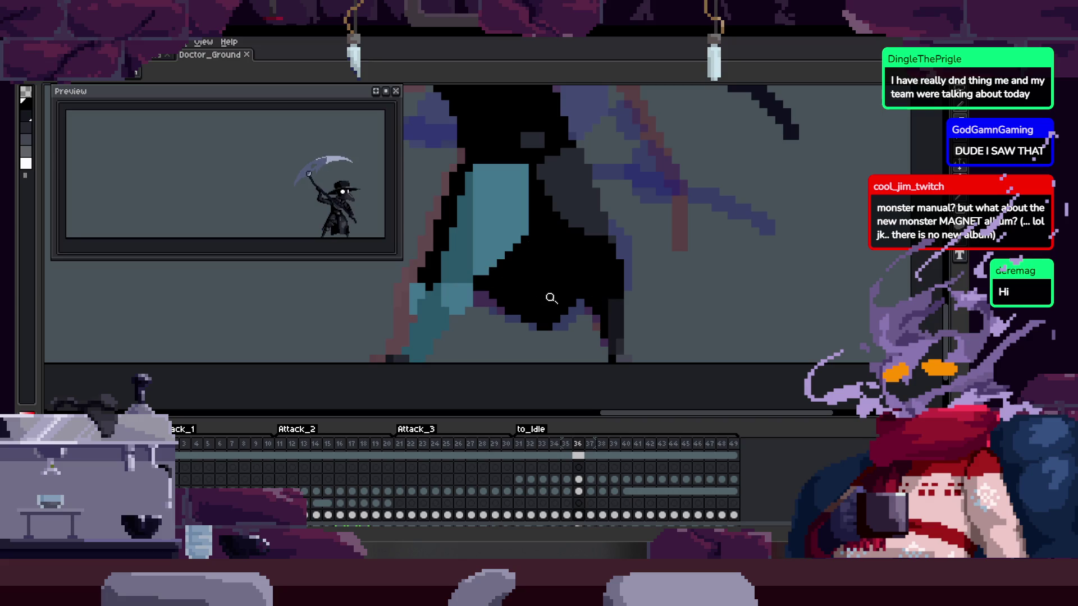
# Pan across the sprite and play the animation from a later frame
pyautogui.scroll(-2, 548, 294)
pyautogui.moveTo(534, 271)
pyautogui.mouseDown()
pyautogui.moveTo(578, 253)
pyautogui.moveTo(570, 277)
pyautogui.mouseUp()
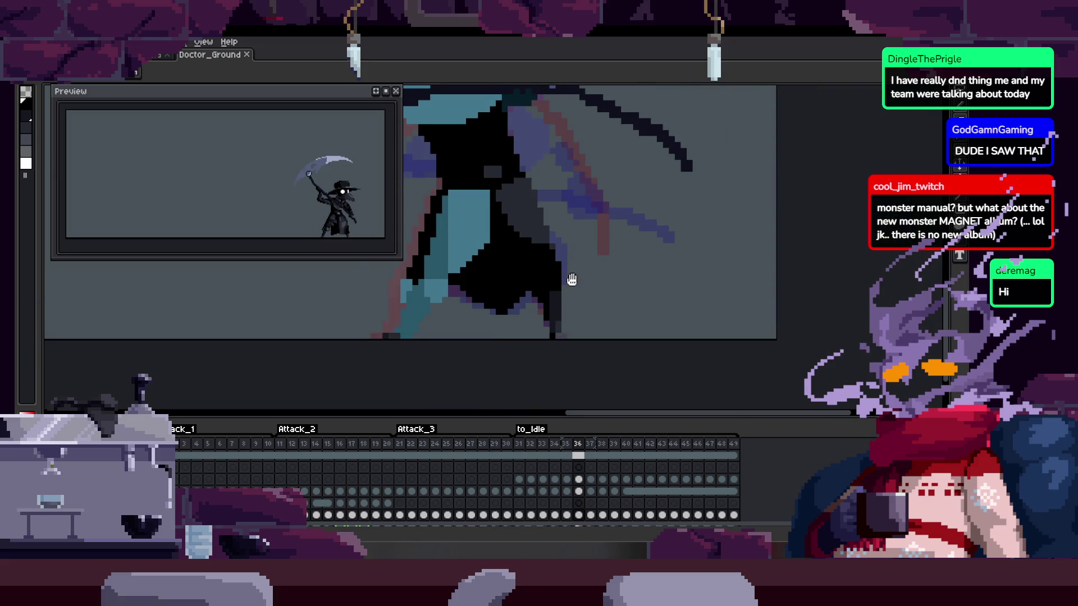
pyautogui.press('Right')
pyautogui.press('Right')
pyautogui.press('Right')
pyautogui.press('Return')
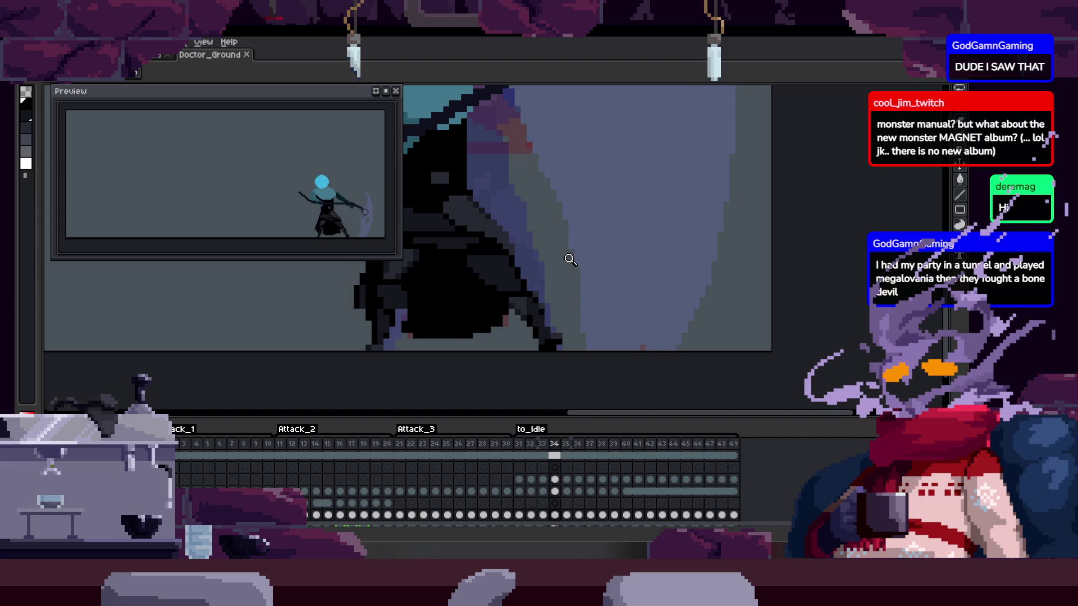
# Replay the animation from frame 31 with the Pencil active, then hide the timeline
pyautogui.press('Left')
pyautogui.press('Left')
pyautogui.press('Left')
pyautogui.press('b')
pyautogui.press('Return')
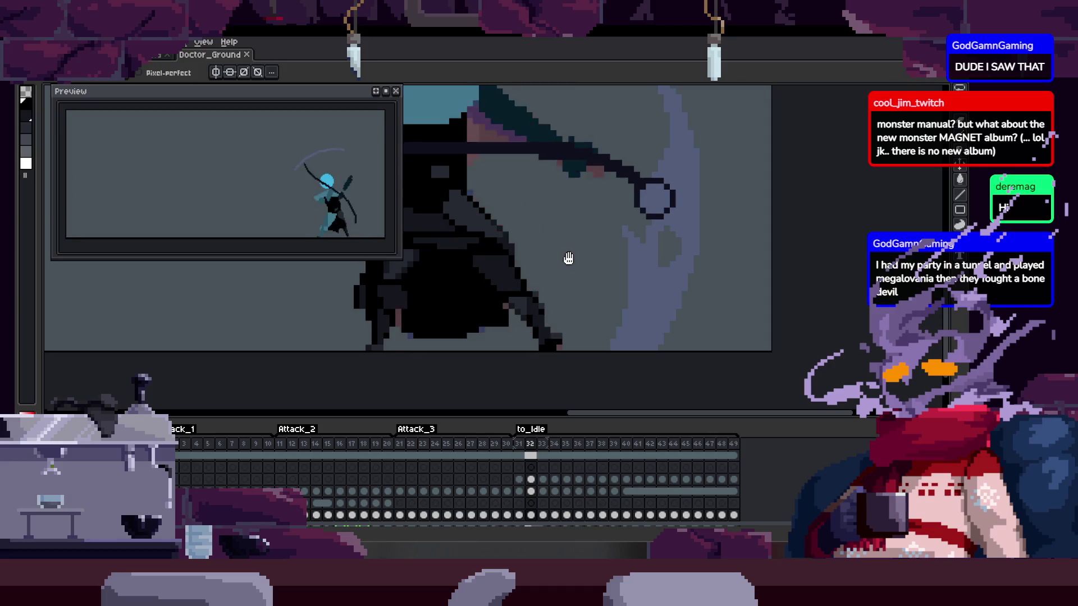
pyautogui.press('Return')
pyautogui.press('Return')
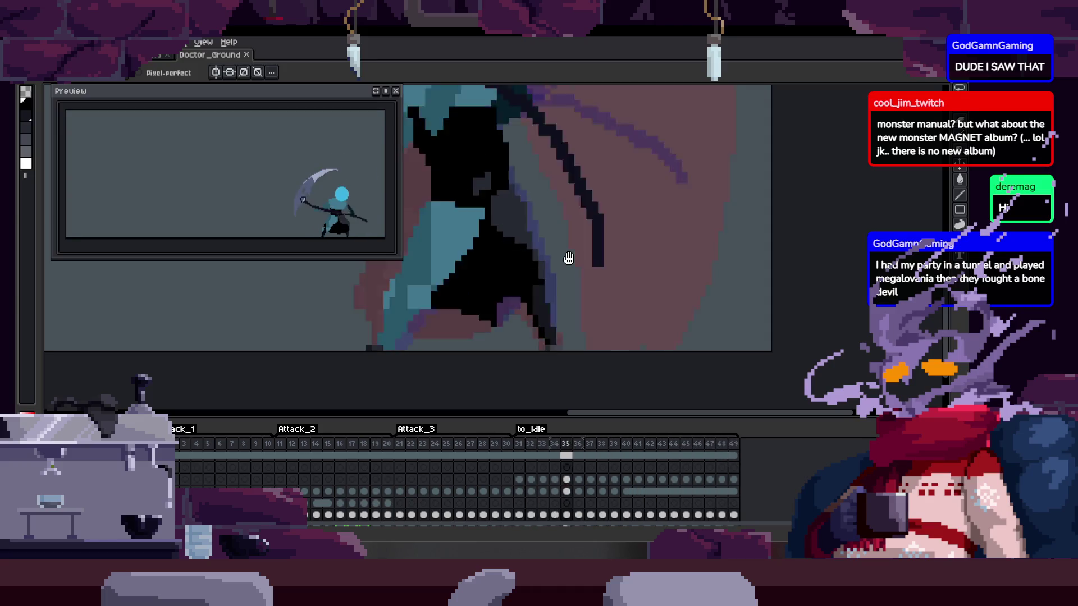
pyautogui.press('Return')
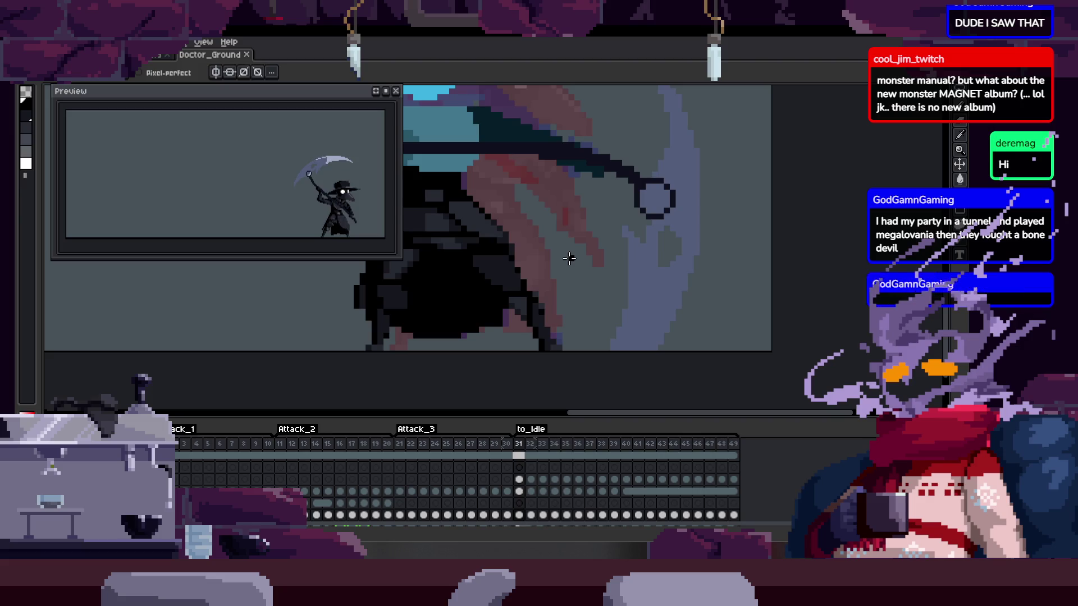
pyautogui.press('Right')
pyautogui.press('Return')
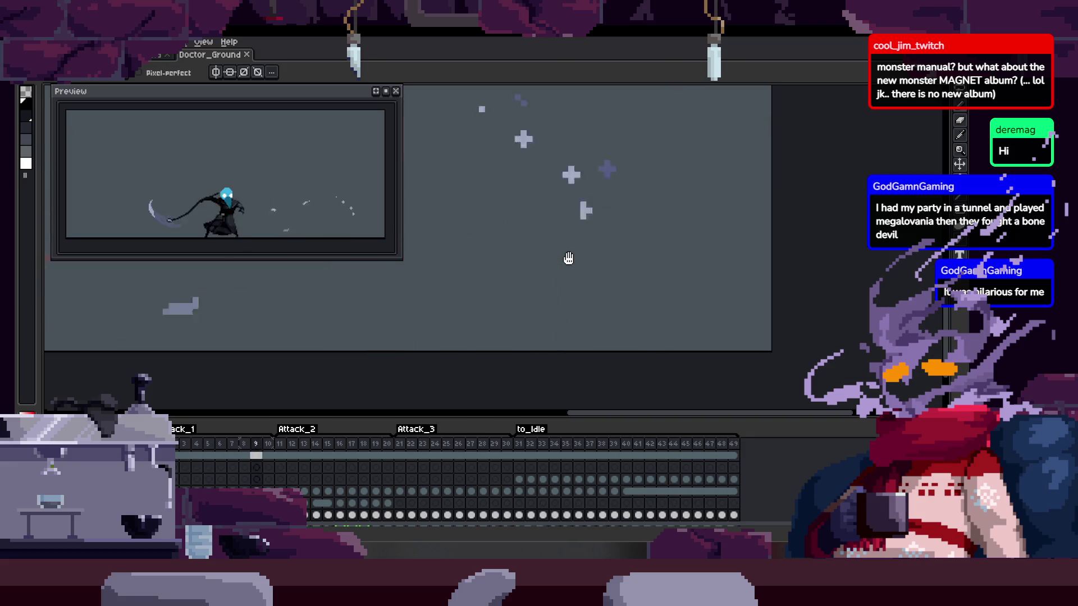
pyautogui.press('Tab')
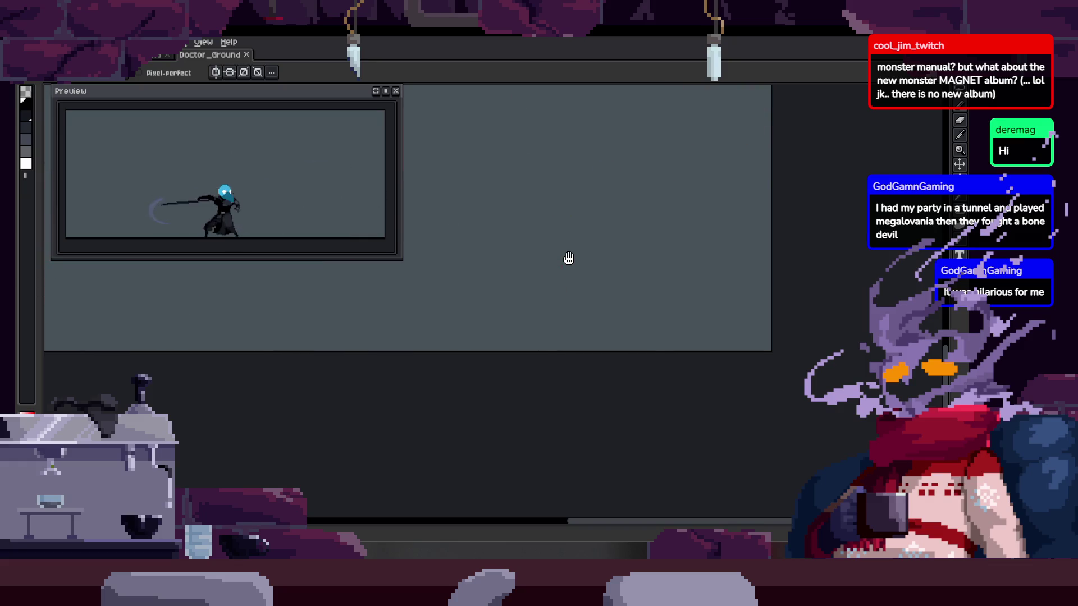
# Zoom in on the character's body and paint a pixel on it with the Pencil
pyautogui.scroll(2, 549, 385)
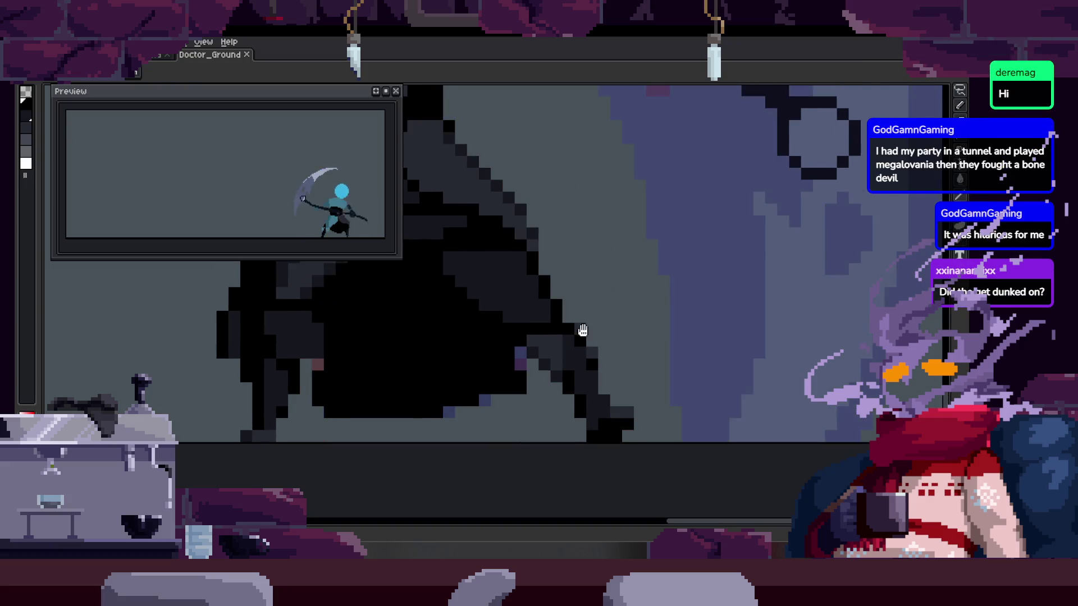
pyautogui.scroll(-2, 583, 334)
pyautogui.press('Tab')
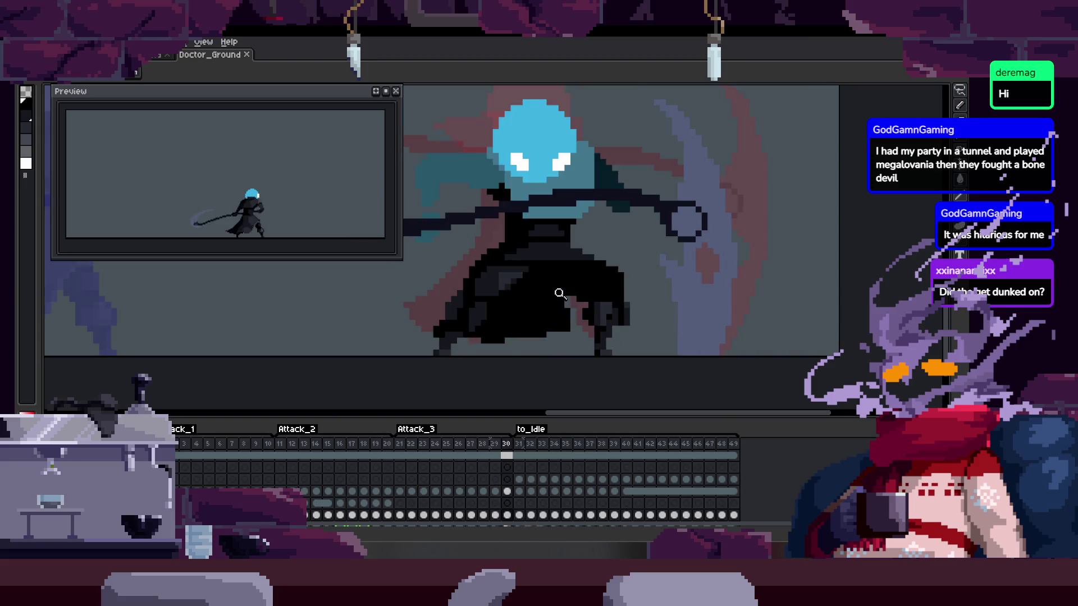
pyautogui.press('Tab')
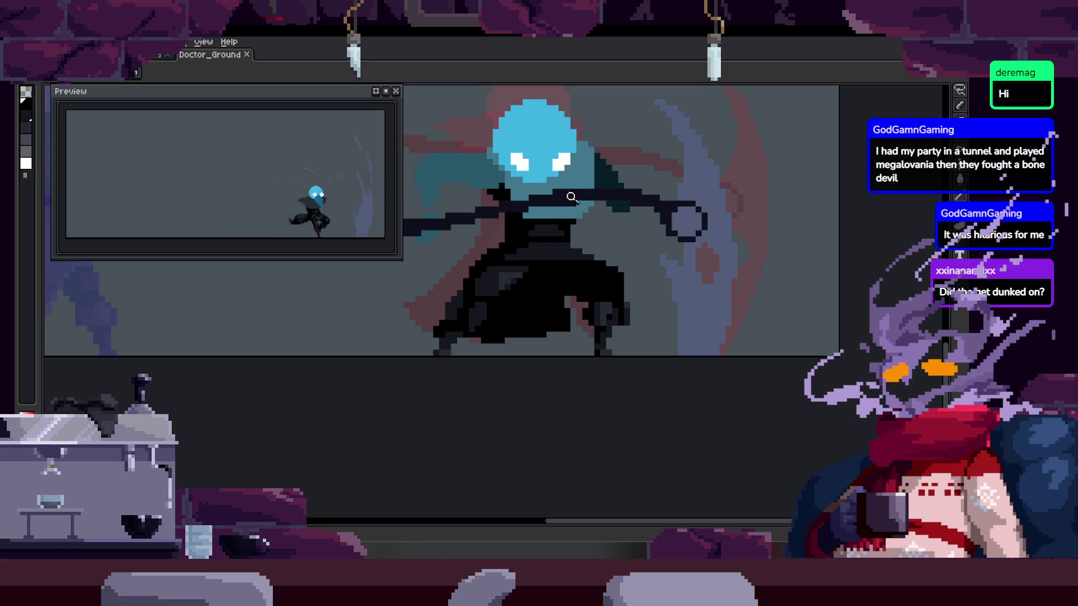
pyautogui.click(553, 234)
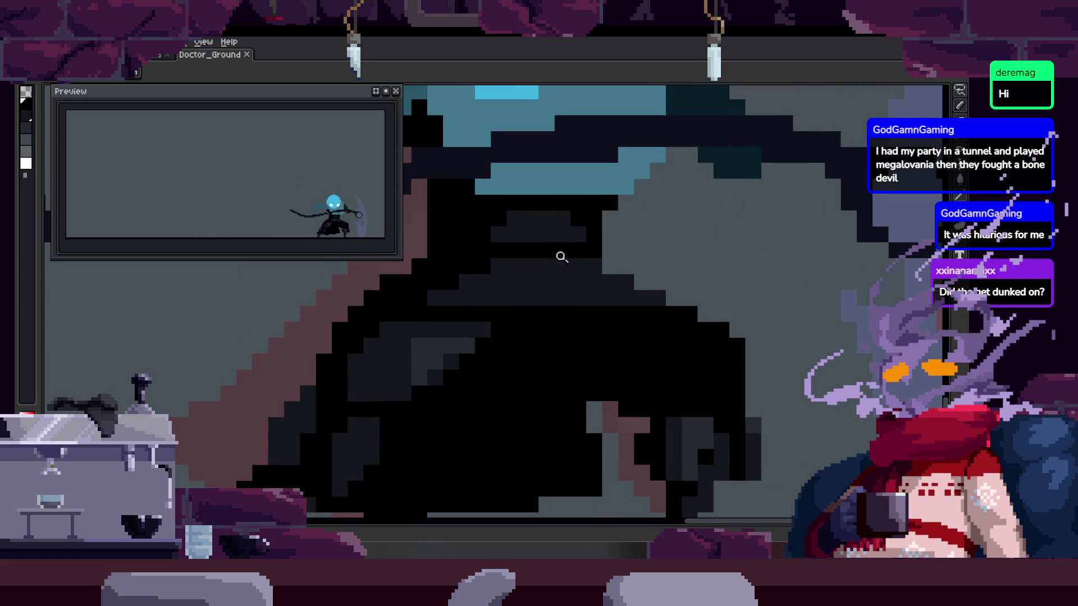
pyautogui.press('b')
pyautogui.click(534, 258)
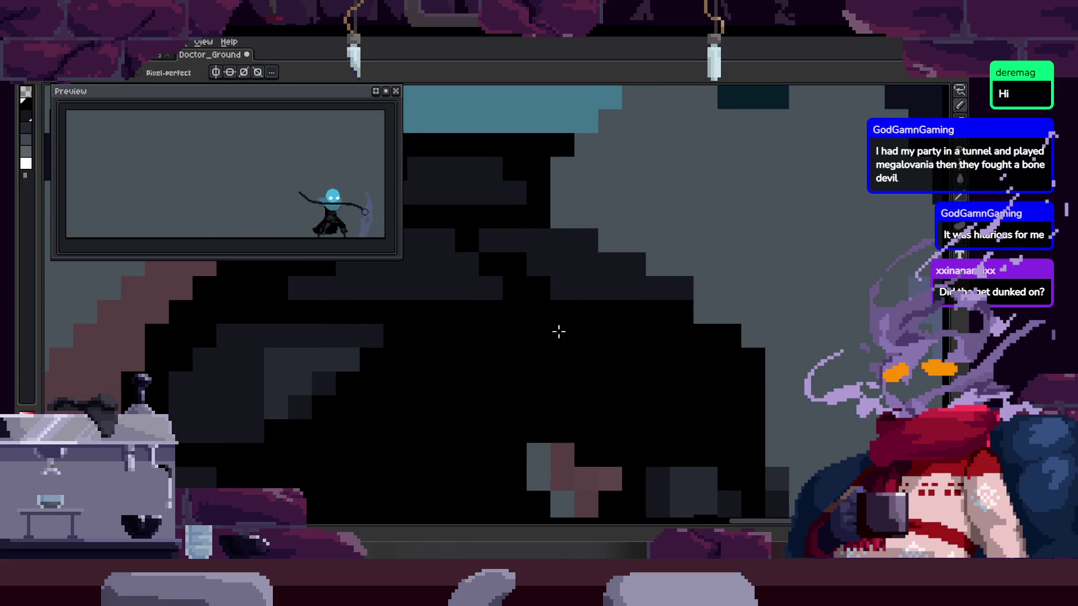
pyautogui.press('z')
pyautogui.scroll(-3, 510, 318)
pyautogui.scroll(3, 643, 272)
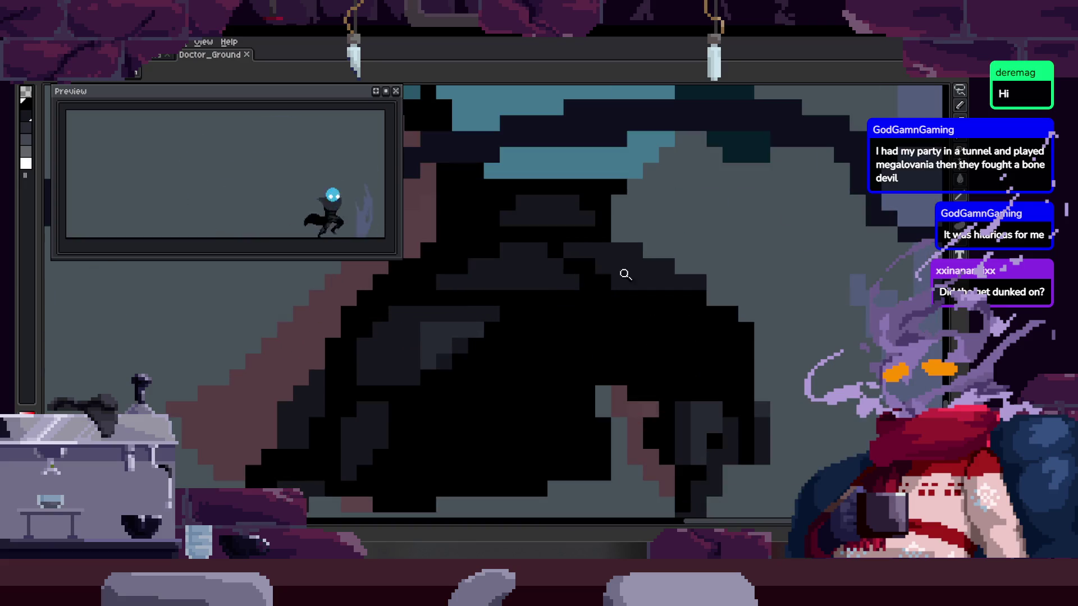
pyautogui.press('b')
# Pick the dark body colour from the canvas, save the sprite, and play the animation
pyautogui.press('z')
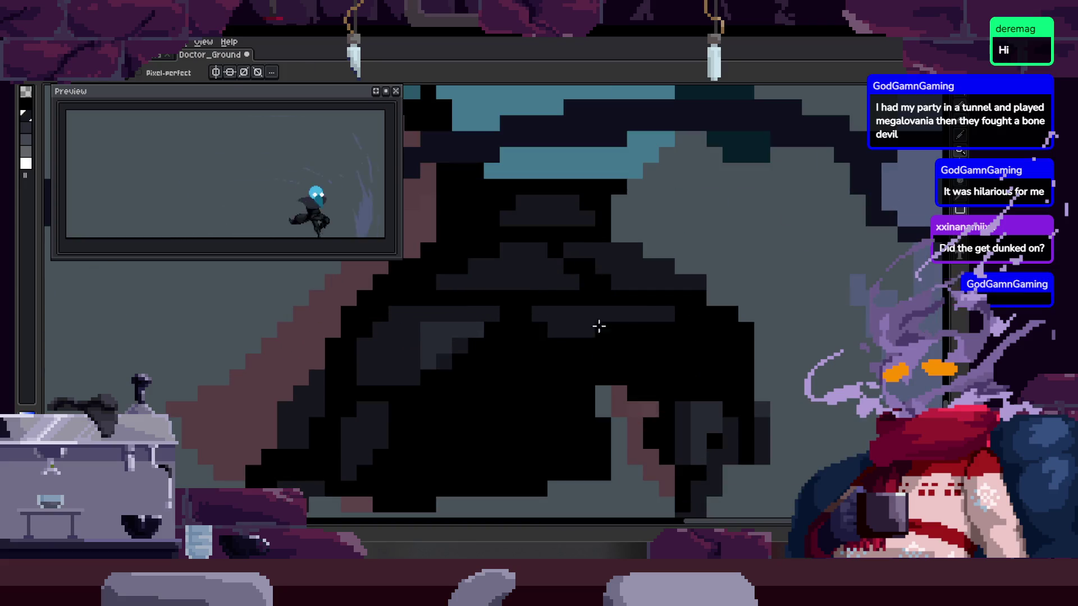
pyautogui.scroll(-3, 654, 282)
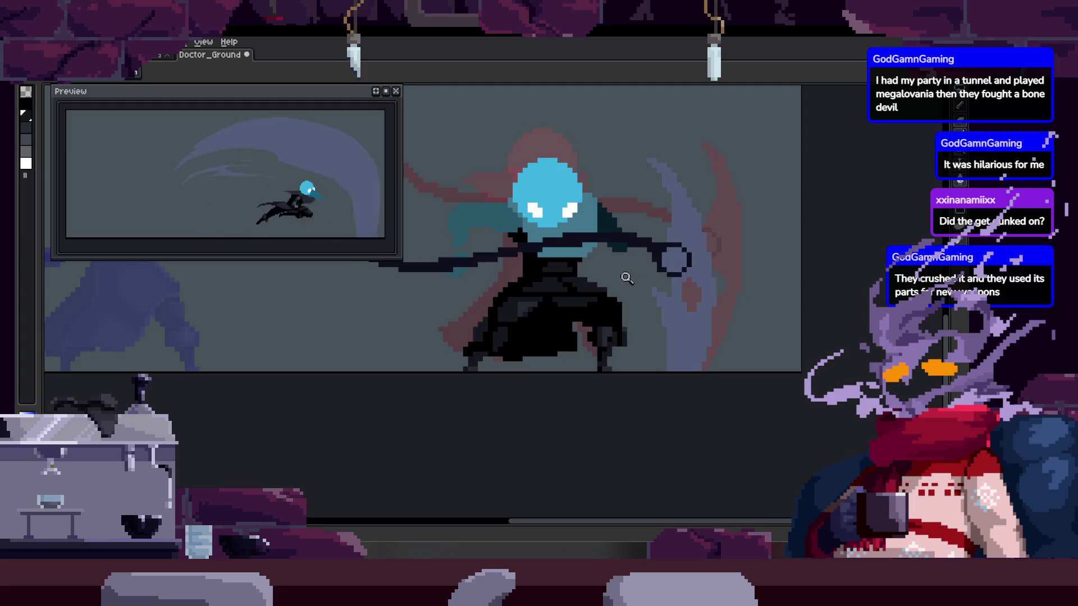
pyautogui.scroll(3, 625, 278)
pyautogui.press('b')
pyautogui.scroll(-3, 581, 273)
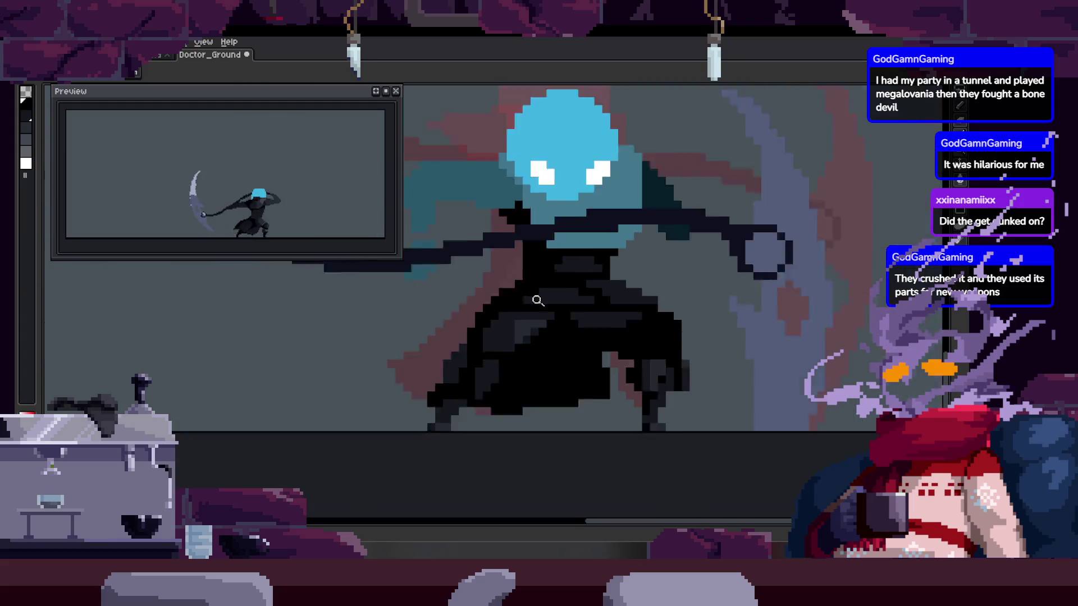
pyautogui.scroll(3, 575, 286)
pyautogui.keyDown('alt'); pyautogui.click(524, 286); pyautogui.keyUp('alt')
pyautogui.scroll(-3, 539, 298)
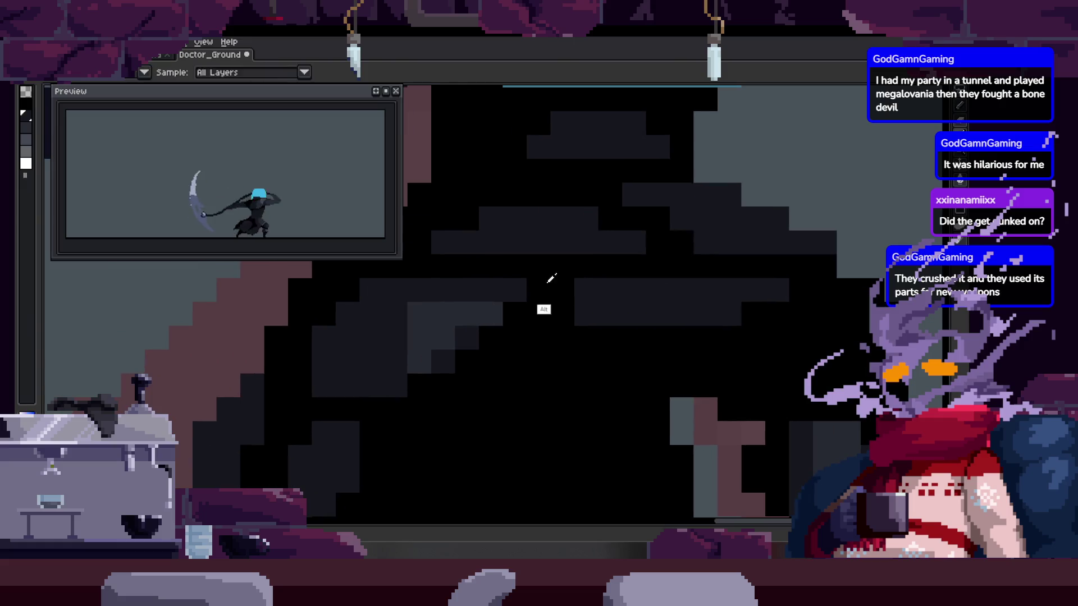
pyautogui.press('z')
pyautogui.scroll(4, 631, 331)
pyautogui.hotkey('ctrl', 's')
pyautogui.press('Return')
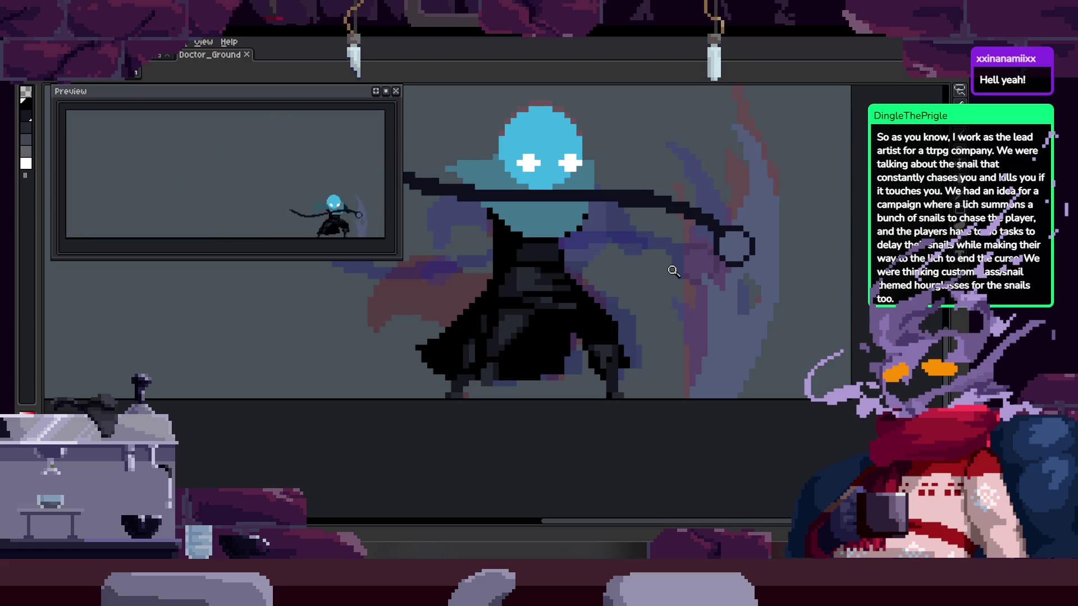
pyautogui.press('Return')
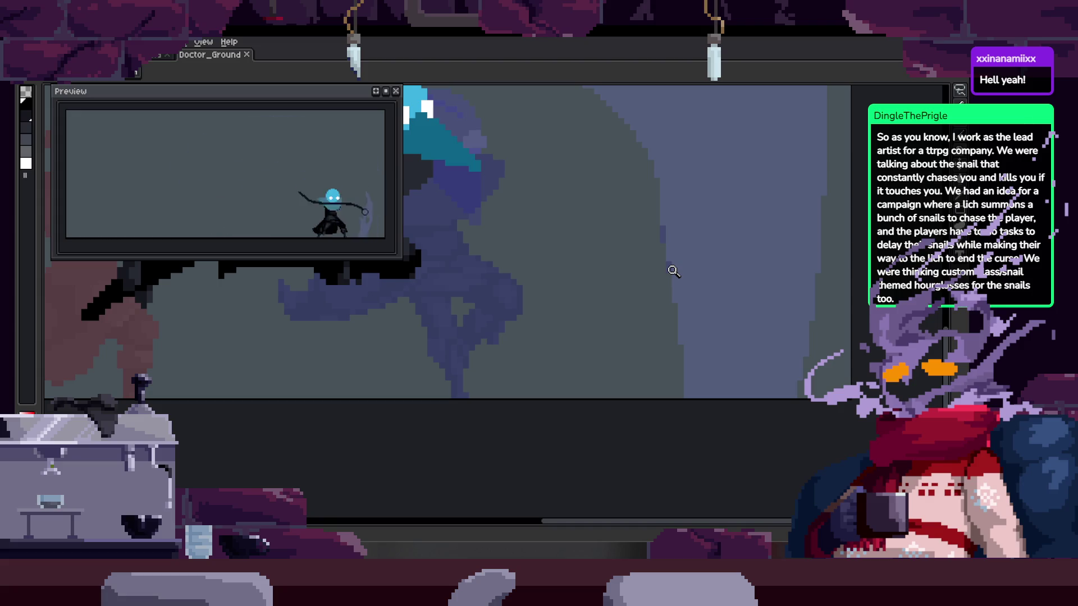
pyautogui.press('Return')
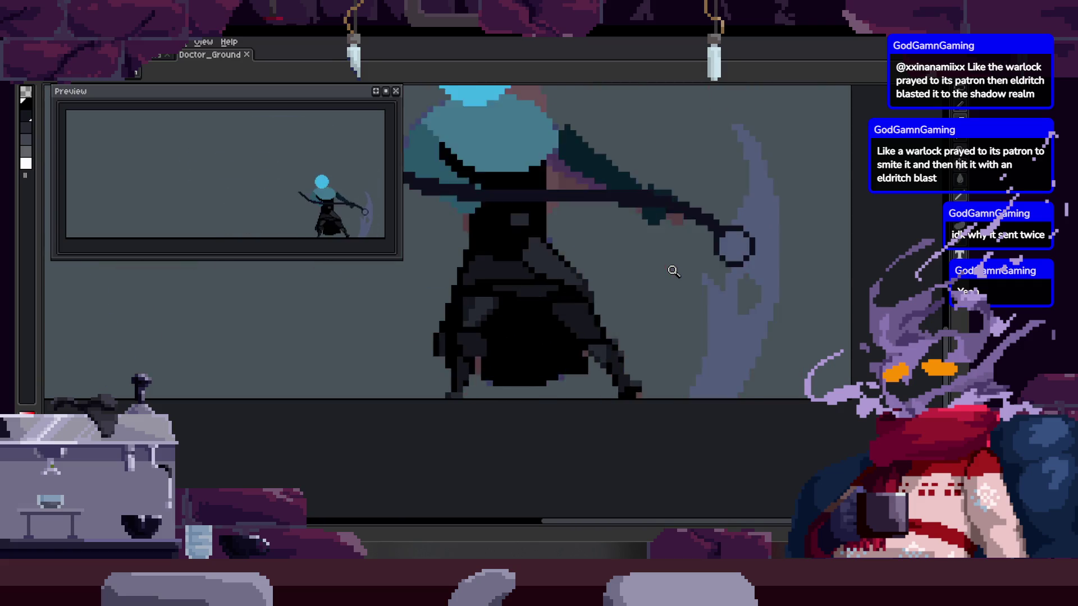
# Show the timeline and move to frame 31 with the Pencil selected
pyautogui.scroll(-3, 453, 256)
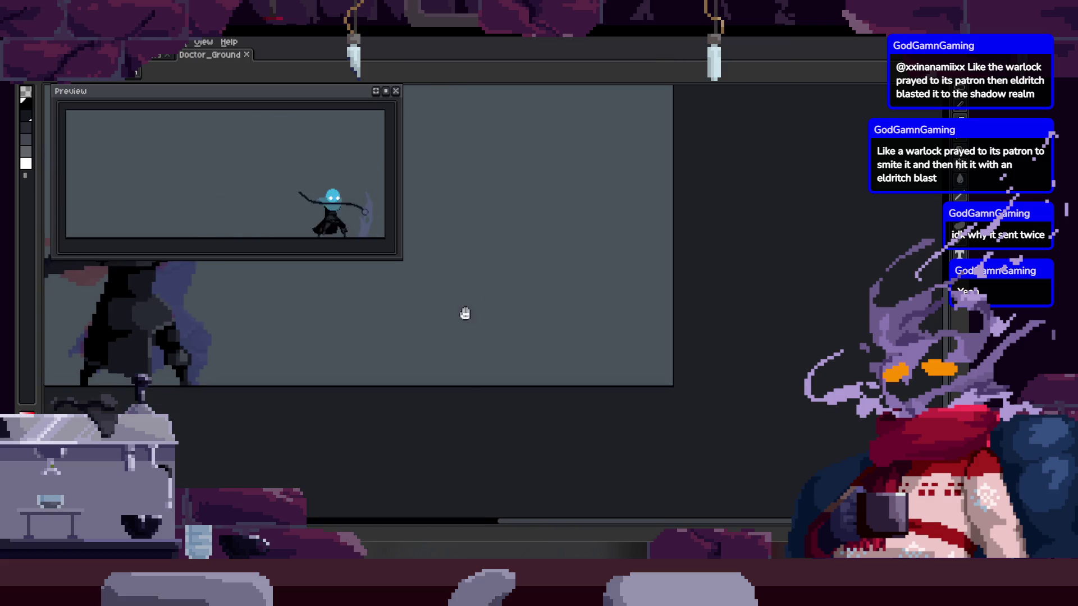
pyautogui.scroll(3, 475, 334)
pyautogui.press('Tab')
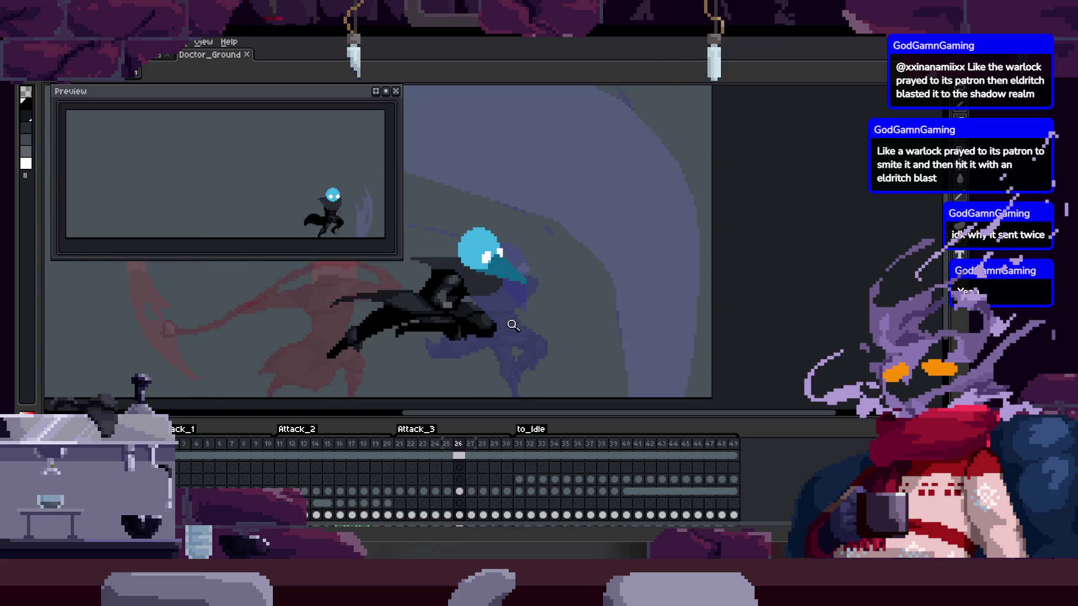
pyautogui.press('Left')
pyautogui.press('Left')
pyautogui.press('Left')
pyautogui.press('b')
pyautogui.press('Right')
pyautogui.press('Right')
pyautogui.press('Right')
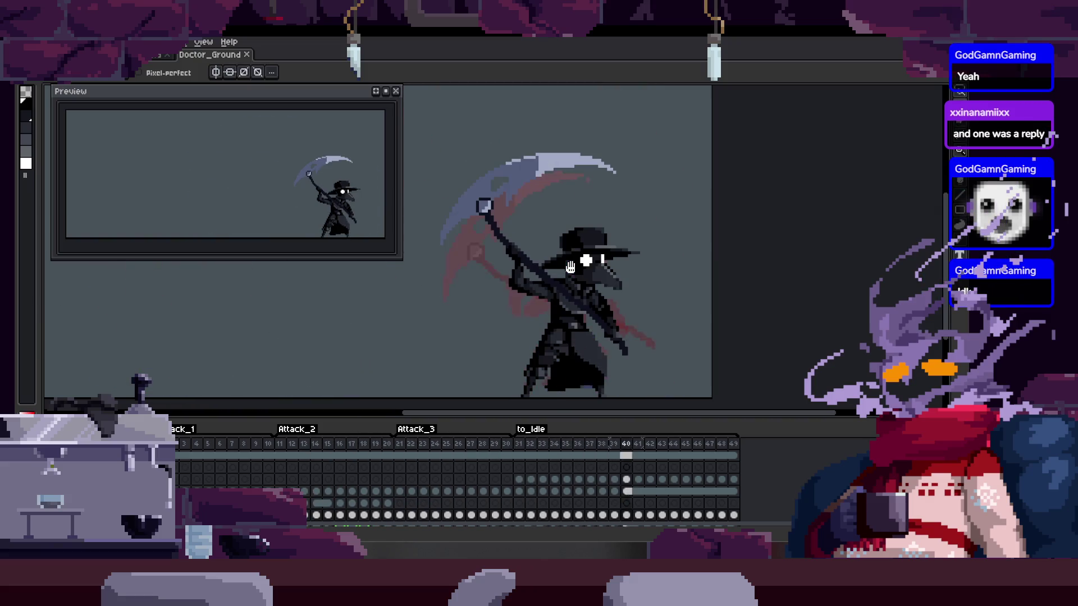
pyautogui.scroll(3, 427, 259)
pyautogui.scroll(-3, 538, 240)
pyautogui.scroll(1, 552, 232)
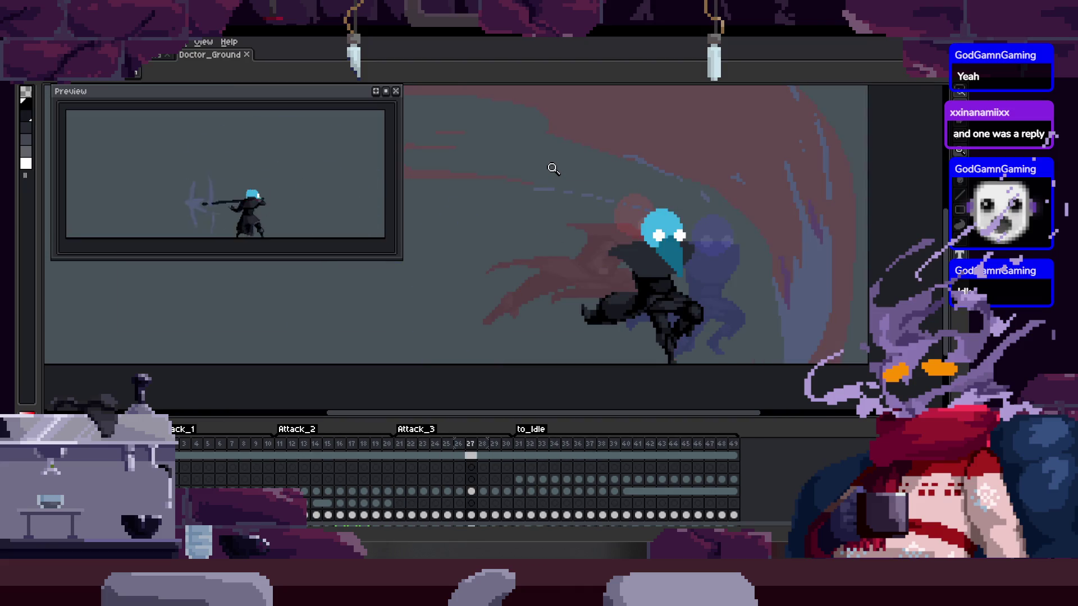
pyautogui.scroll(1, 526, 267)
pyautogui.scroll(-2, 539, 247)
# Step back to frame 30 and zoom in closely on the silhouette's dark edge
pyautogui.rightClick(555, 245)
pyautogui.press('Escape')
pyautogui.scroll(1, 539, 242)
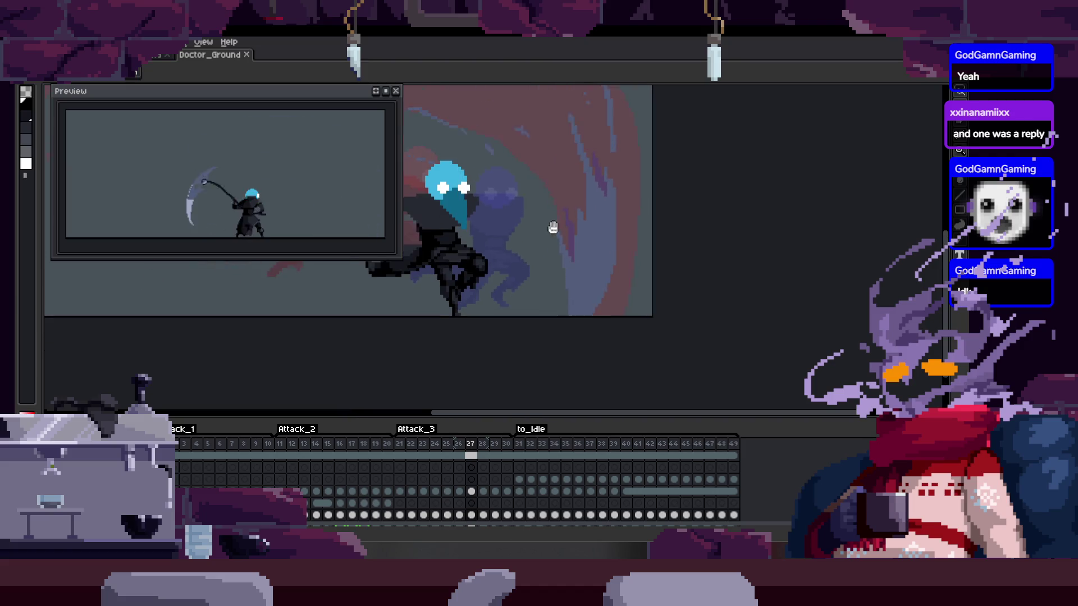
pyautogui.rightClick(541, 247)
pyautogui.press('Escape')
pyautogui.press('z')
pyautogui.click(569, 185)
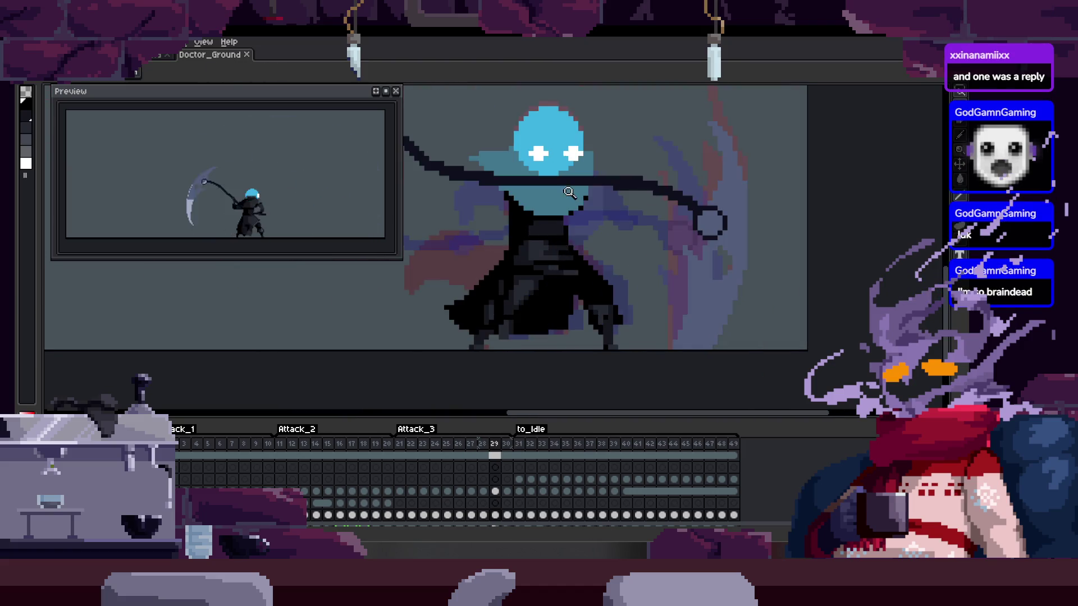
pyautogui.press('Left')
pyautogui.press('Left')
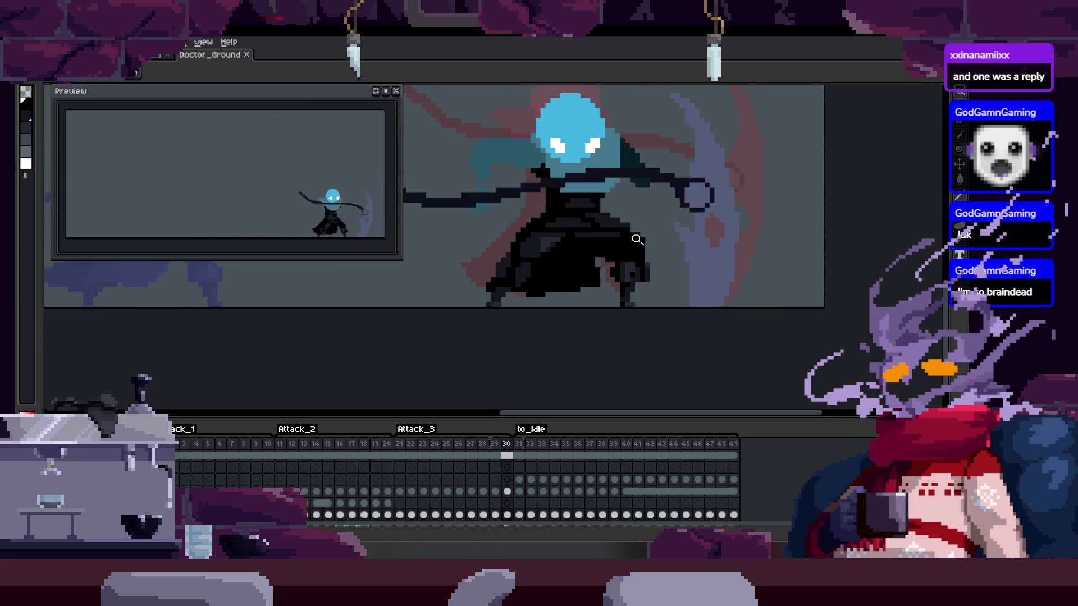
pyautogui.moveTo(639, 214); pyautogui.dragTo(669, 234)
# Hide the timeline and repaint the stray black edge pixel on frame 30 grey
pyautogui.press('Tab')
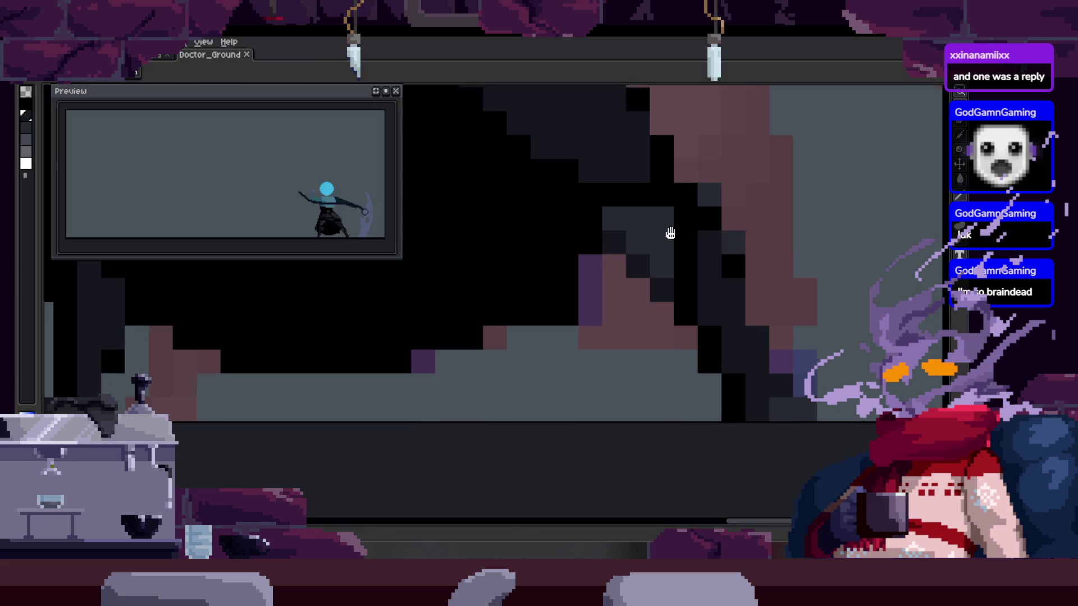
pyautogui.scroll(-2, 671, 242)
pyautogui.scroll(2, 615, 283)
pyautogui.press('b')
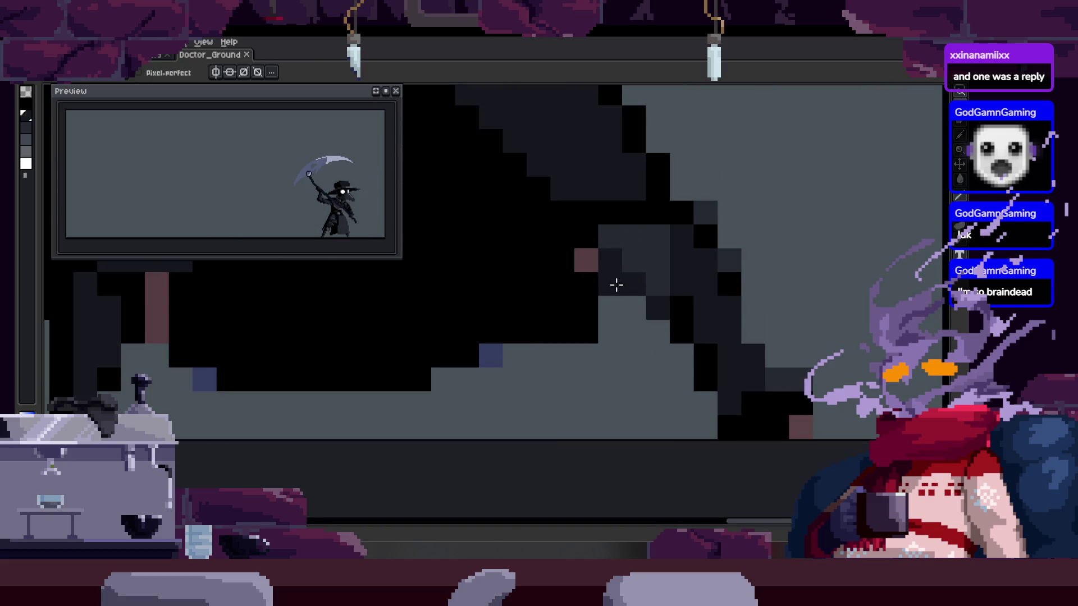
pyautogui.scroll(1, 610, 272)
pyautogui.click(621, 308)
pyautogui.moveTo(686, 320); pyautogui.dragTo(631, 330)
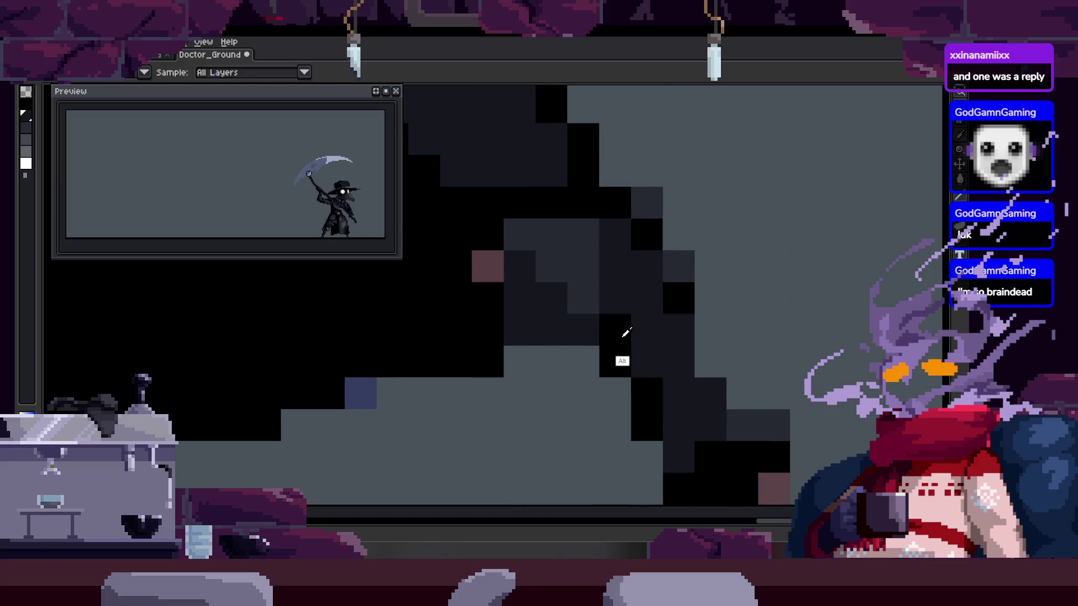
pyautogui.scroll(-3, 637, 306)
pyautogui.scroll(3, 614, 308)
pyautogui.scroll(-3, 597, 329)
# Zoom in on the cloak edge and paint over the first stray pixel dark
pyautogui.scroll(-2, 560, 348)
pyautogui.scroll(5, 582, 294)
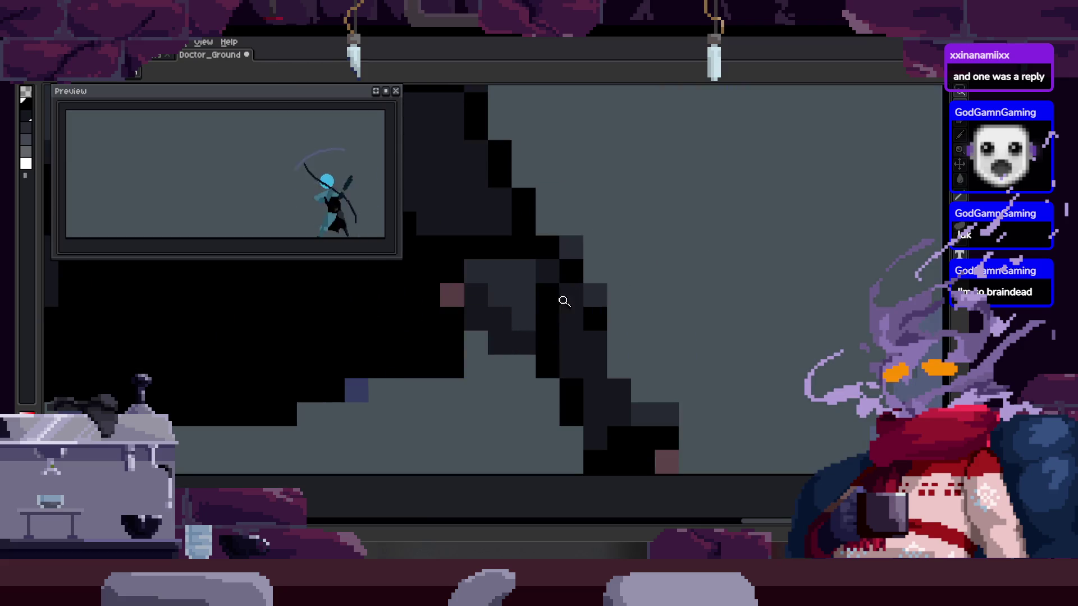
pyautogui.click(499, 327)
pyautogui.press('b')
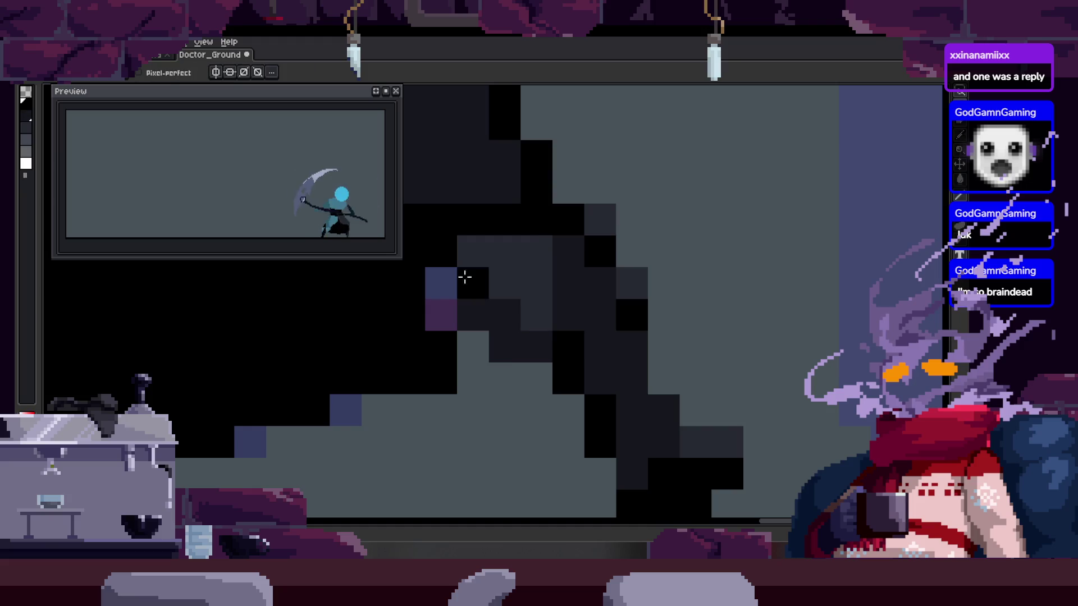
pyautogui.press('z')
pyautogui.scroll(-3, 617, 280)
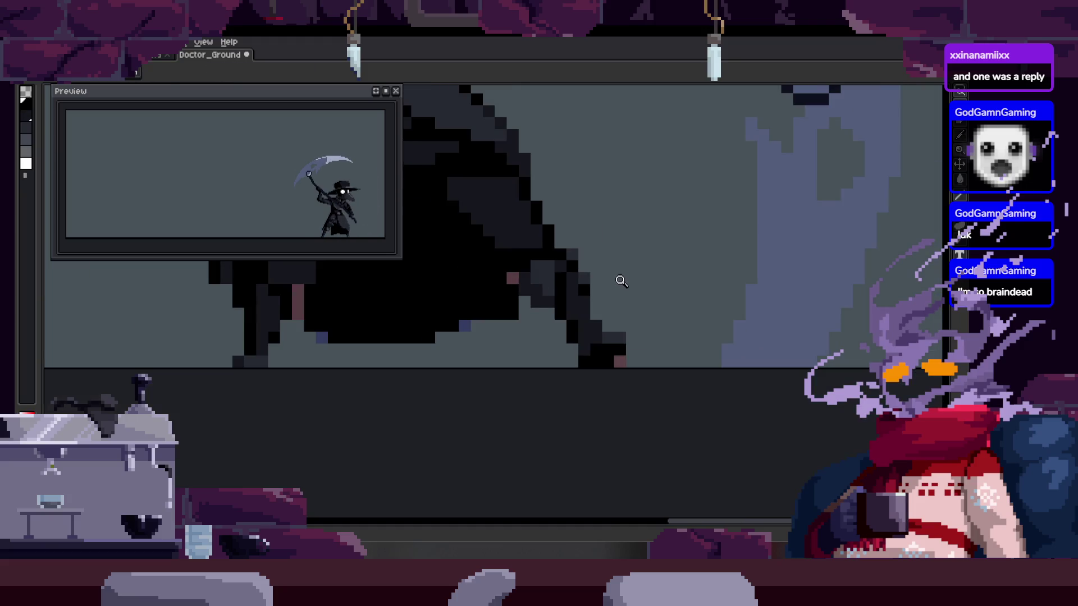
pyautogui.scroll(4, 561, 247)
pyautogui.press('b')
pyautogui.click(528, 224)
pyautogui.press('Right')
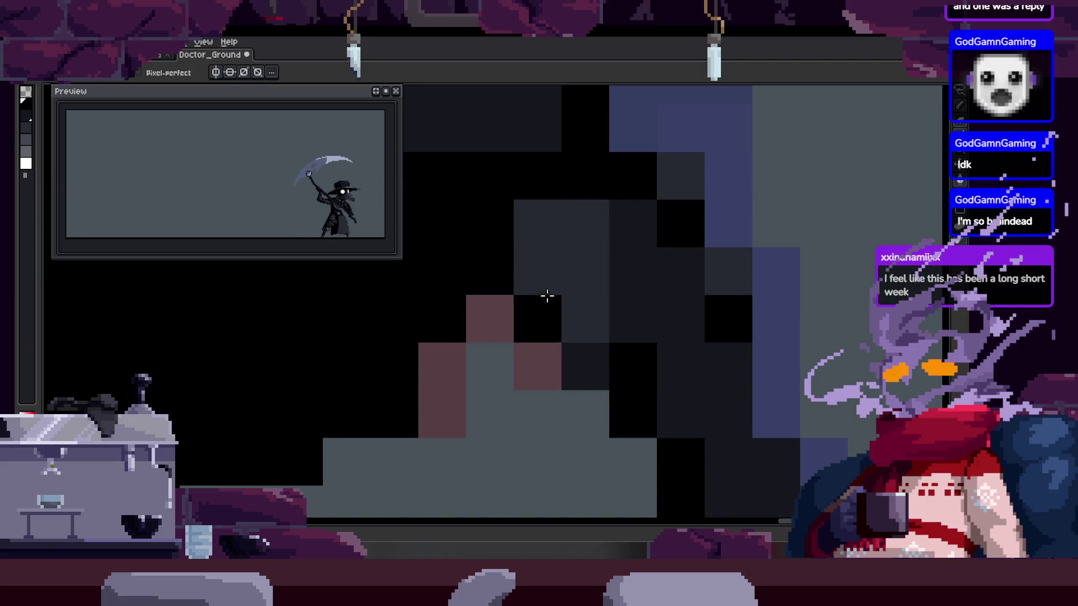
# Repaint the remaining stray brown pixels along the cloak edge dark
pyautogui.click(510, 283)
pyautogui.click(510, 283)
pyautogui.click(493, 322)
pyautogui.click(533, 366)
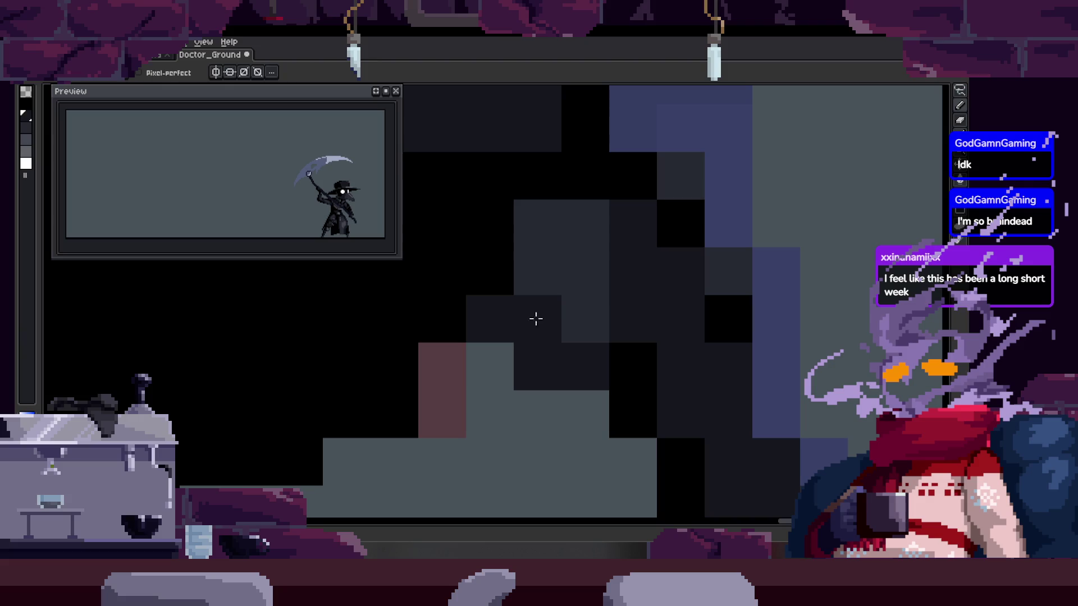
pyautogui.click(522, 291)
# Zoom back out and pan to bring the scythe and cloak area into view
pyautogui.press('z')
pyautogui.scroll(-4, 522, 290)
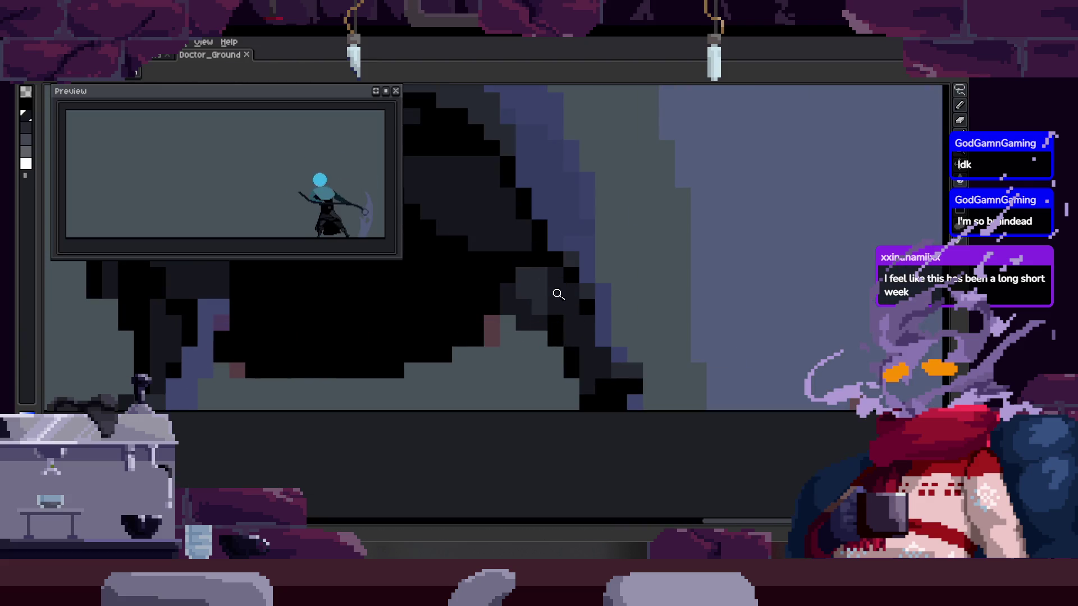
pyautogui.click(583, 296)
pyautogui.moveTo(589, 298); pyautogui.dragTo(535, 306)
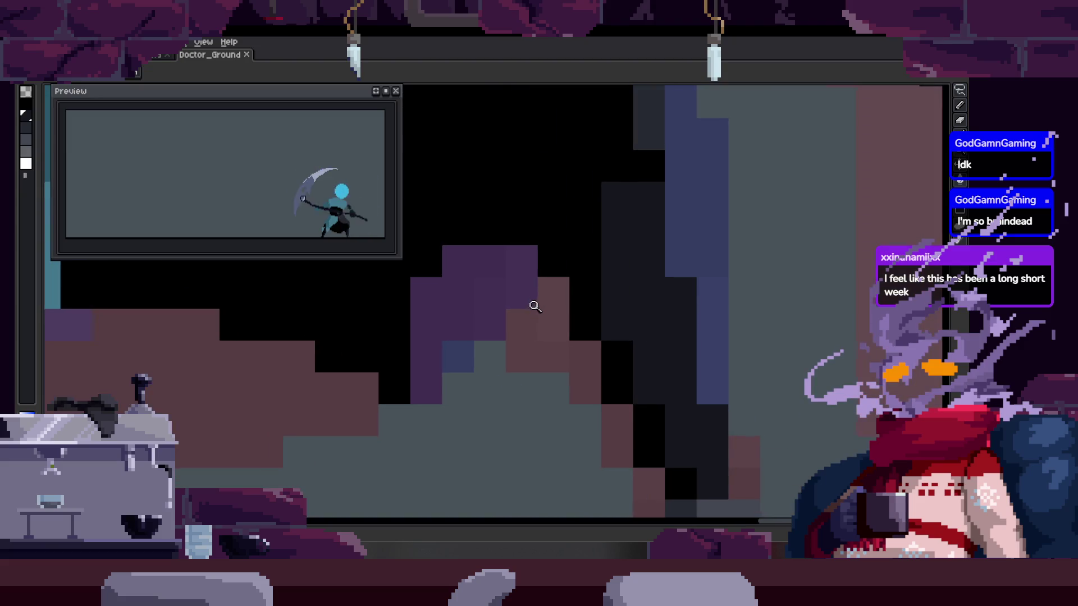
pyautogui.scroll(1, 597, 308)
pyautogui.scroll(-1, 609, 257)
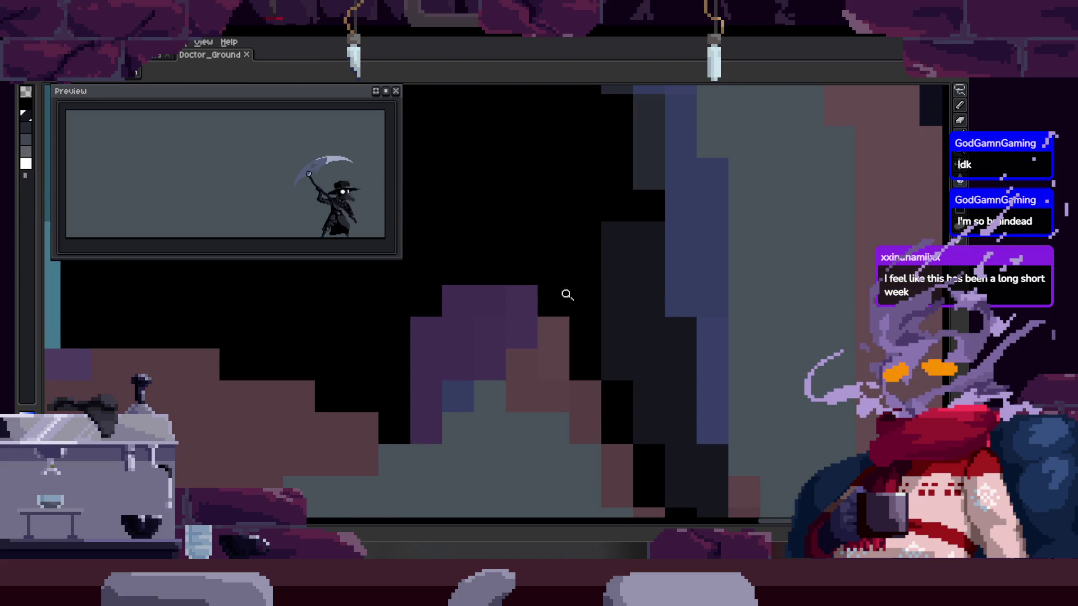
pyautogui.scroll(-3, 548, 263)
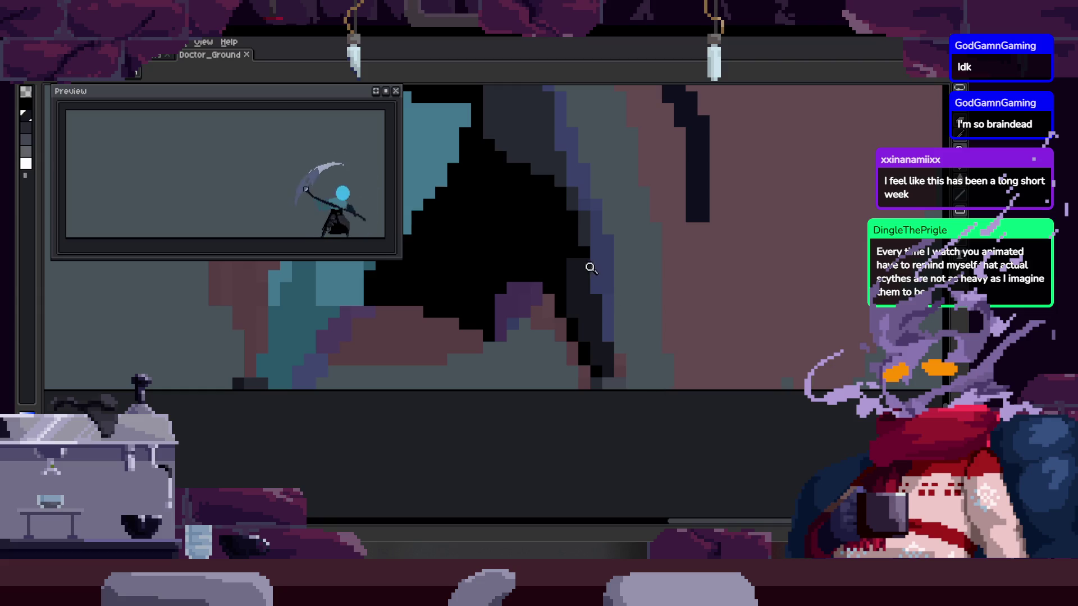
# Draw dark pixels into the gaps in the cloak outline with the pencil
pyautogui.scroll(-2, 567, 279)
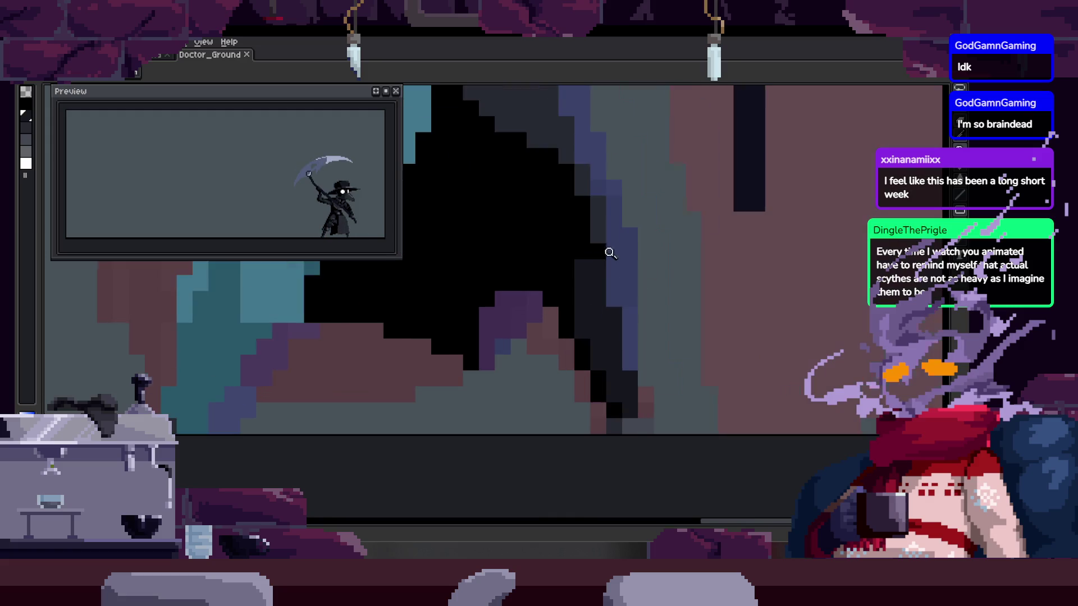
pyautogui.scroll(3, 525, 303)
pyautogui.press('b')
pyautogui.moveTo(525, 303); pyautogui.dragTo(536, 359)
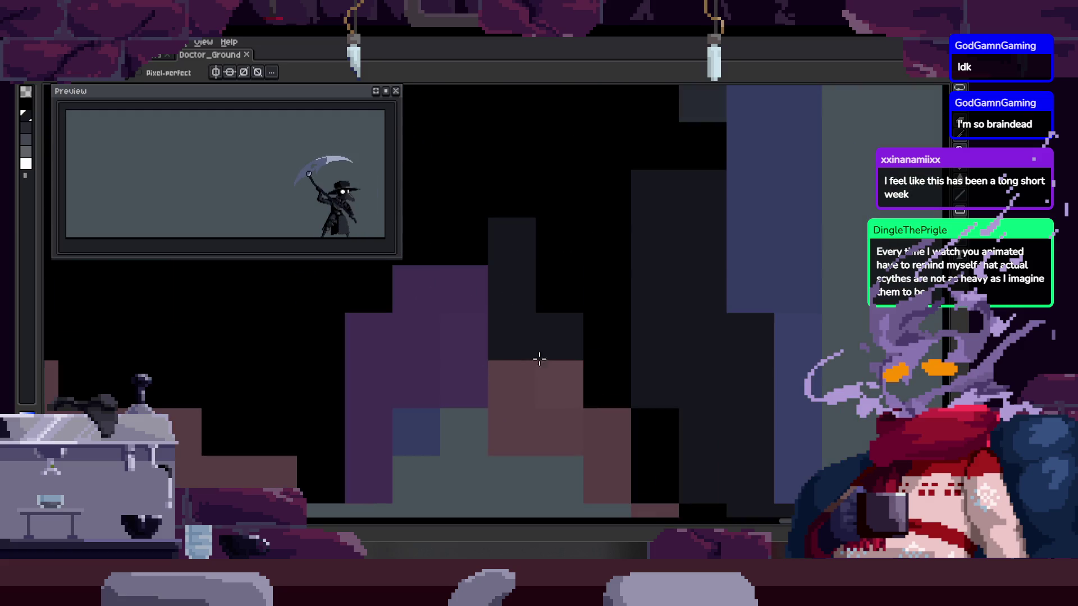
pyautogui.moveTo(572, 273); pyautogui.dragTo(563, 352)
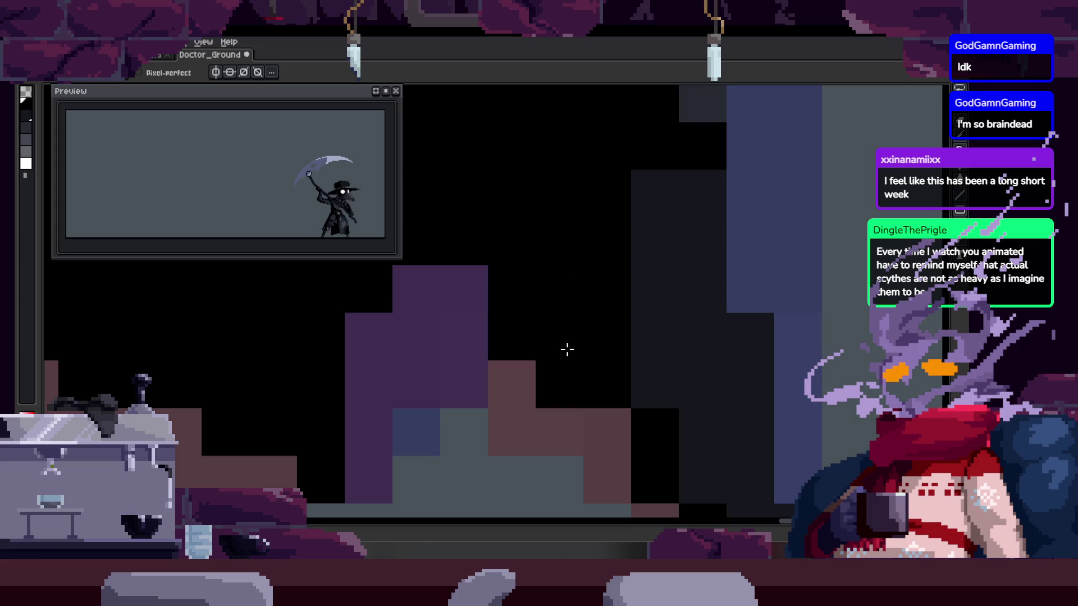
# Recolour a short vertical run of pixels along the scythe blade edge blue
pyautogui.scroll(-2, 544, 327)
pyautogui.scroll(2, 609, 303)
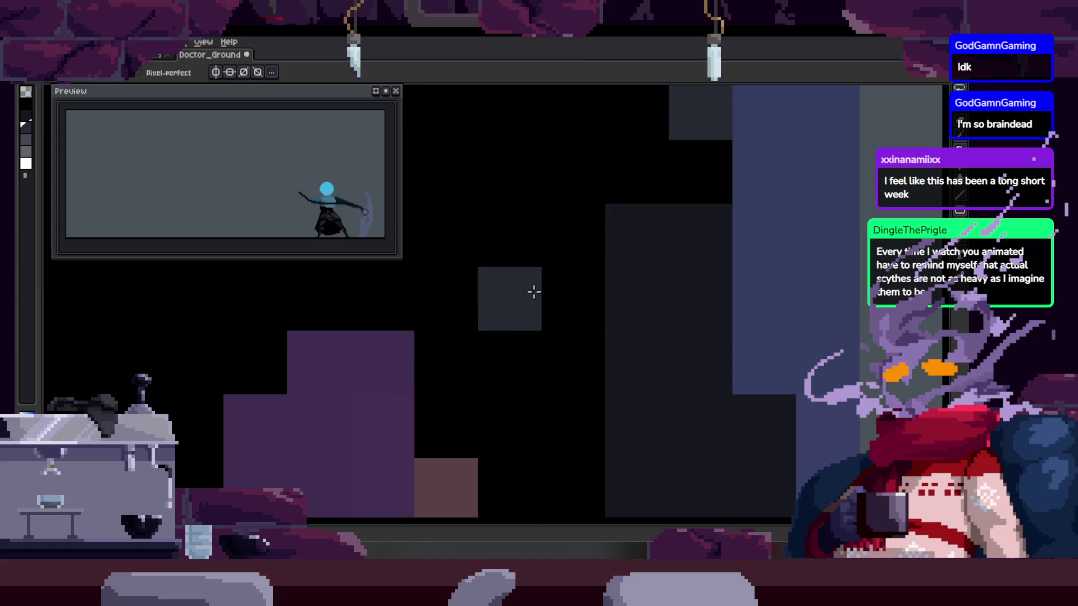
pyautogui.scroll(-2, 544, 341)
pyautogui.scroll(-1, 574, 325)
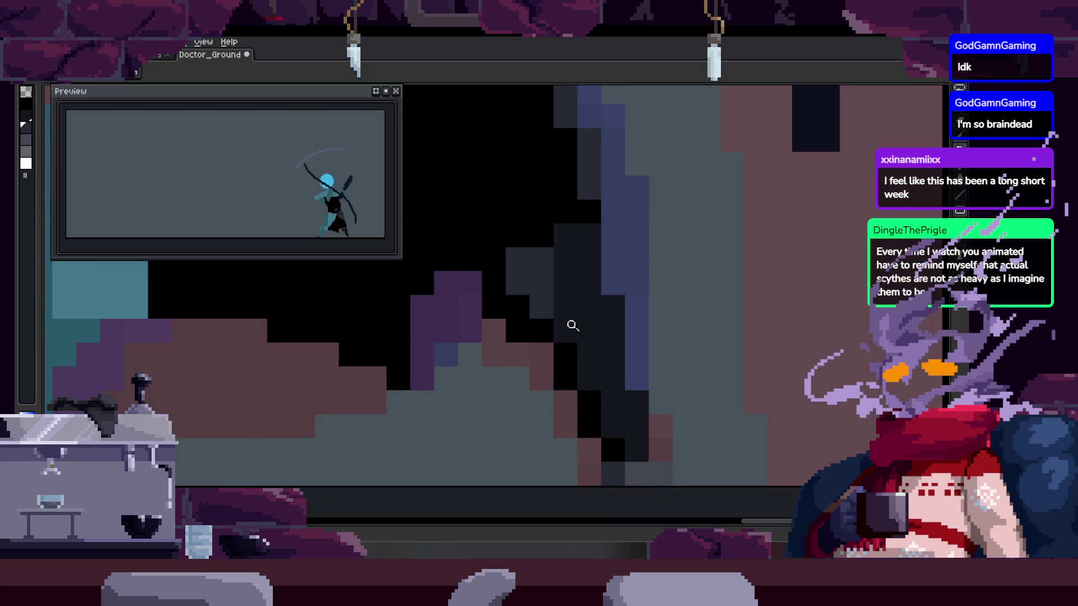
pyautogui.scroll(2, 567, 315)
pyautogui.scroll(-2, 591, 271)
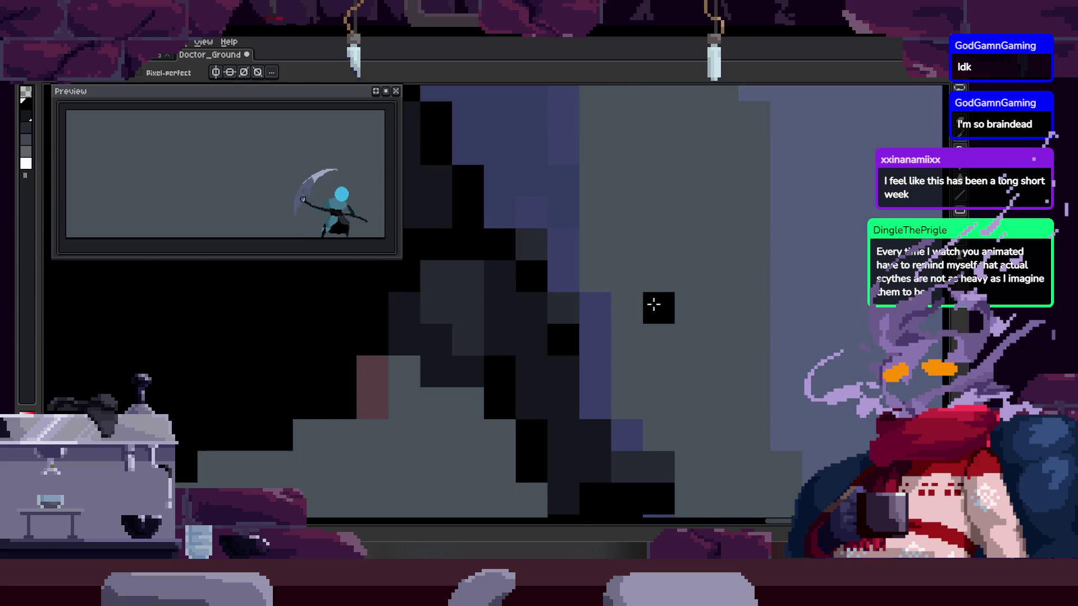
pyautogui.scroll(2, 599, 317)
pyautogui.scroll(-1, 606, 331)
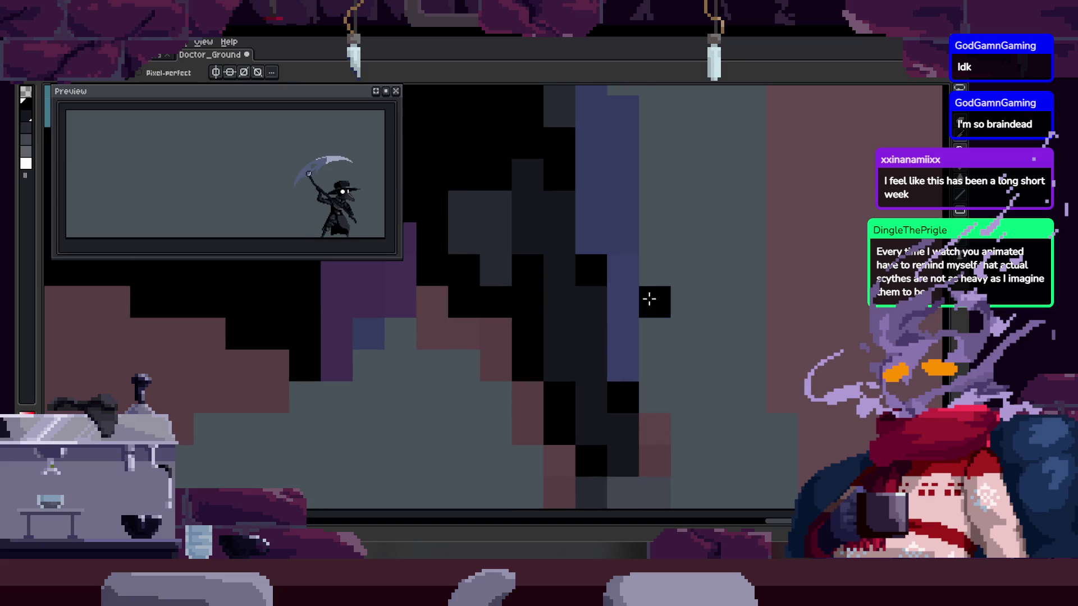
pyautogui.scroll(1, 629, 301)
pyautogui.scroll(-1, 674, 242)
pyautogui.hscroll(1, 558, 209)
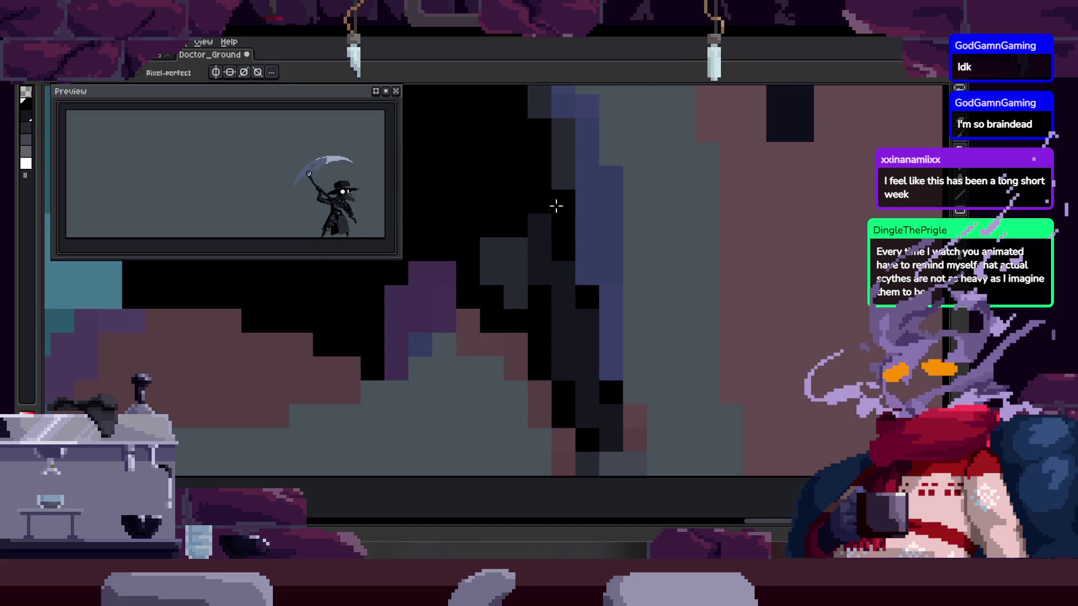
pyautogui.scroll(-1, 561, 222)
pyautogui.scroll(1, 585, 245)
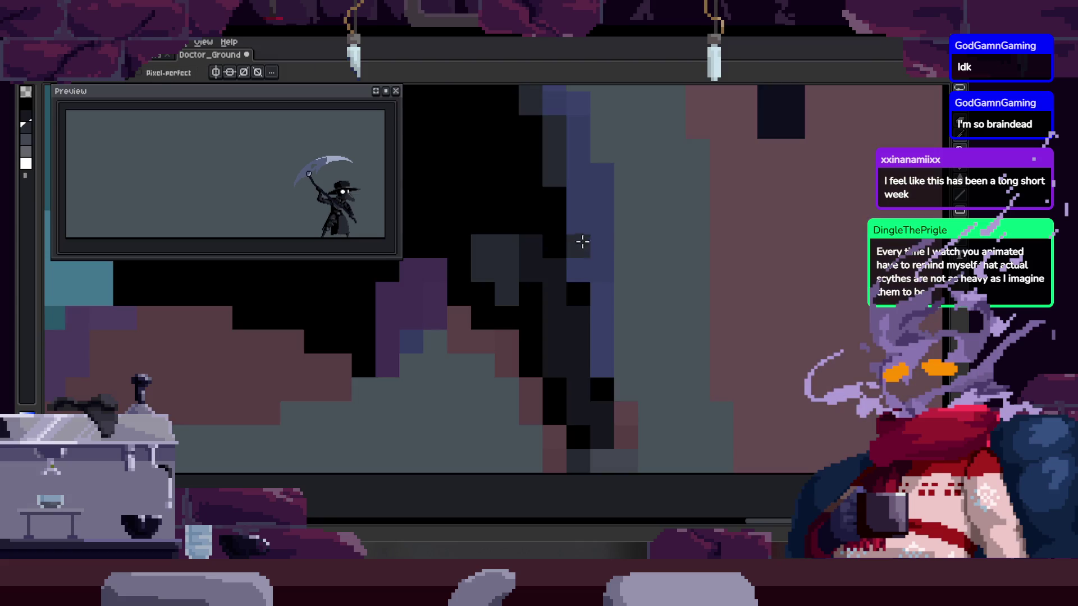
pyautogui.moveTo(578, 261); pyautogui.dragTo(578, 241)
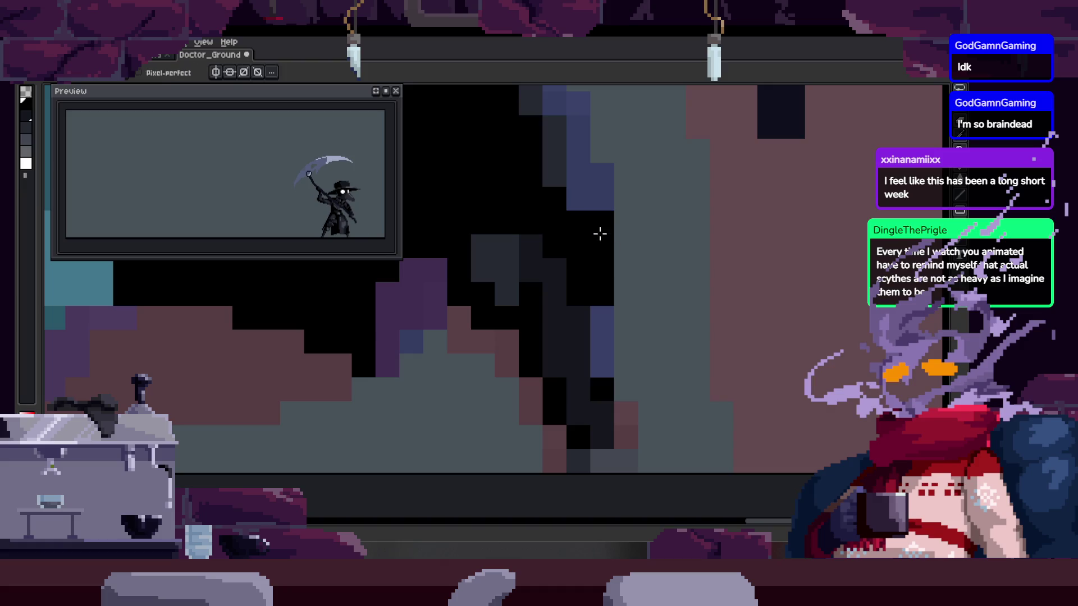
# Zoom out to see the whole plague doctor character
pyautogui.scroll(1, 598, 258)
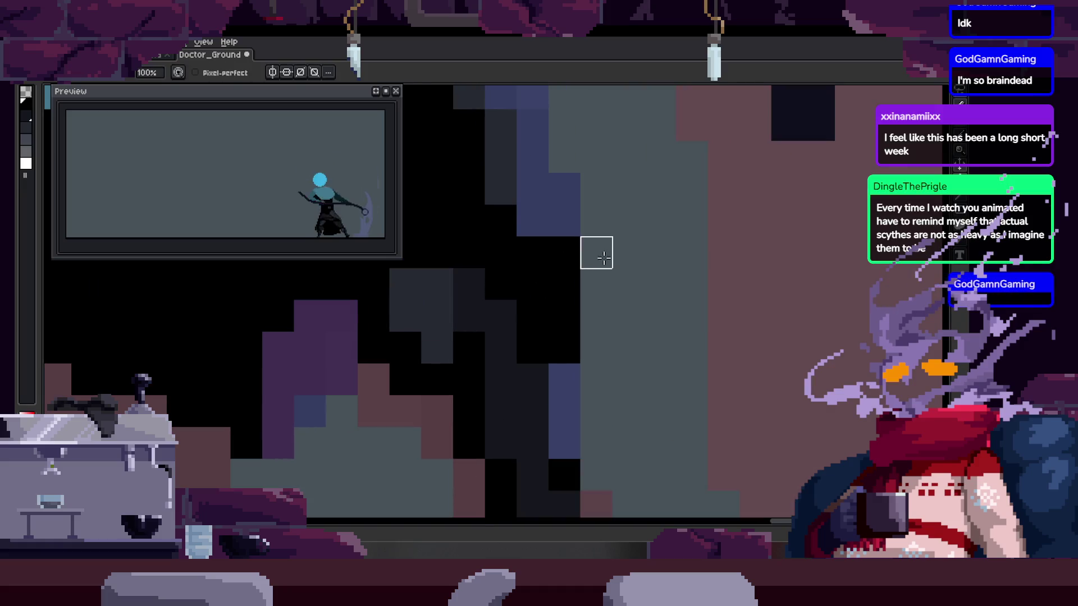
pyautogui.scroll(-1, 564, 251)
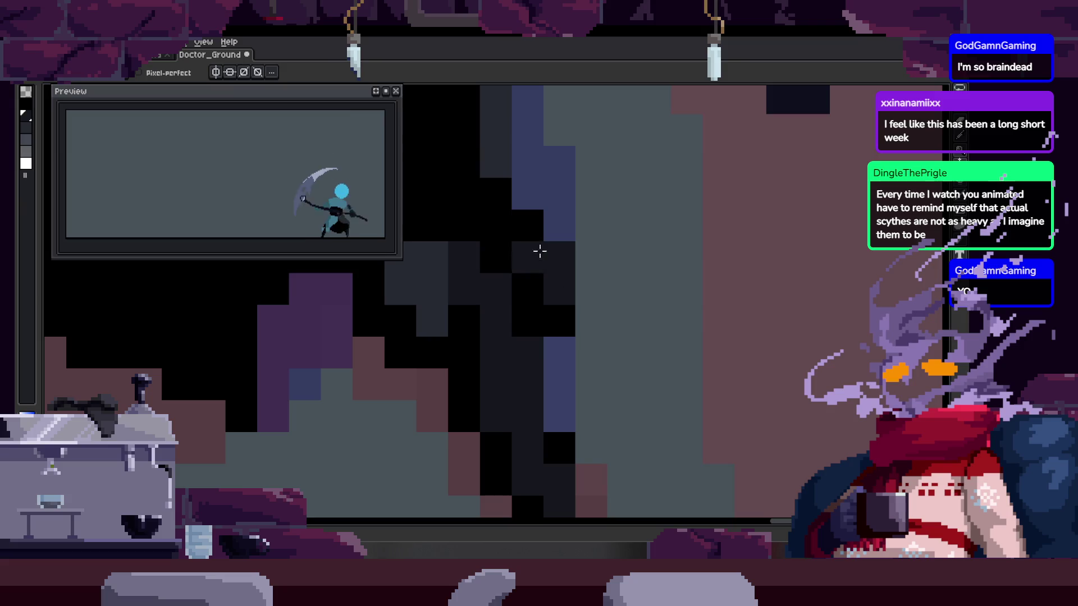
pyautogui.press('z')
pyautogui.scroll(-4, 543, 273)
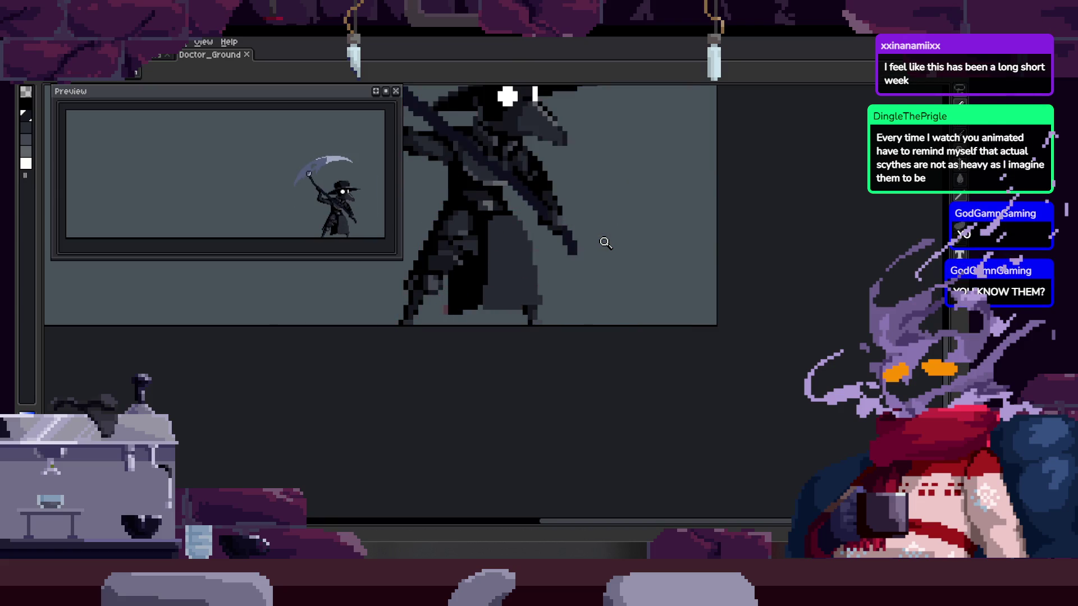
# Show the timeline and play the to_Idle section starting from frame 31
pyautogui.press('Tab')
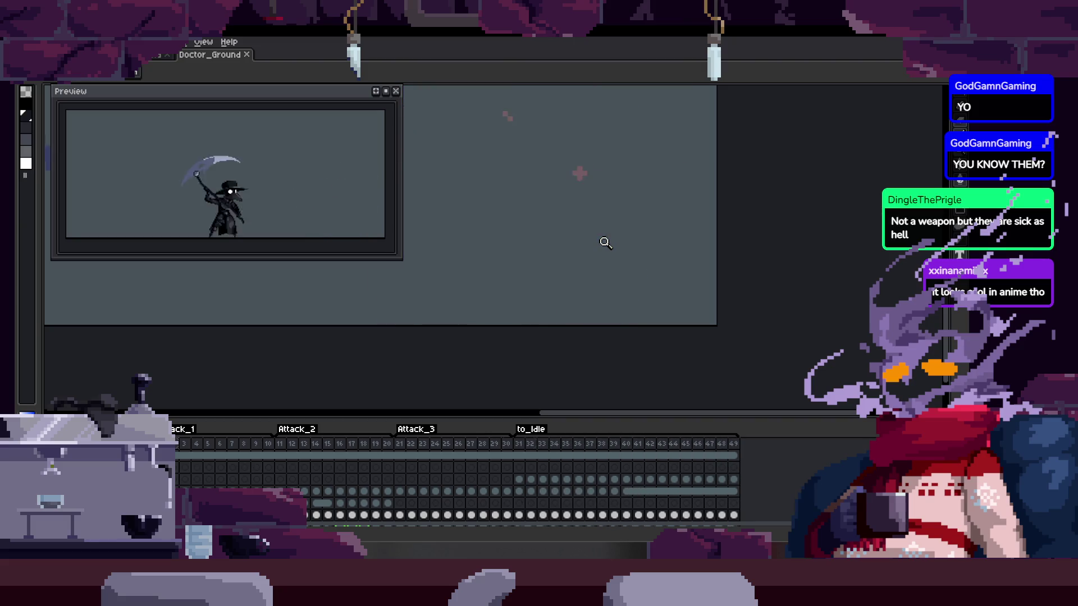
pyautogui.press('Return')
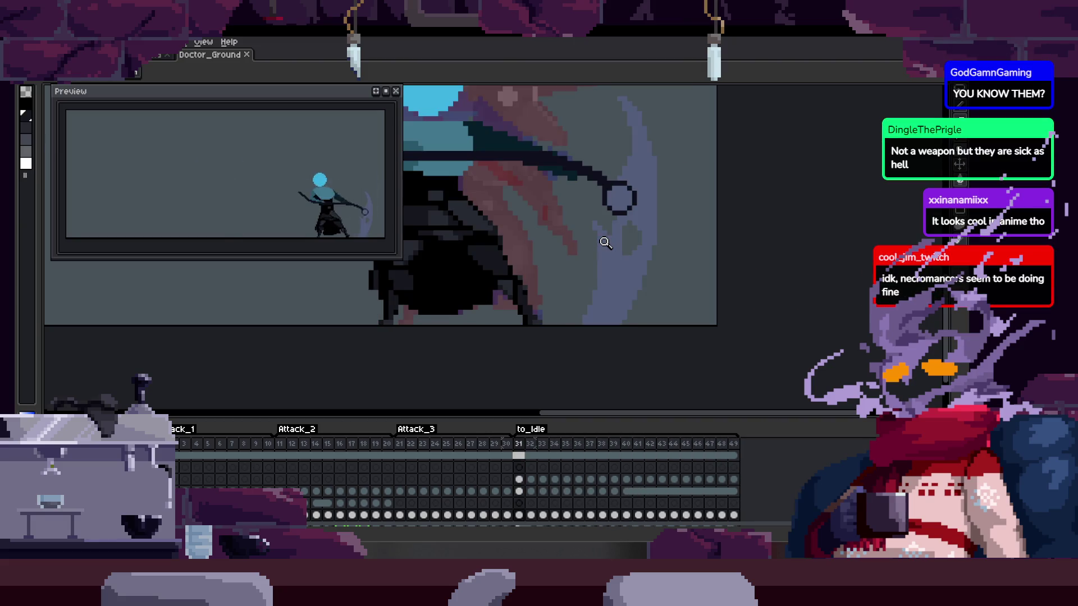
pyautogui.press('Return')
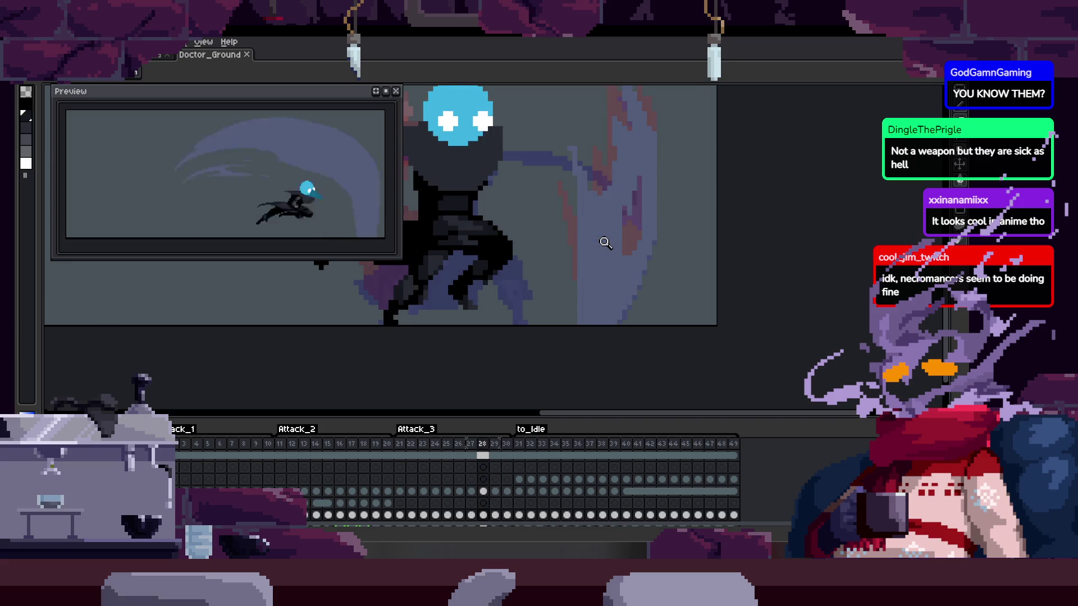
pyautogui.press('Return')
pyautogui.press('ctrl')
pyautogui.press('Return')
pyautogui.press('Return')
pyautogui.press('Return')
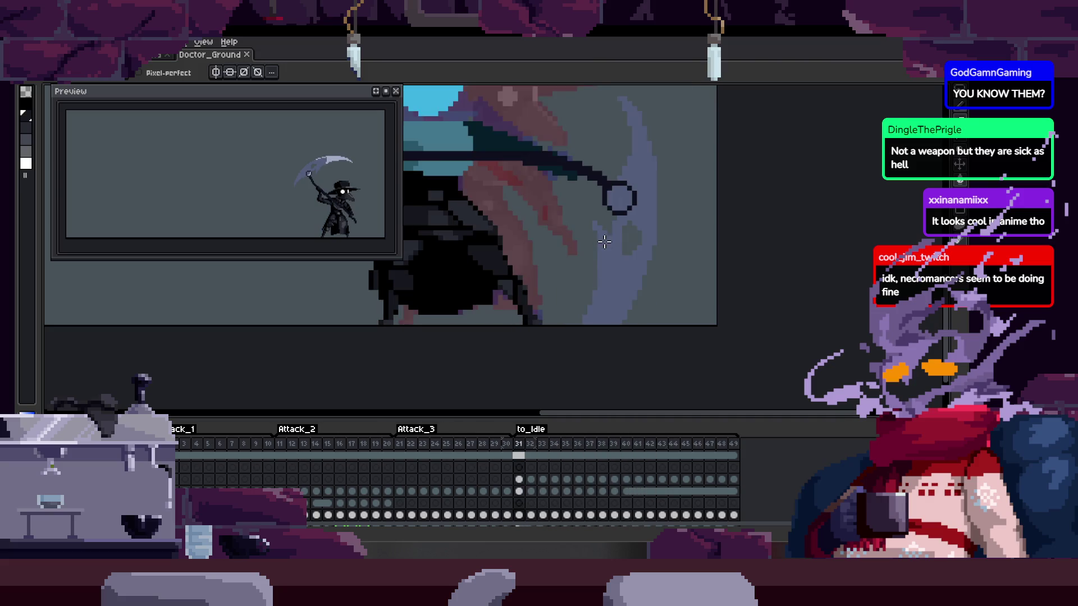
pyautogui.press('Return')
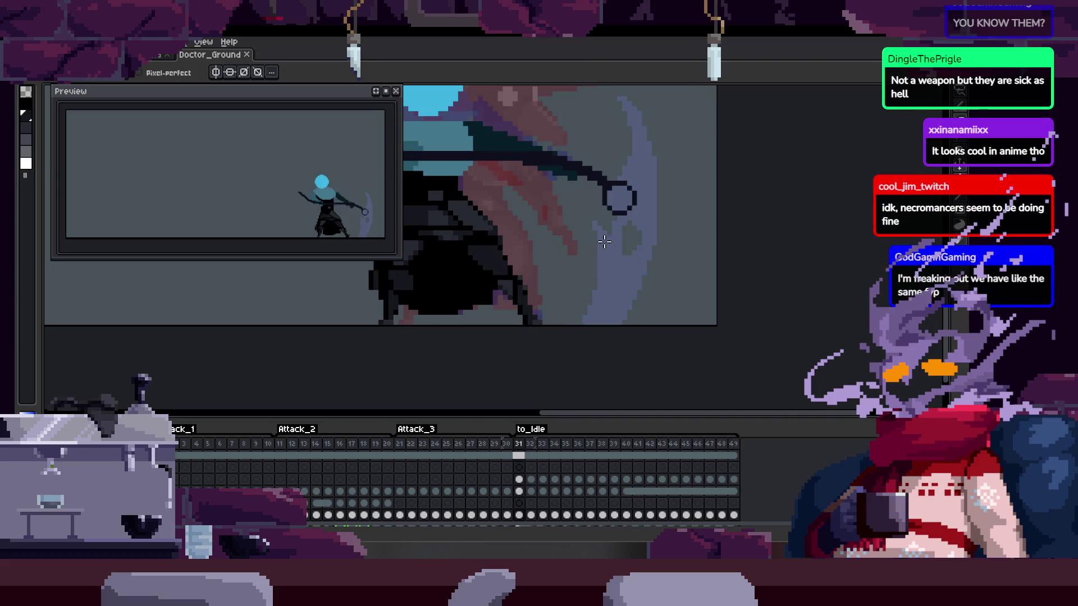
pyautogui.press('Return')
pyautogui.press('Return')
pyautogui.press('Return')
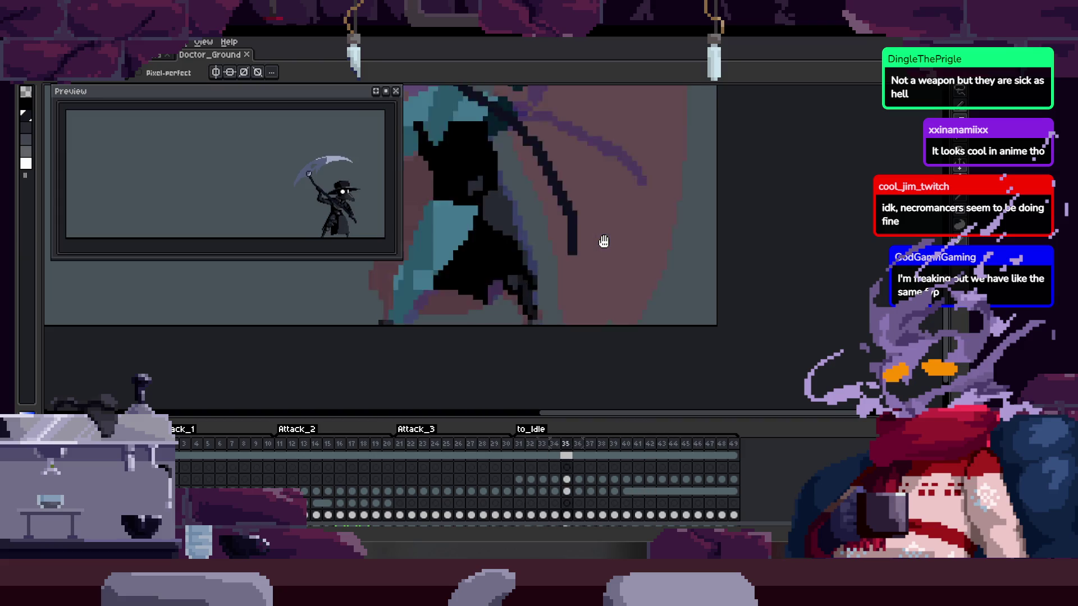
pyautogui.press('Return')
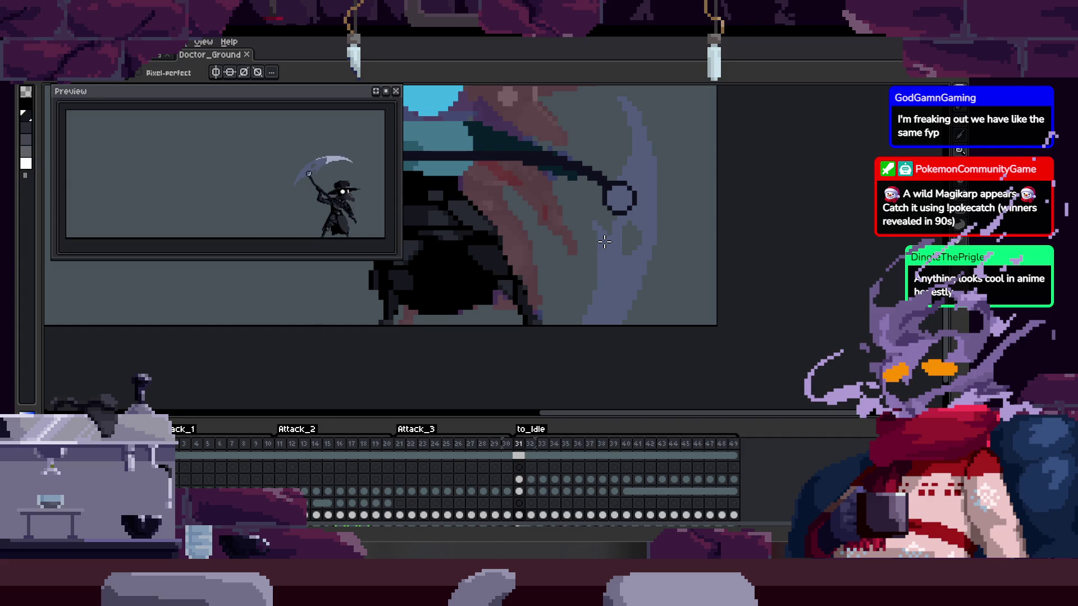
# Step ahead to frame 35 and save the sprite
pyautogui.press('Right')
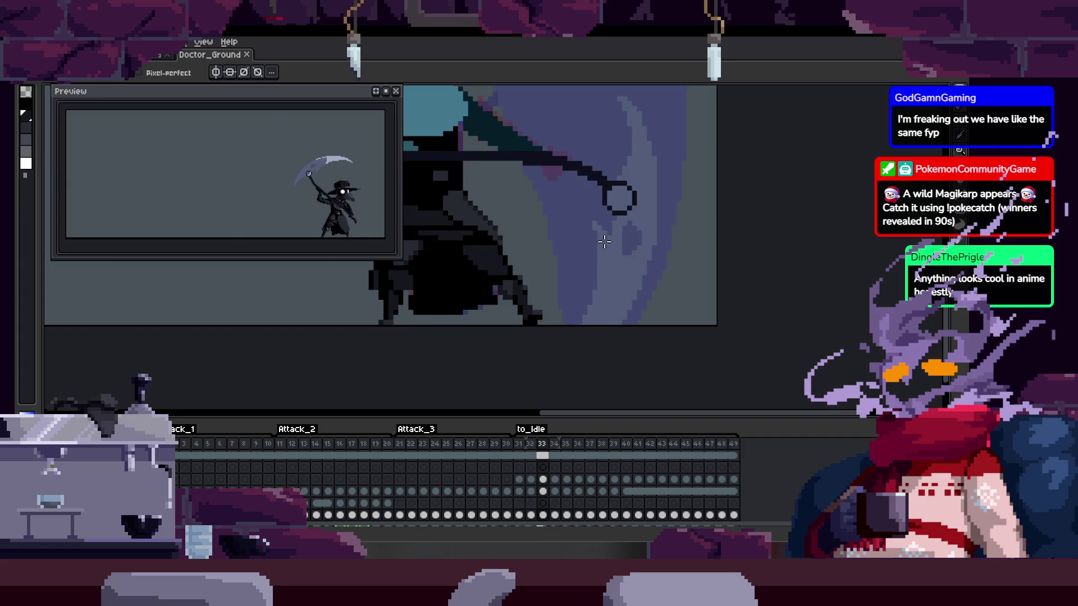
pyautogui.press('Right')
pyautogui.press('Right')
pyautogui.press('h')
pyautogui.scroll(2, 529, 238)
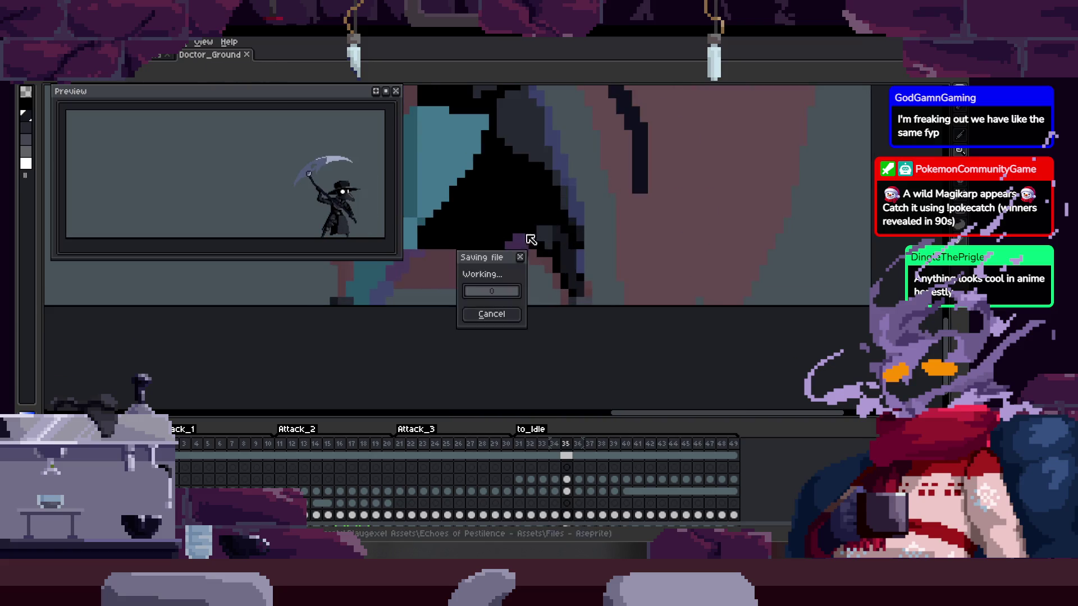
# Zoom into the scythe area on frame 35 and sample colours with the eyedropper
pyautogui.scroll(1, 522, 236)
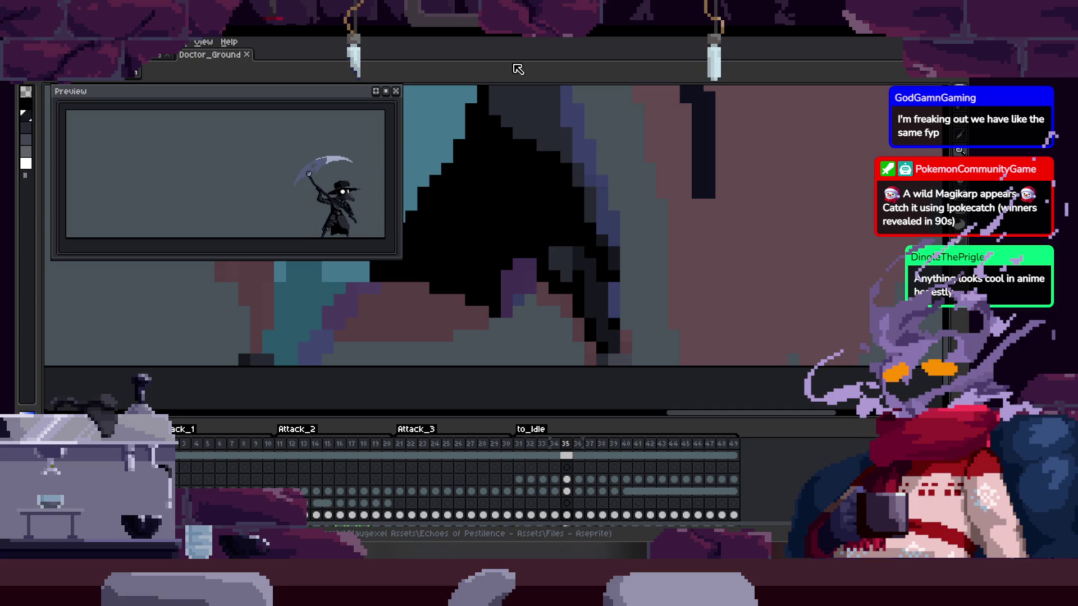
pyautogui.scroll(2, 507, 186)
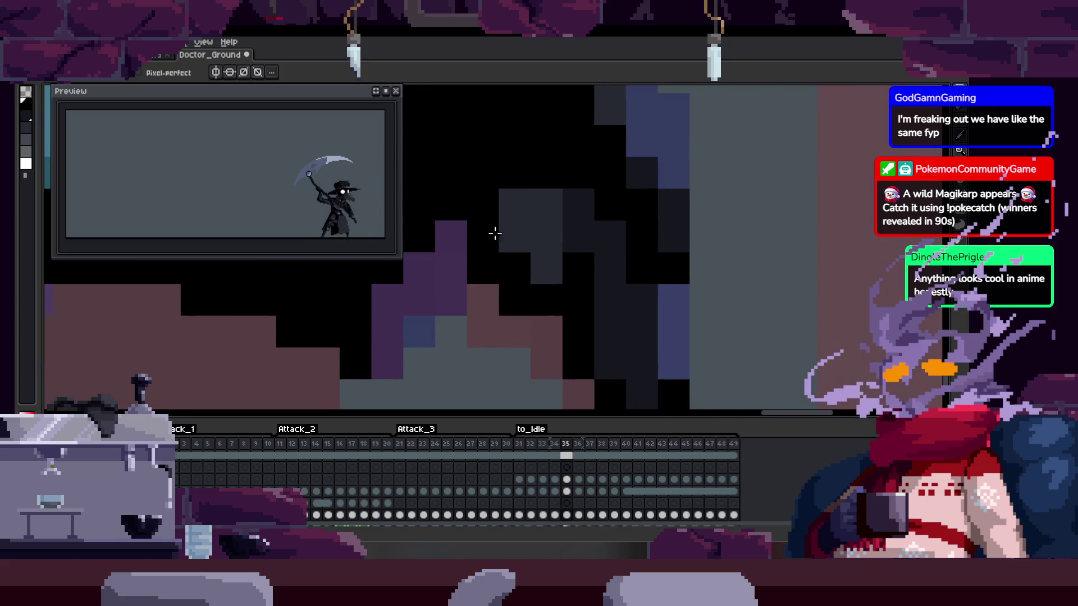
pyautogui.scroll(-3, 565, 234)
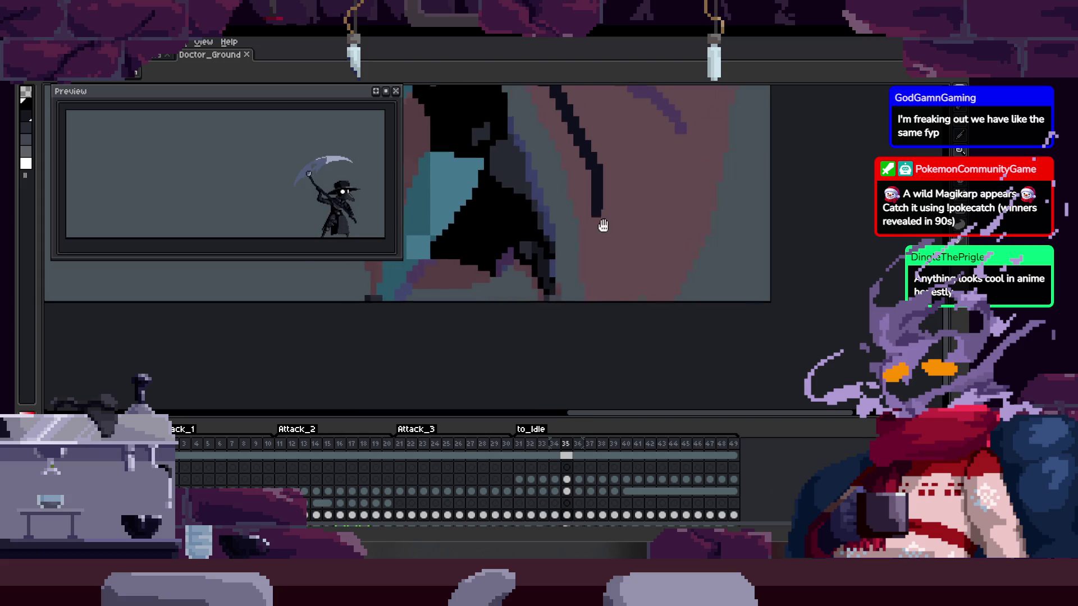
pyautogui.scroll(-2, 609, 224)
pyautogui.scroll(5, 554, 234)
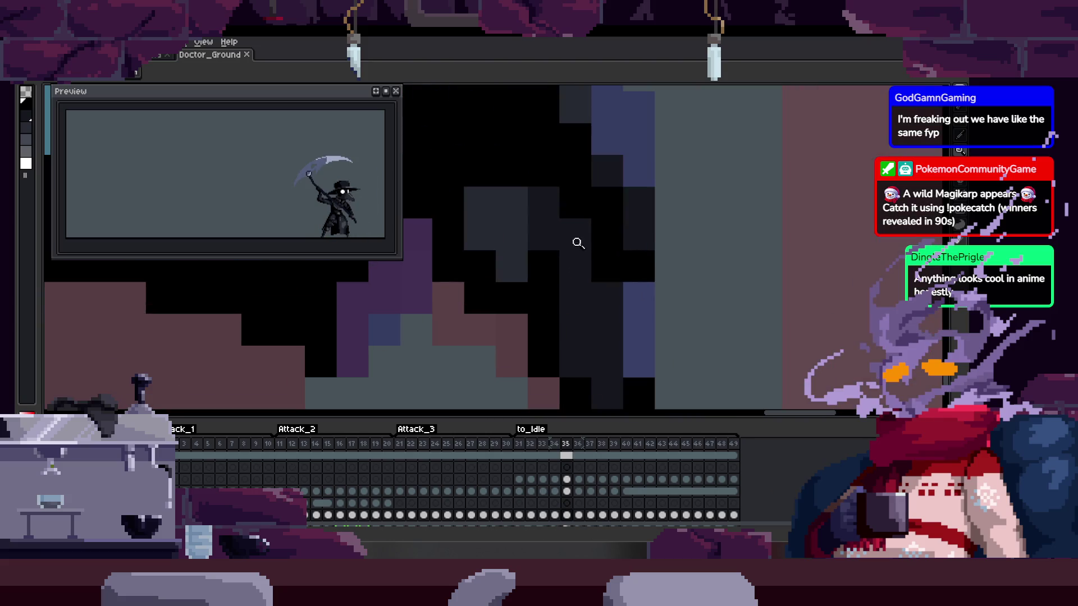
pyautogui.hscroll(2, 562, 274)
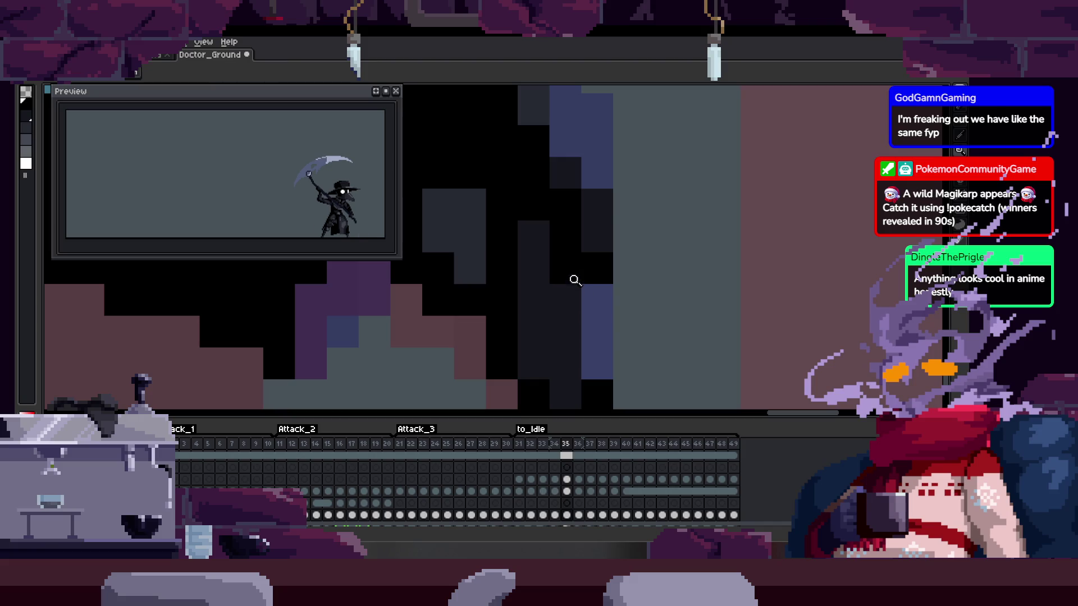
pyautogui.scroll(-3, 630, 217)
pyautogui.scroll(4, 599, 247)
pyautogui.press('alt')
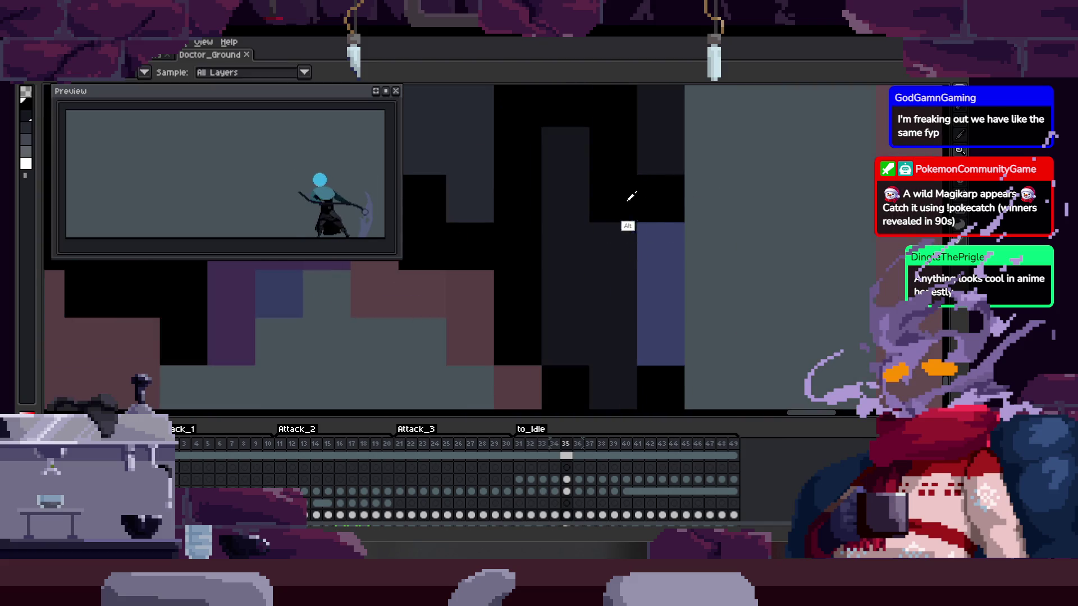
pyautogui.hscroll(1, 551, 289)
pyautogui.scroll(-3, 585, 243)
pyautogui.scroll(5, 654, 272)
pyautogui.press('alt')
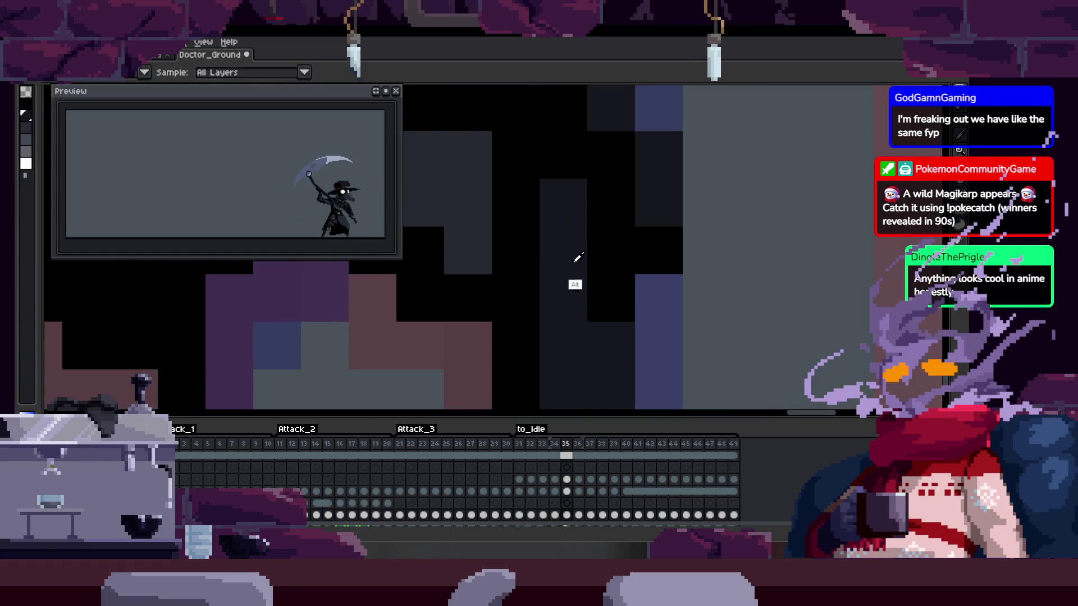
pyautogui.scroll(-3, 539, 251)
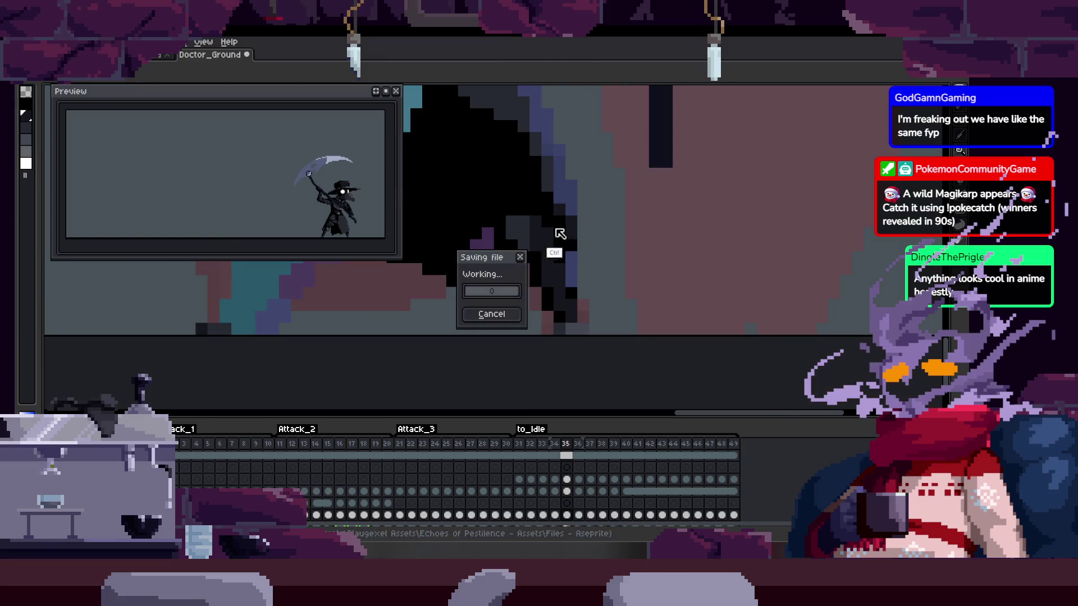
# Step back one frame and hide the timeline to inspect the cloak edge
pyautogui.scroll(3, 557, 236)
pyautogui.scroll(-3, 602, 208)
pyautogui.press('Left')
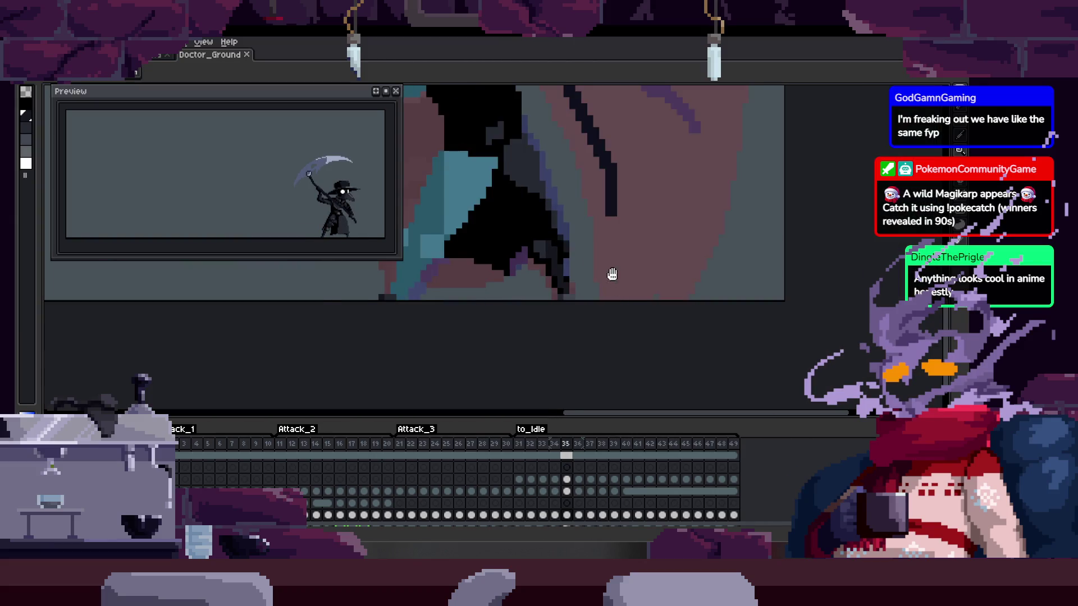
pyautogui.press('Tab')
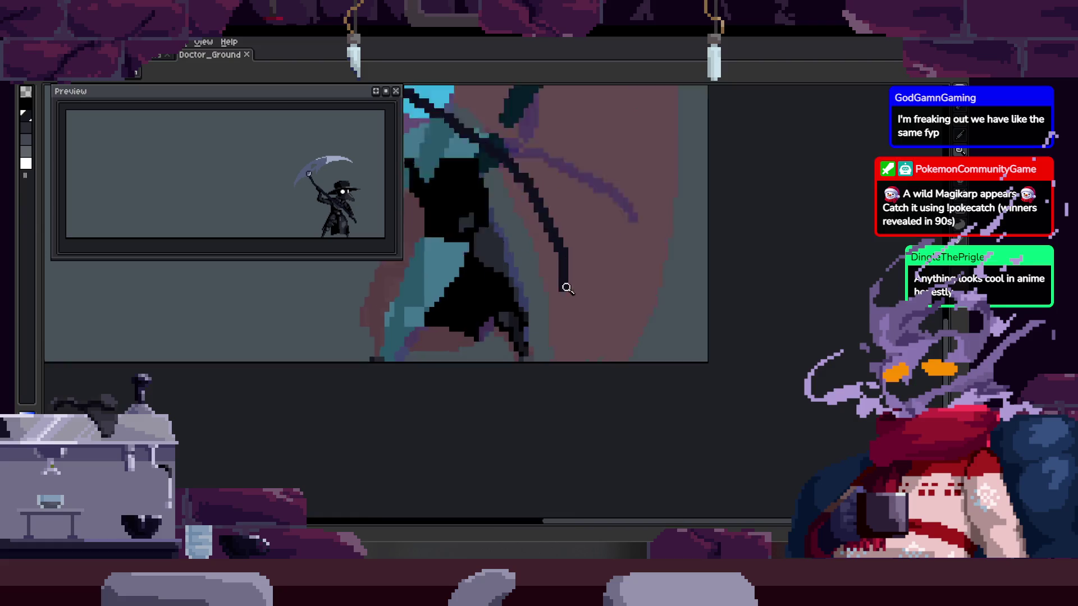
pyautogui.scroll(3, 541, 305)
pyautogui.scroll(-1, 560, 306)
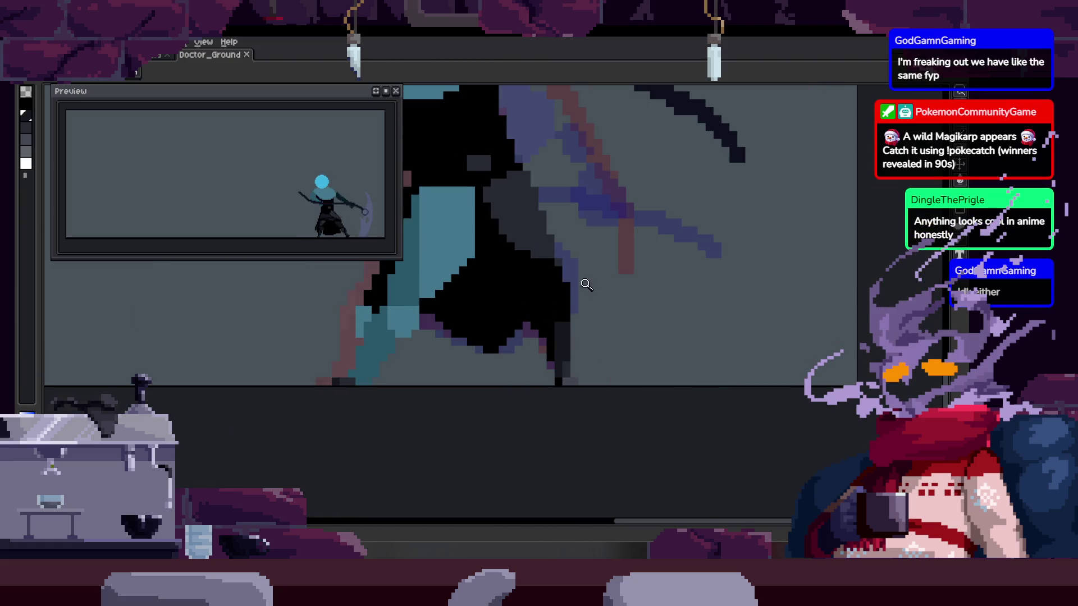
pyautogui.scroll(1, 578, 291)
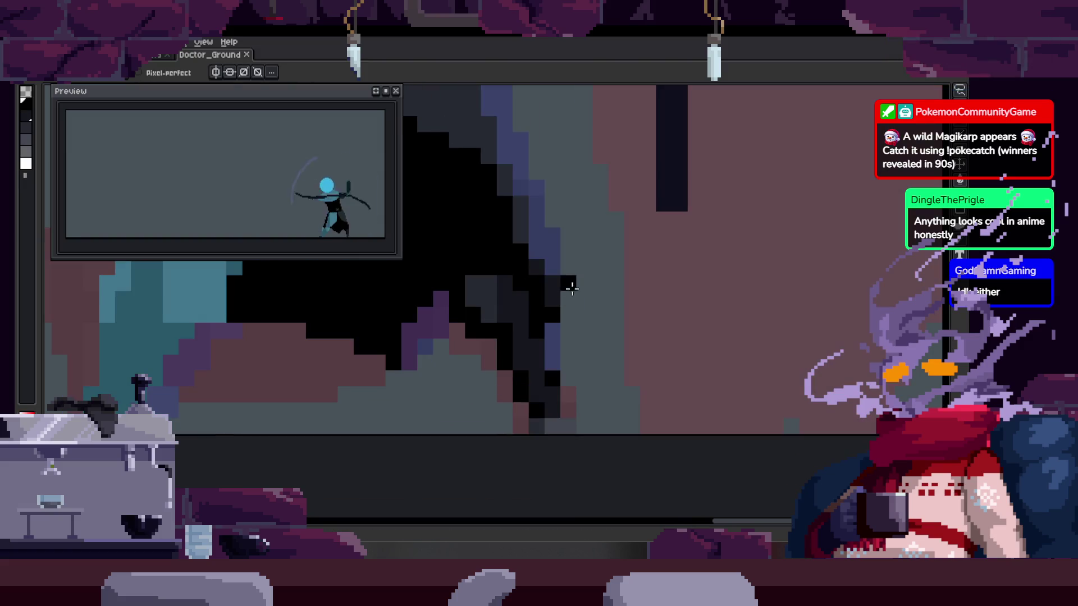
pyautogui.scroll(2, 486, 271)
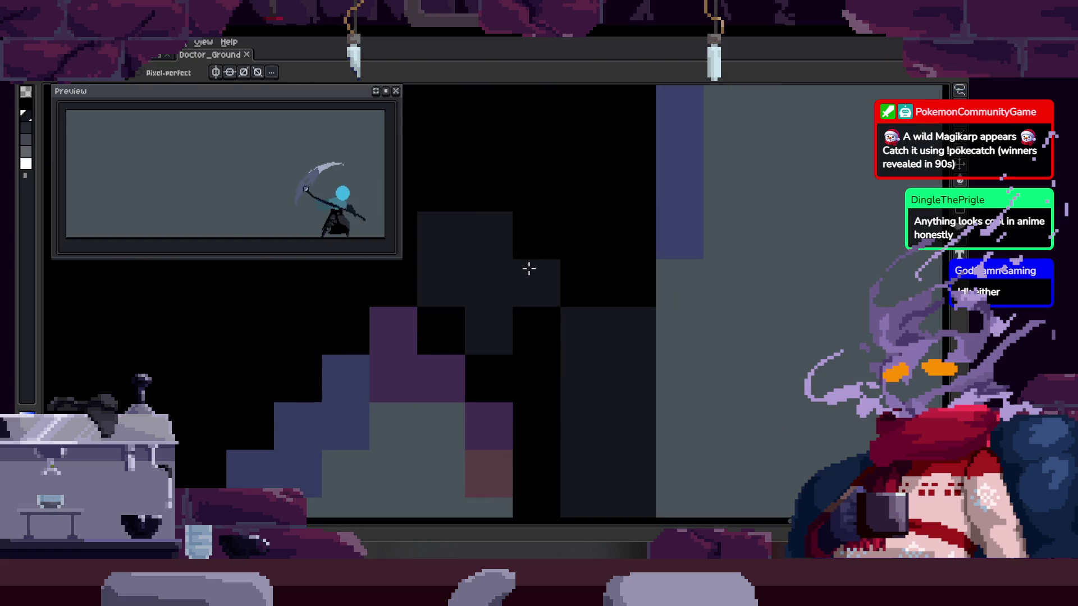
pyautogui.scroll(-2, 533, 310)
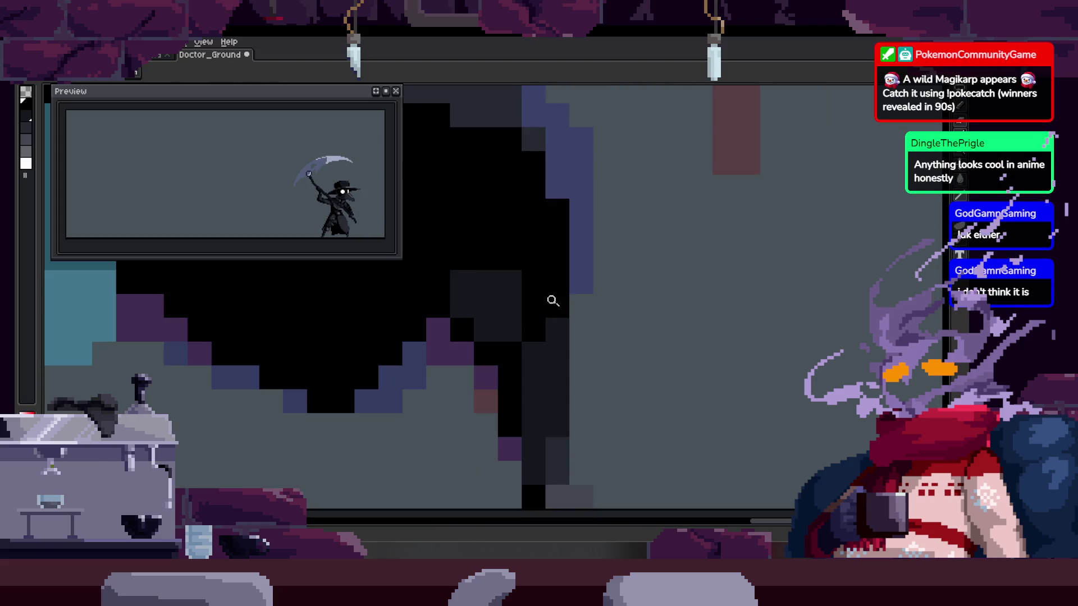
pyautogui.scroll(-2, 680, 261)
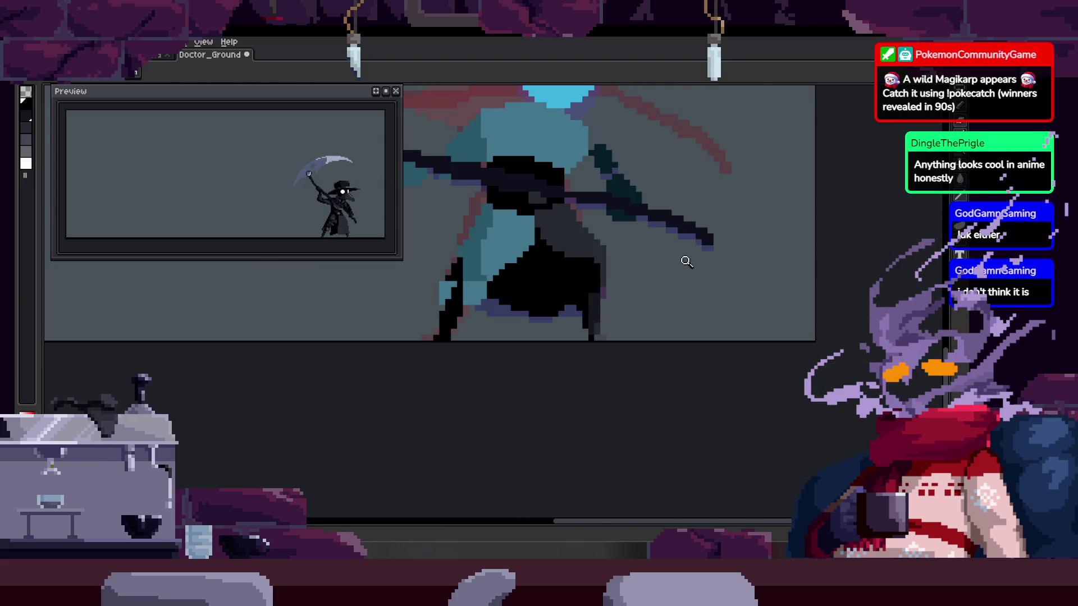
pyautogui.scroll(2, 672, 262)
# On the next frame, paint a trial pixel and then undo it
pyautogui.press('Right')
pyautogui.keyDown('alt'); pyautogui.click(512, 266); pyautogui.keyUp('alt')
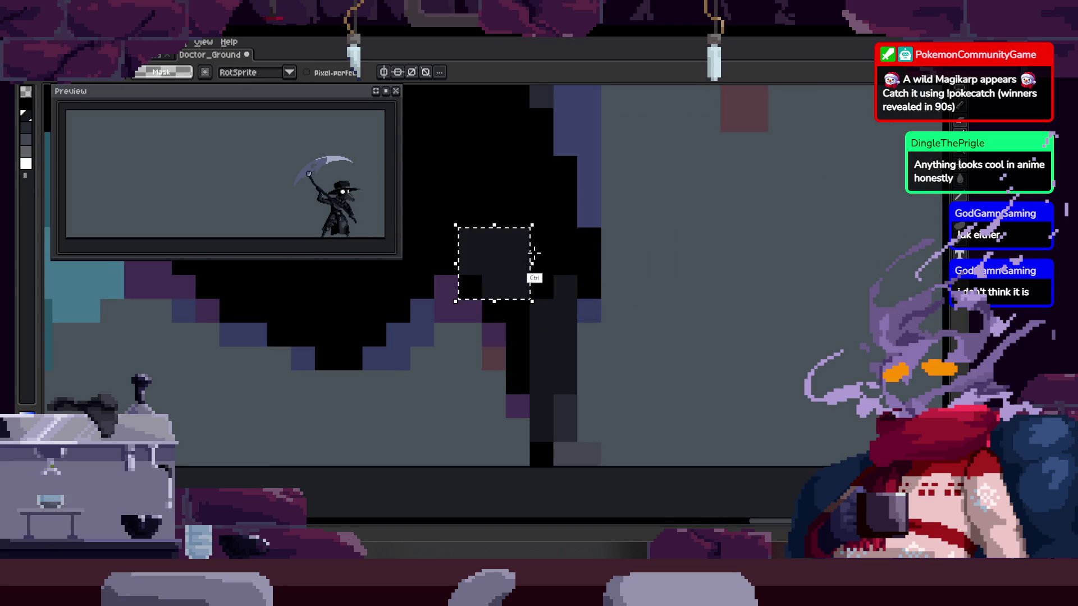
pyautogui.hotkey('ctrl', 'z')
pyautogui.hotkey('ctrl', 'y')
pyautogui.hotkey('ctrl', 'z')
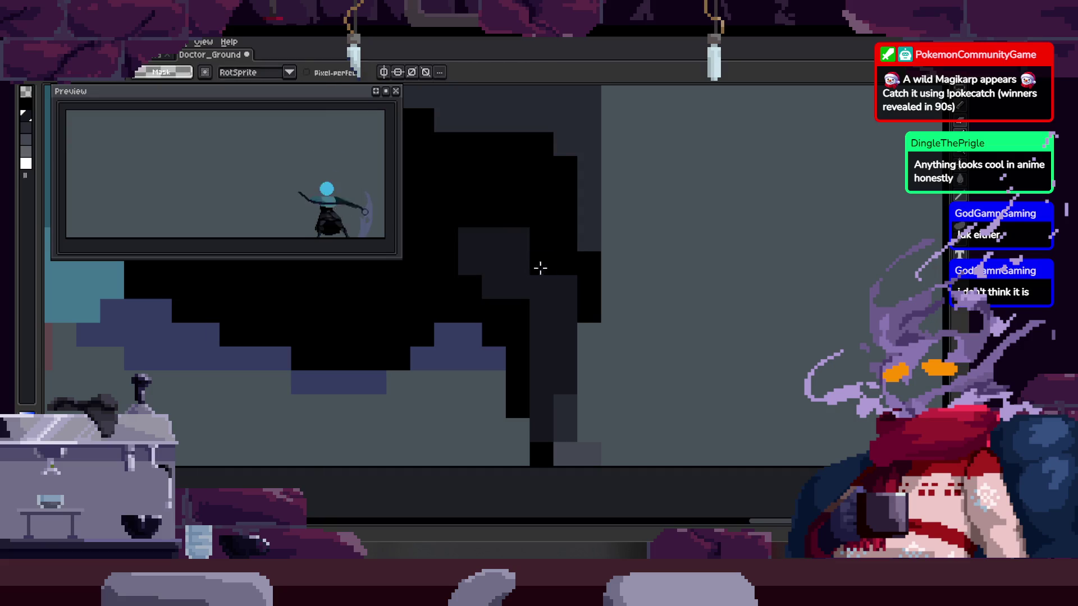
pyautogui.scroll(-3, 553, 267)
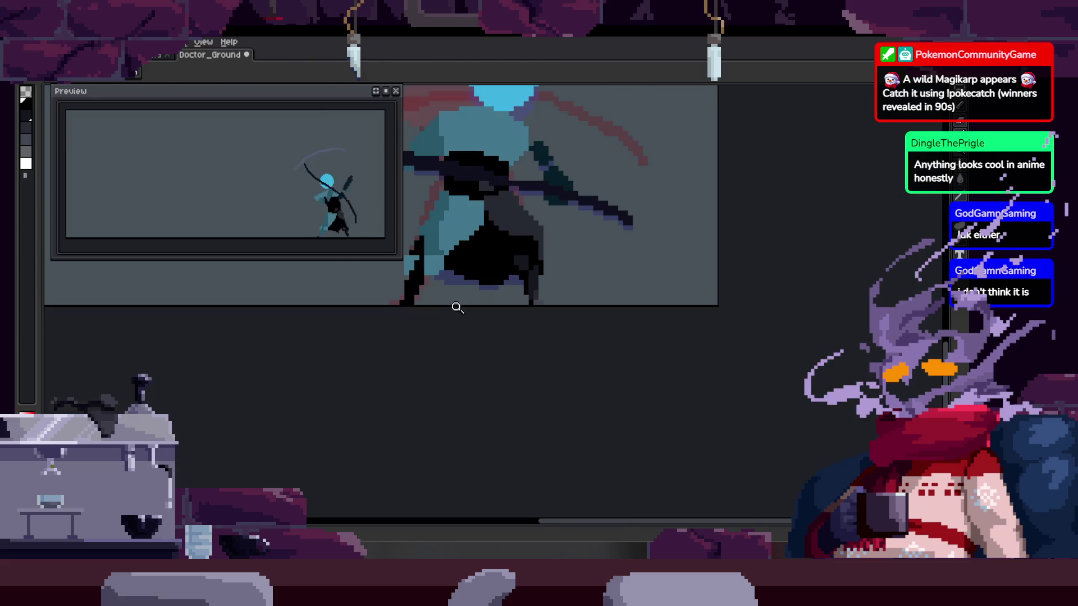
pyautogui.scroll(4, 450, 250)
pyautogui.hotkey('ctrl', 'z')
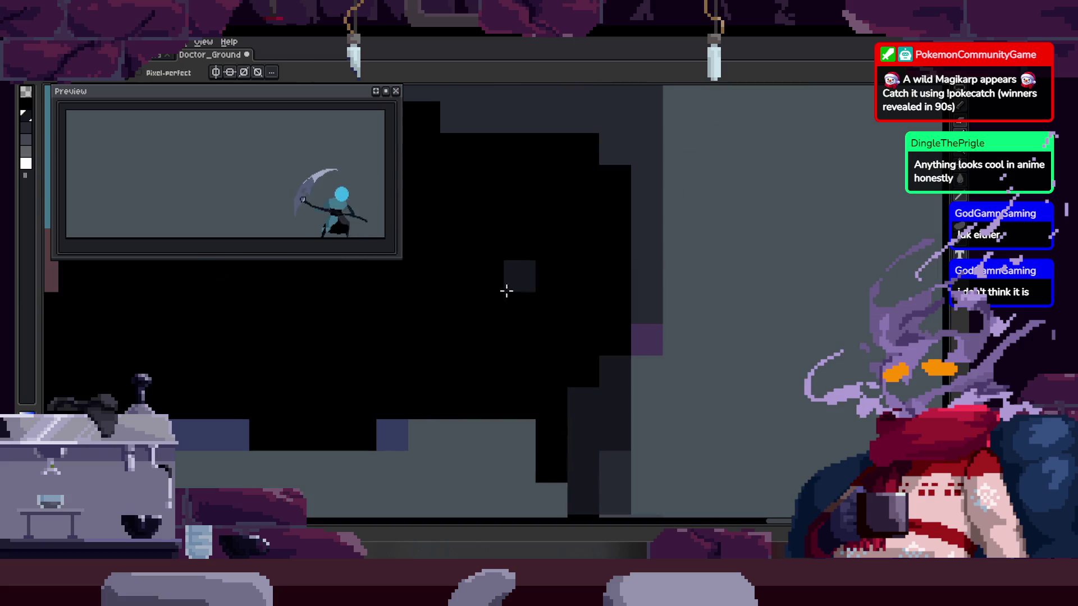
pyautogui.scroll(-3, 676, 274)
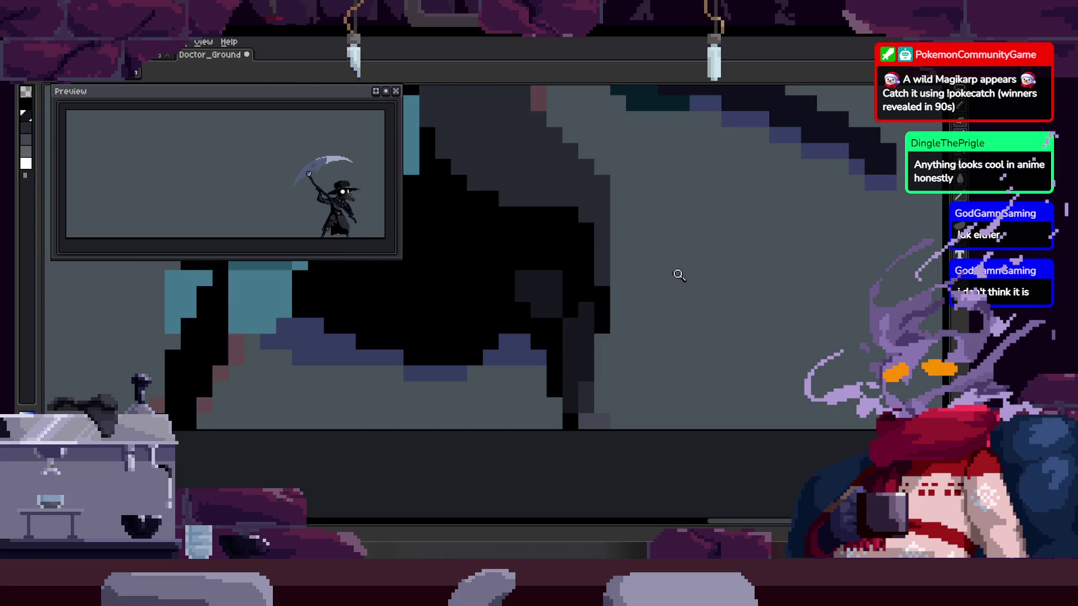
# Undo the moved pixels while zooming around the cloak edge
pyautogui.press('z')
pyautogui.scroll(3, 561, 306)
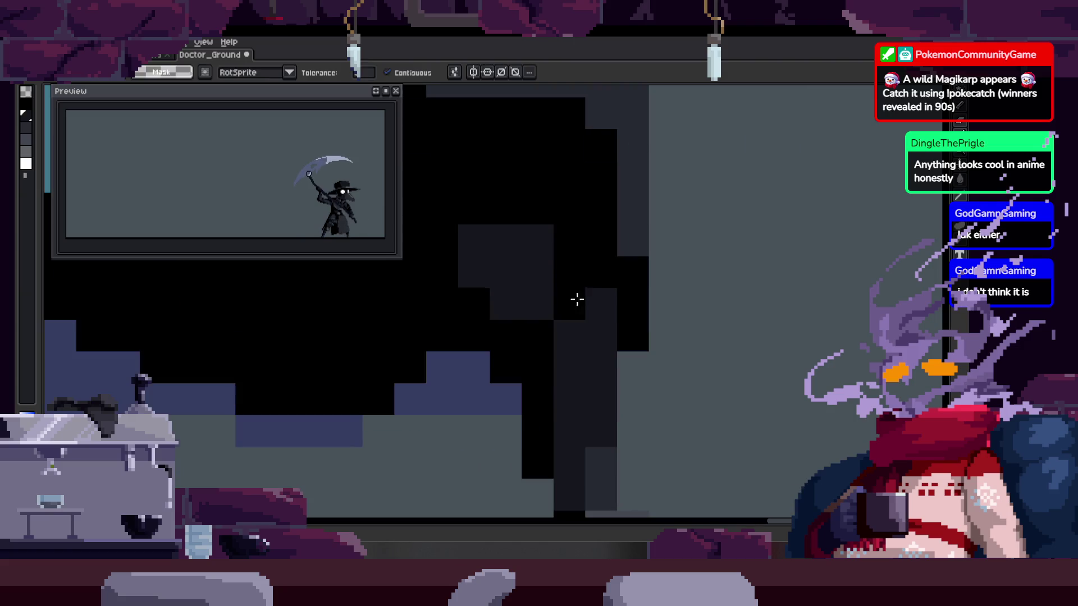
pyautogui.hotkey('ctrl', 'z')
pyautogui.hotkey('ctrl', 'z')
pyautogui.hotkey('ctrl', 'z')
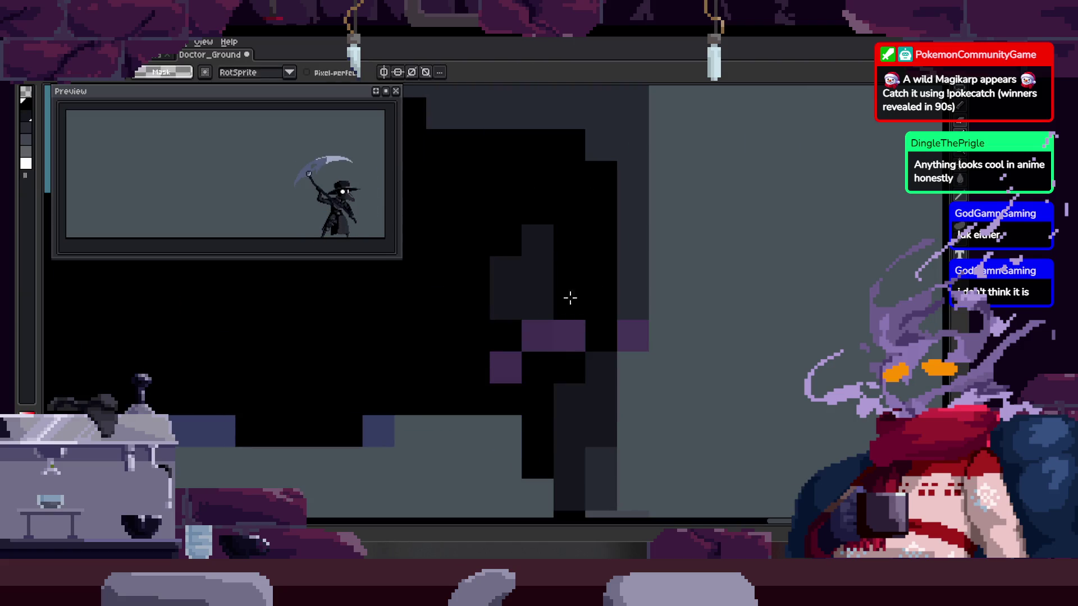
pyautogui.press('z')
pyautogui.scroll(-2, 522, 314)
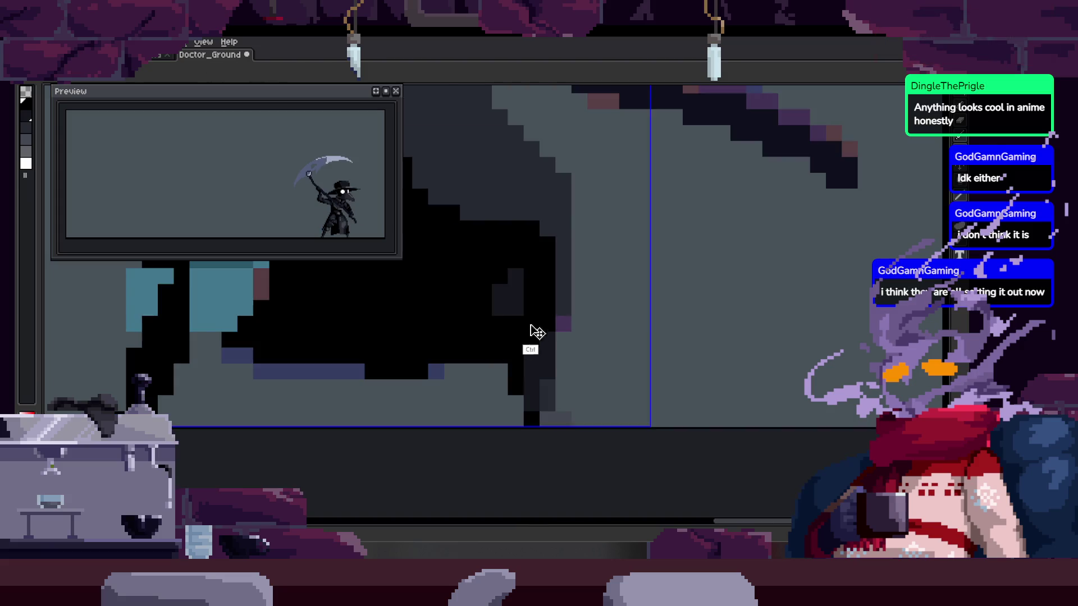
pyautogui.scroll(1, 545, 297)
pyautogui.scroll(1, 520, 290)
# Undo the trial selection move, save, and show the timeline back at frame 31
pyautogui.hotkey('ctrl', 'z')
pyautogui.hotkey('ctrl', 'y')
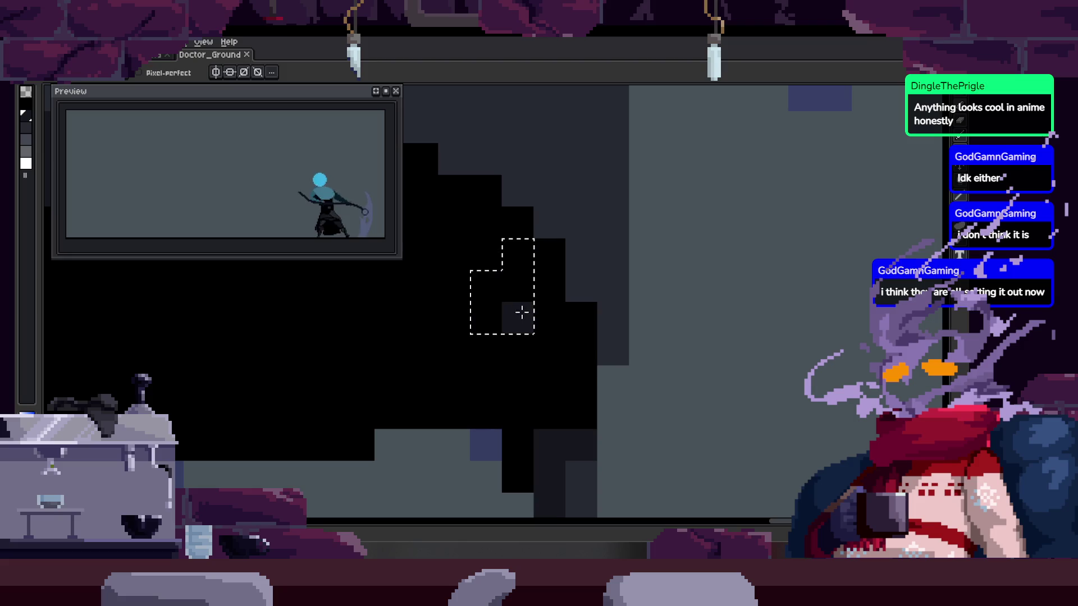
pyautogui.hotkey('ctrl', 'z')
pyautogui.press('z')
pyautogui.scroll(-2, 553, 342)
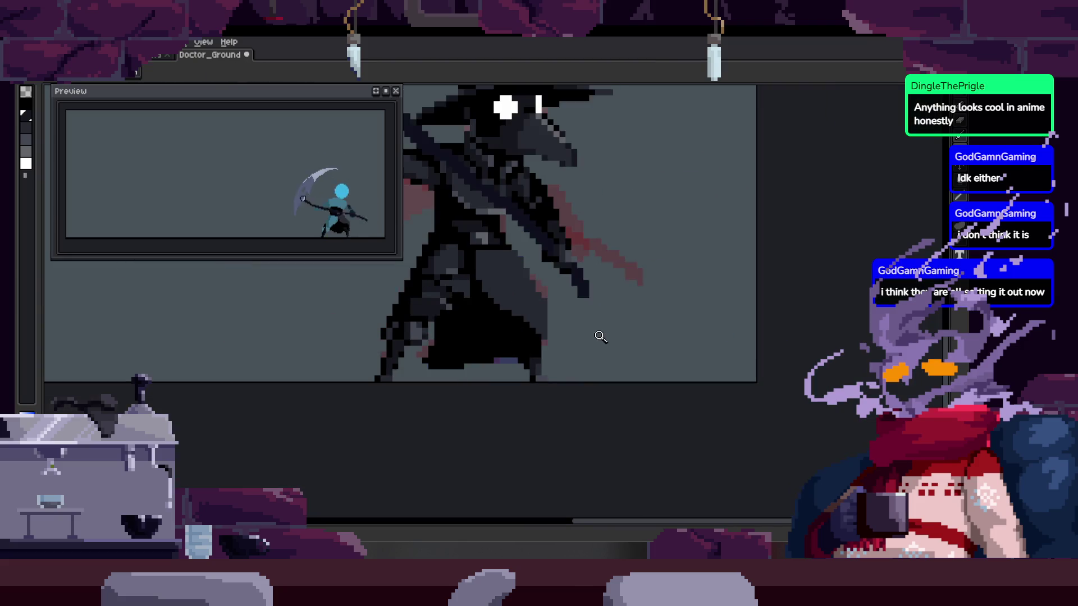
pyautogui.scroll(1, 602, 335)
pyautogui.hotkey('ctrl', 'z')
pyautogui.hotkey('ctrl', 'z')
pyautogui.hotkey('ctrl', 'z')
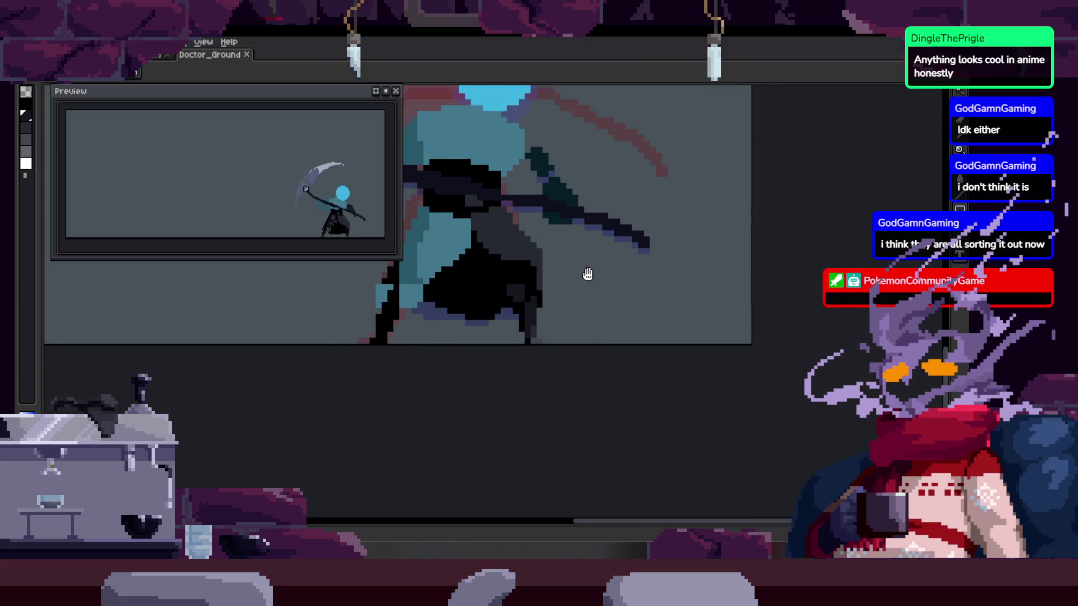
pyautogui.press('Tab')
pyautogui.press('Left')
pyautogui.press('Left')
pyautogui.press('Left')
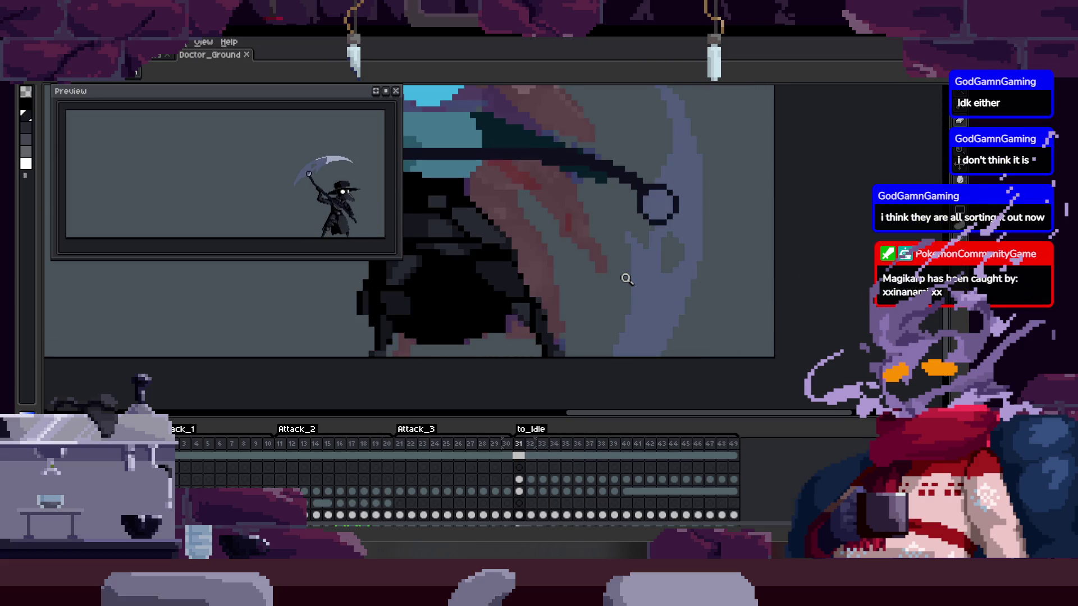
# Step back and forth through frames 31–40 to review the motion, then save
pyautogui.press('Right')
pyautogui.press('Right')
pyautogui.press('Right')
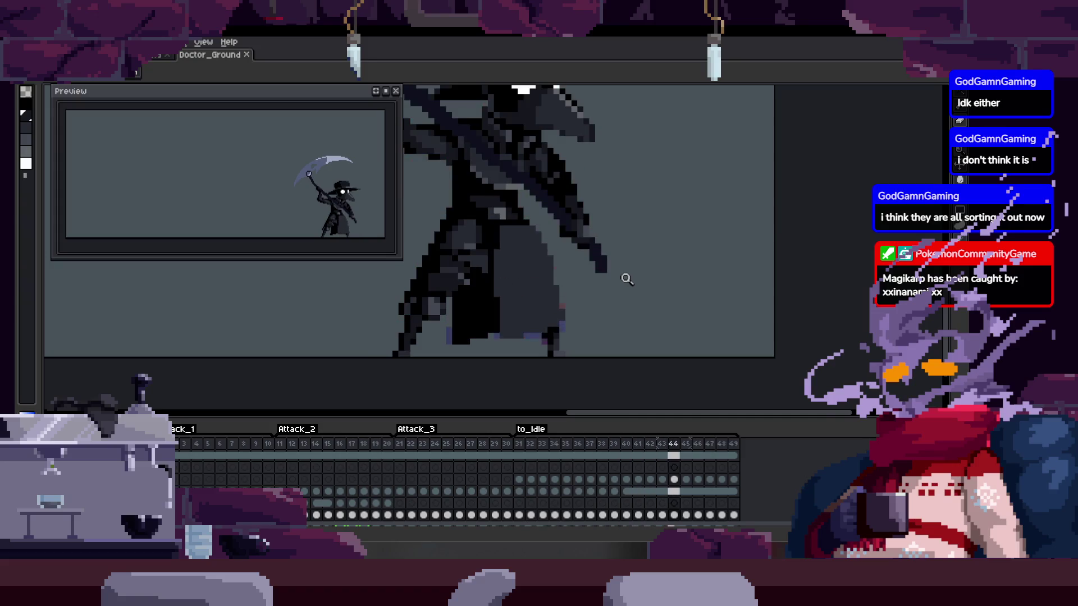
pyautogui.press('Left')
pyautogui.press('Left')
pyautogui.press('Left')
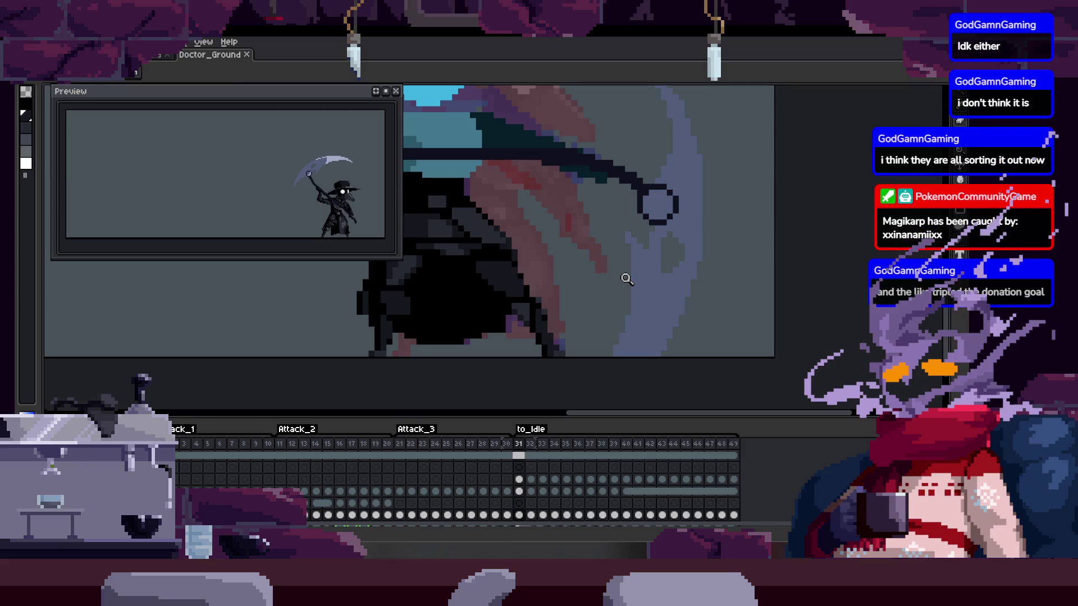
pyautogui.press('Right')
pyautogui.press('Right')
pyautogui.press('Right')
pyautogui.press('Left')
pyautogui.press('Left')
pyautogui.press('Left')
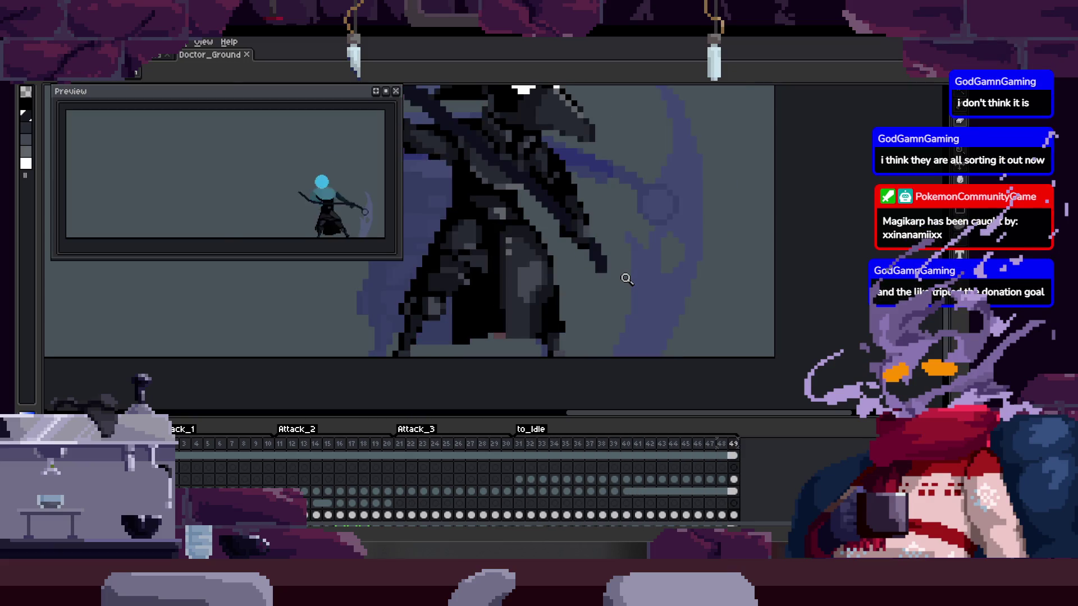
pyautogui.press('Right')
pyautogui.press('Right')
pyautogui.press('Right')
pyautogui.press('Left')
pyautogui.press('Left')
pyautogui.press('Left')
pyautogui.press('Right')
pyautogui.press('Right')
pyautogui.press('Right')
pyautogui.press('Right')
pyautogui.press('Right')
pyautogui.press('Right')
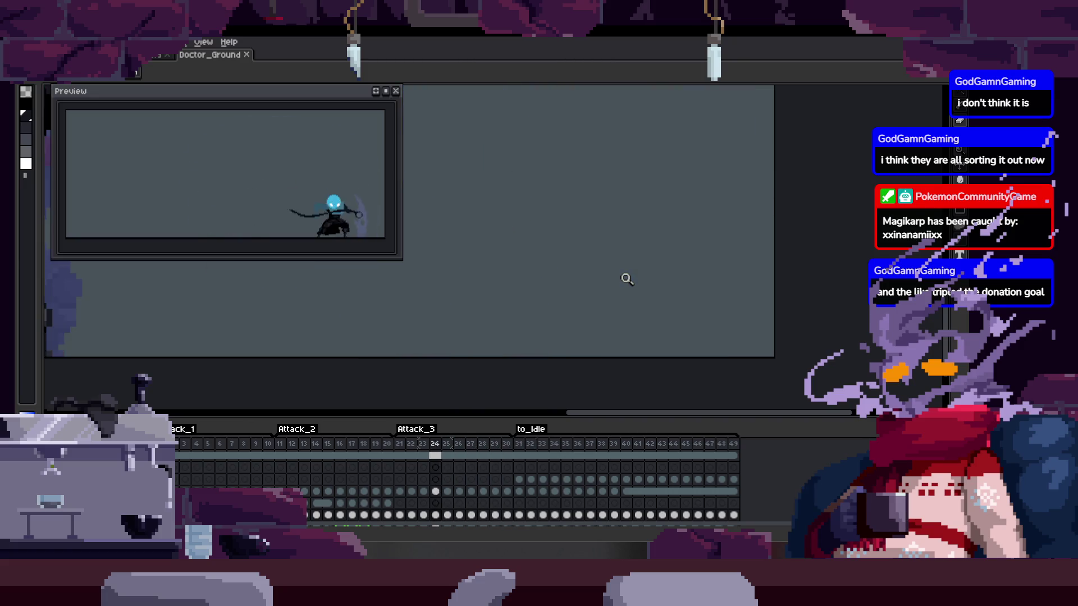
pyautogui.hotkey('ctrl', 's')
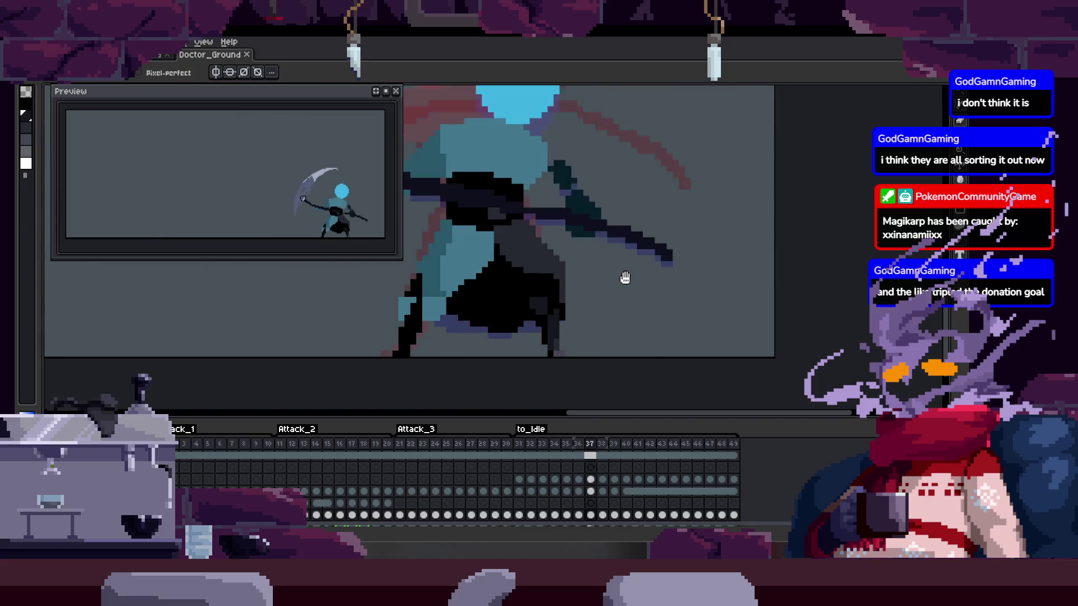
# Zoom in and out on the character and stop the looping playback at frame 41
pyautogui.press('z')
pyautogui.scroll(-3, 624, 277)
pyautogui.click(561, 242)
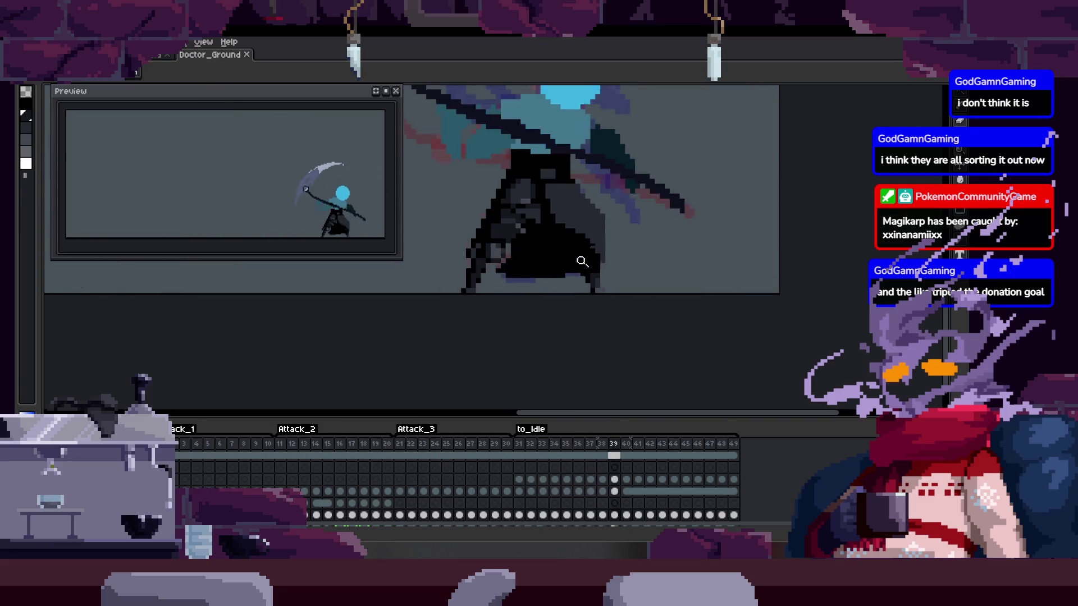
pyautogui.click(585, 236)
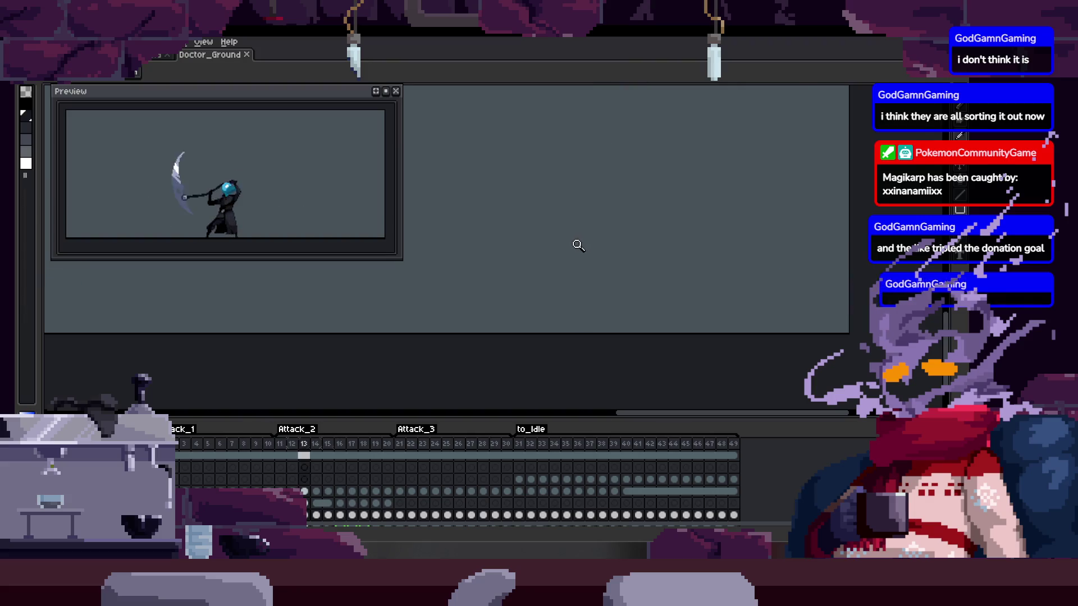
pyautogui.rightClick(590, 265)
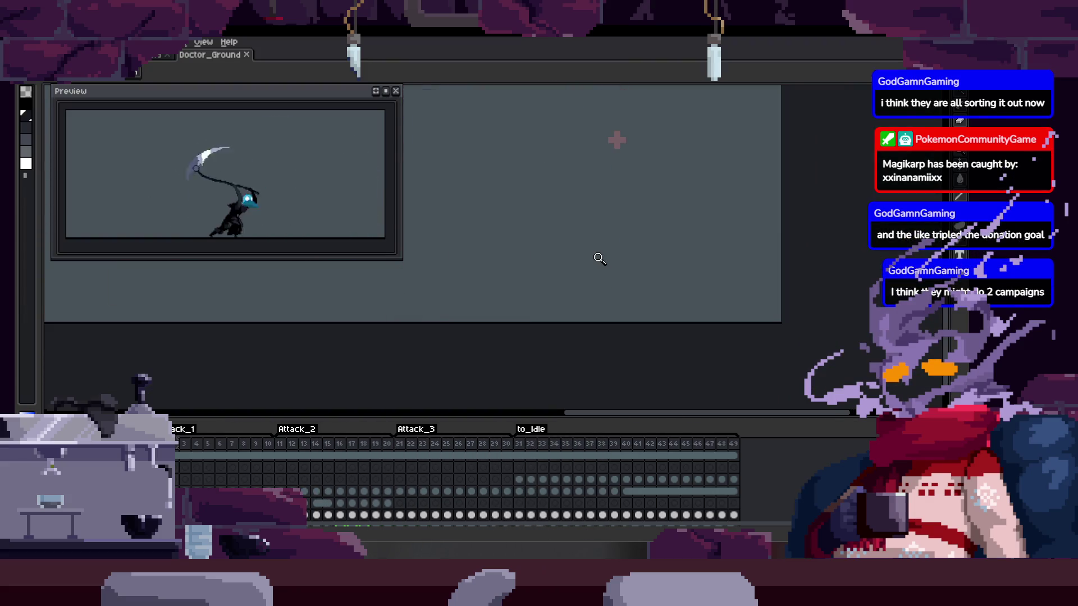
pyautogui.press('Return')
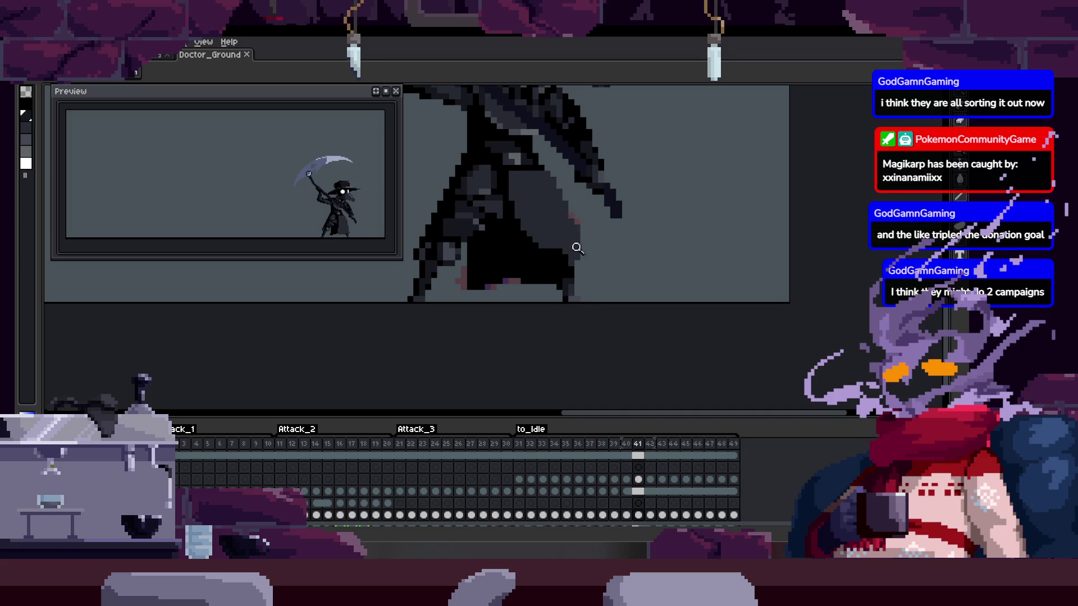
# Step back to frame 35 and hide the timeline to enlarge the canvas
pyautogui.press('Left')
pyautogui.press('Left')
pyautogui.press('Left')
pyautogui.scroll(3, 587, 231)
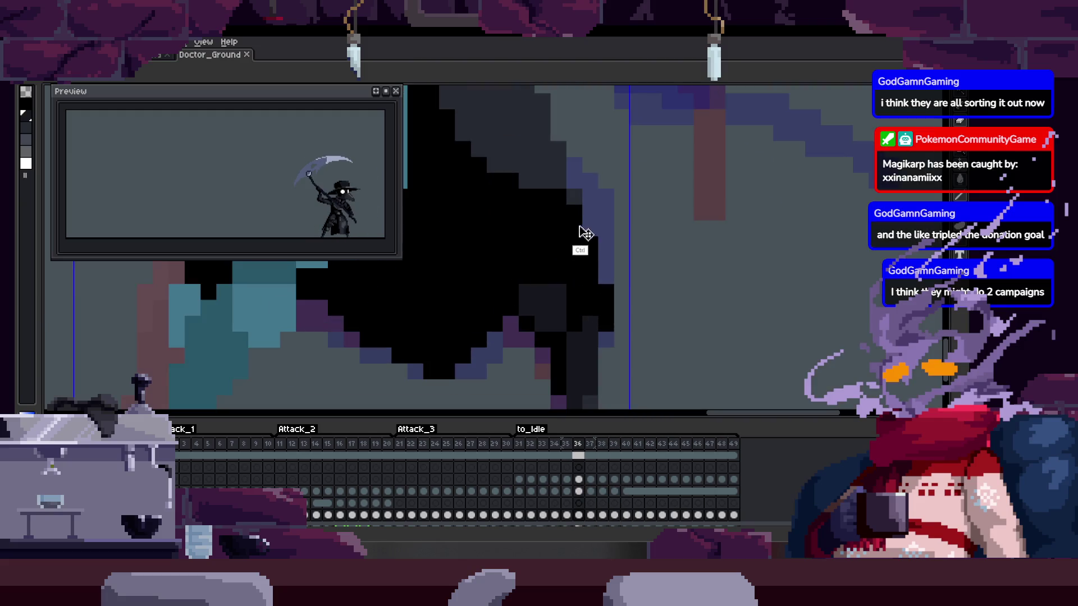
pyautogui.scroll(-2, 592, 247)
pyautogui.scroll(1, 638, 204)
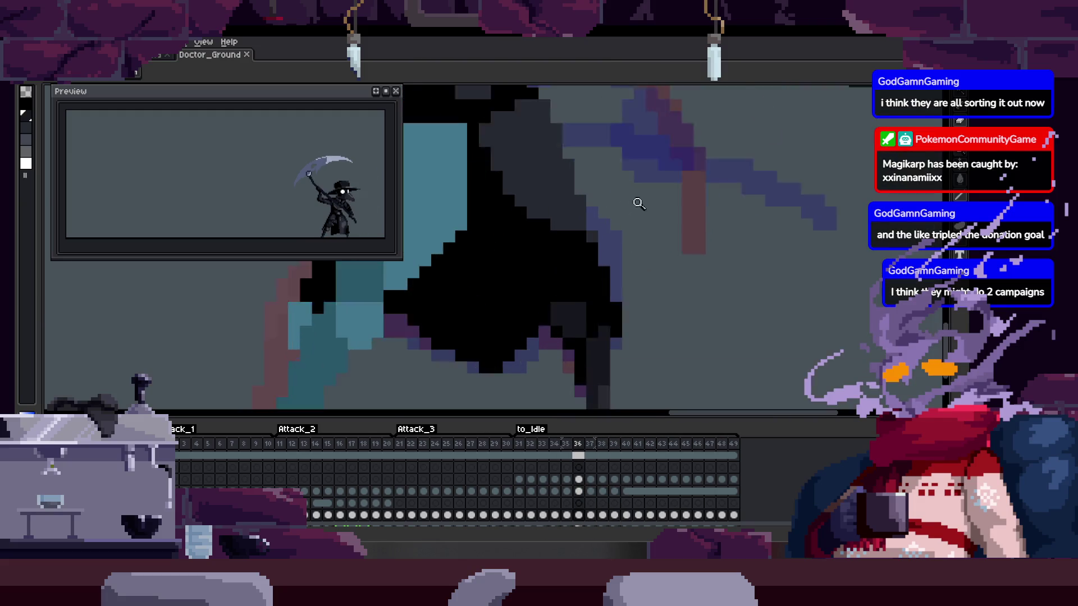
pyautogui.press('Left')
pyautogui.scroll(1, 573, 241)
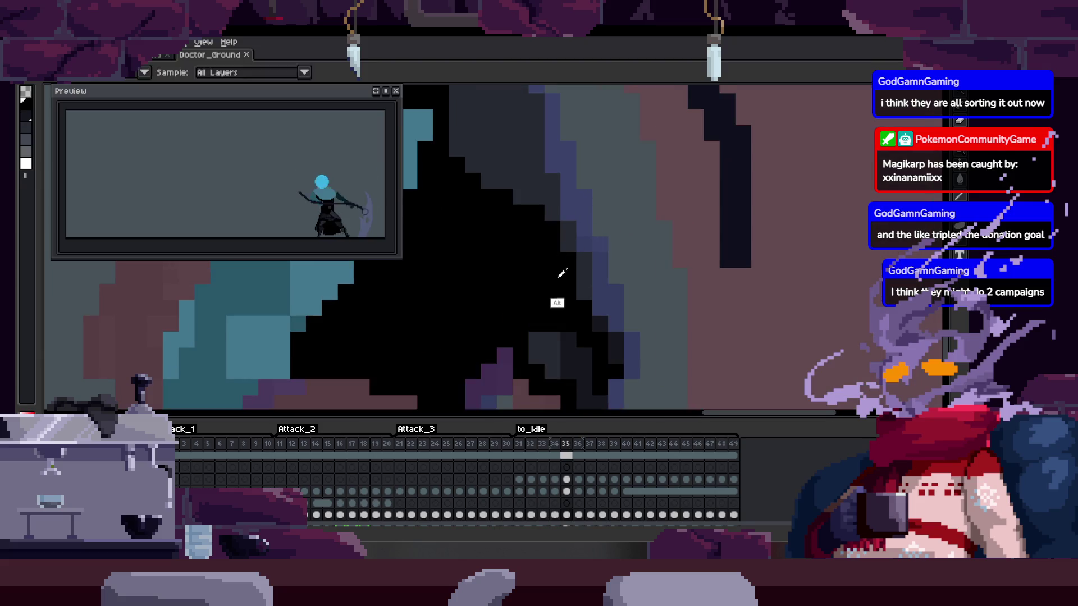
pyautogui.scroll(-1, 555, 200)
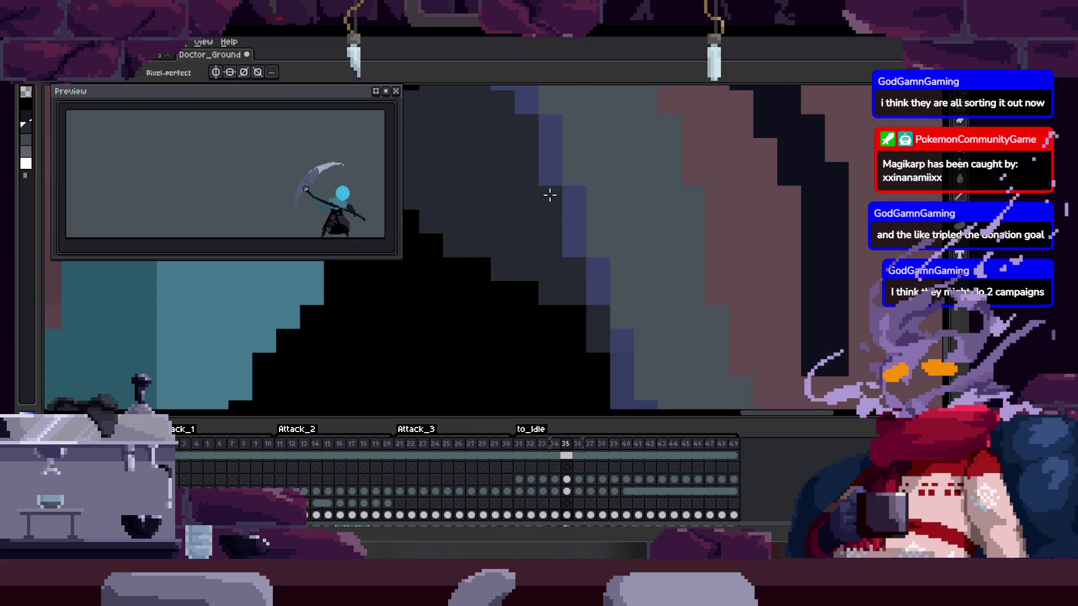
pyautogui.scroll(-3, 549, 196)
pyautogui.press('Tab')
pyautogui.scroll(3, 575, 327)
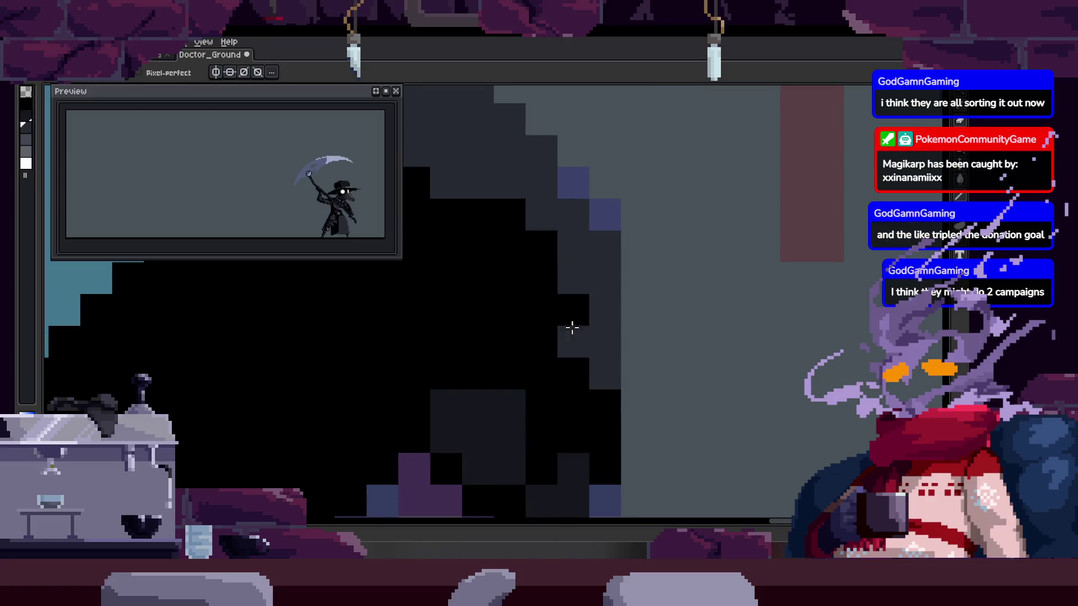
pyautogui.scroll(-3, 657, 301)
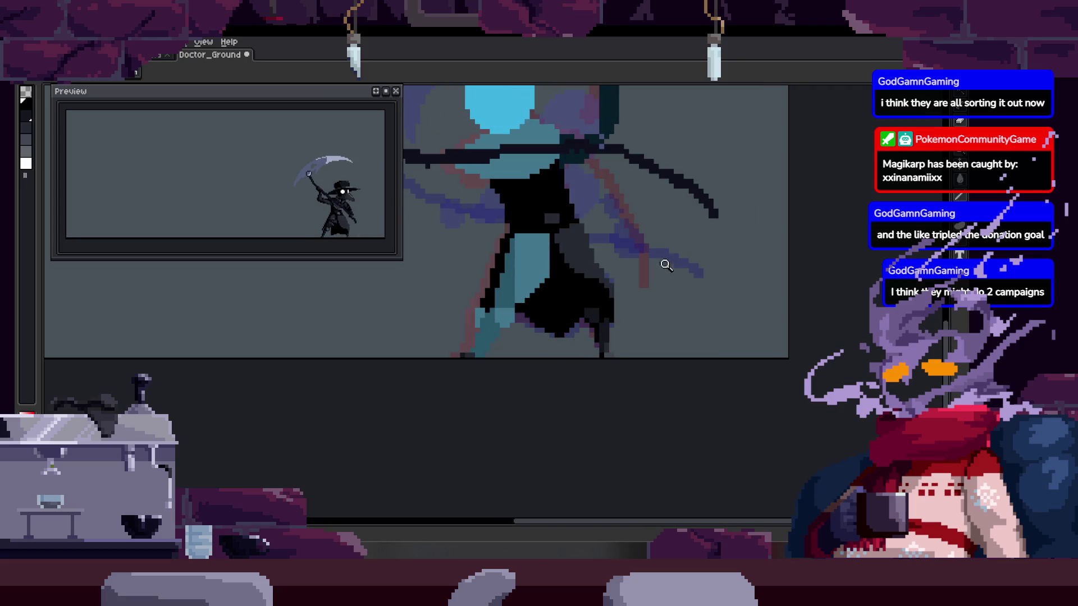
# Zoom in close on the dark cloak and touch up its pixels with the pencil
pyautogui.click(662, 286)
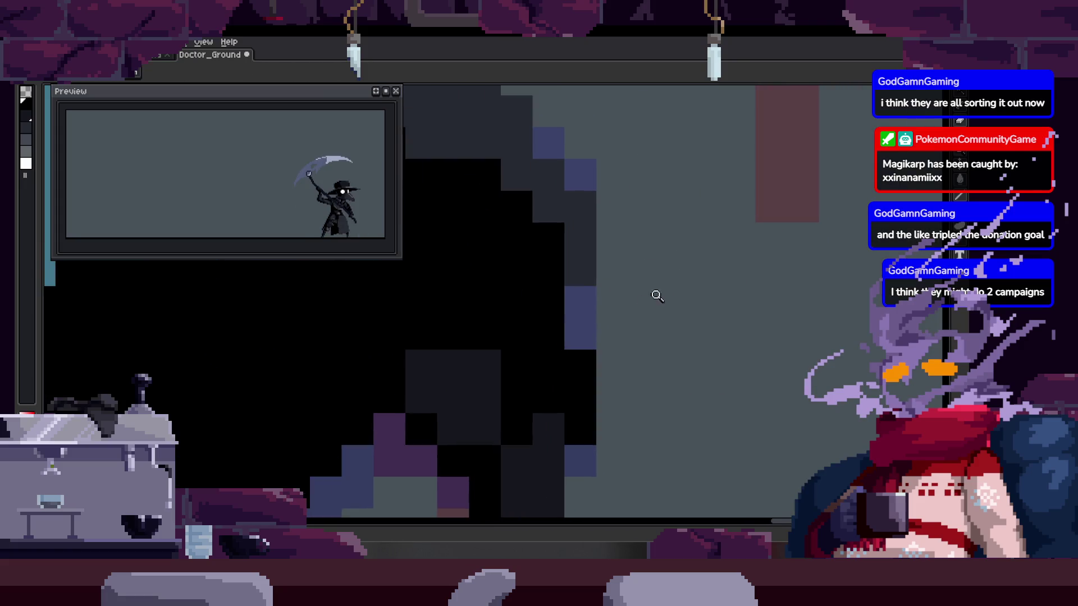
pyautogui.click(667, 272)
pyautogui.press('b')
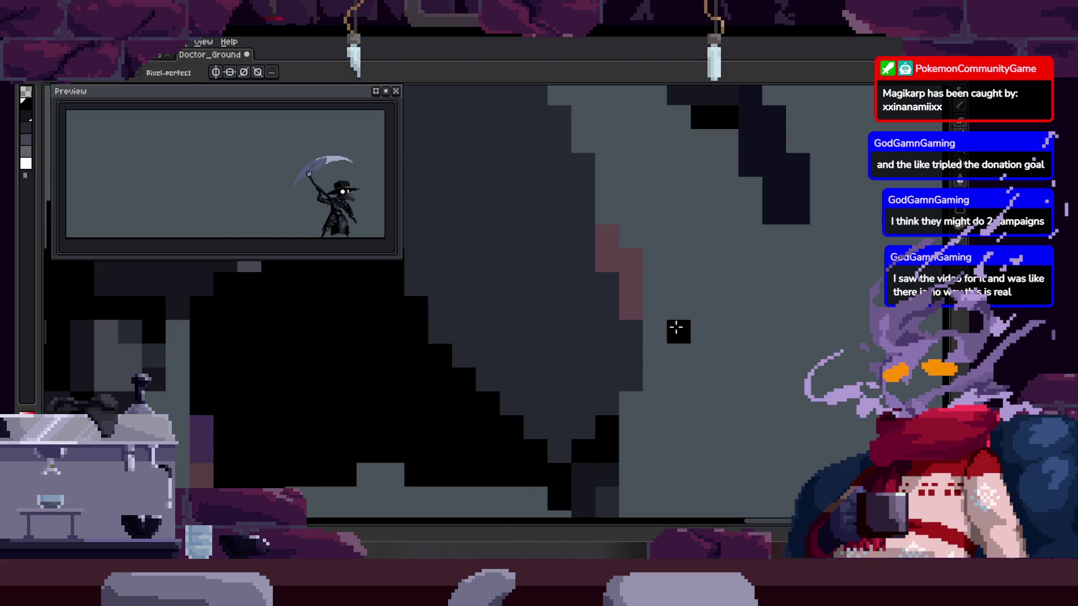
pyautogui.press('z')
pyautogui.rightClick(694, 240)
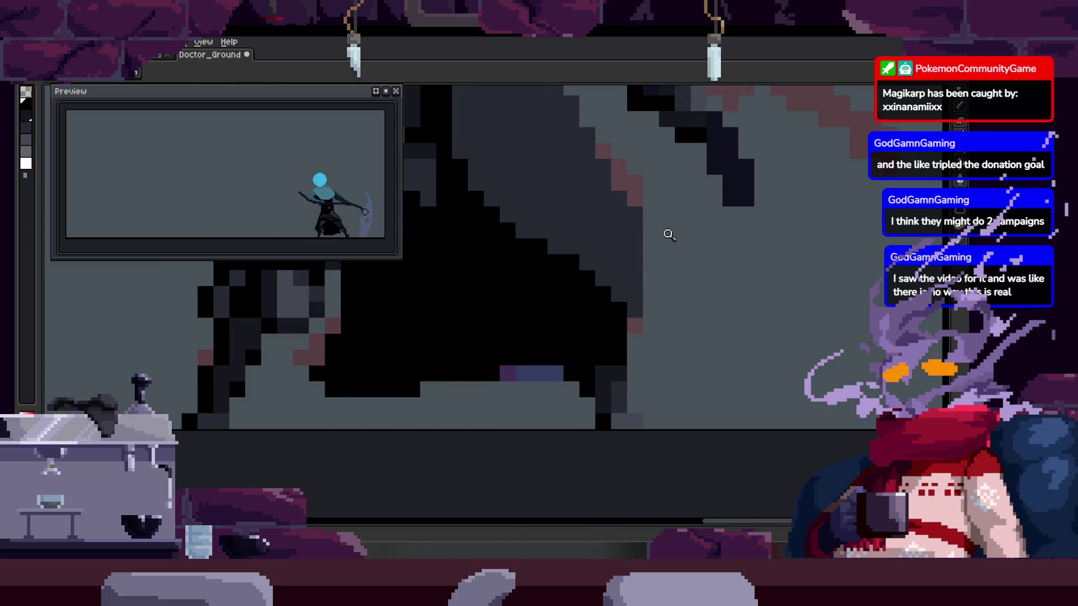
pyautogui.click(649, 281)
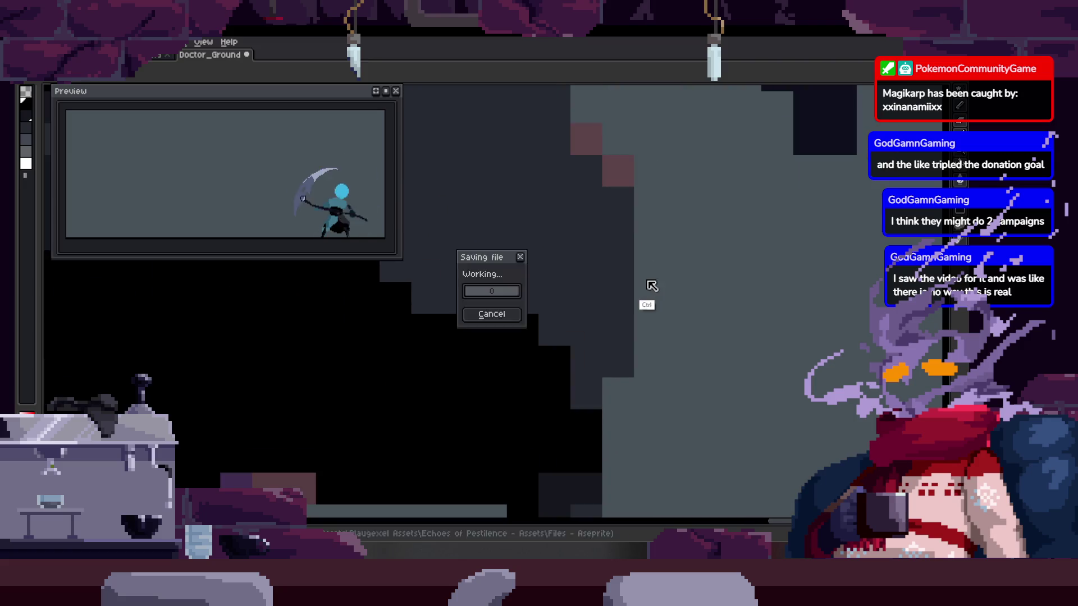
# Zoom the canvas in onto the cloaked figure's legs for pencil cleanup
pyautogui.scroll(-2, 645, 273)
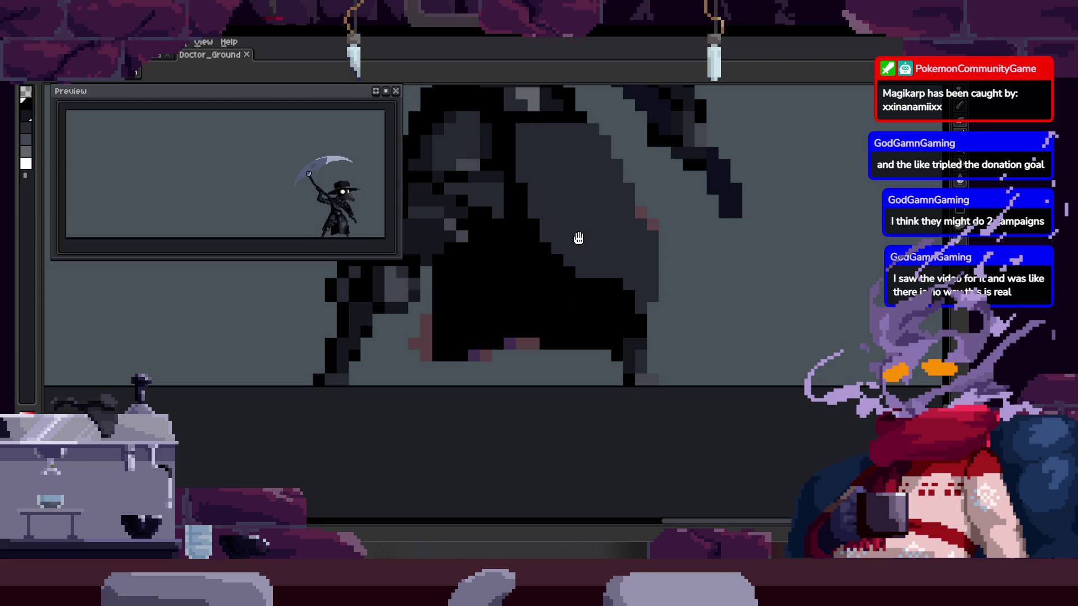
pyautogui.scroll(-1, 563, 299)
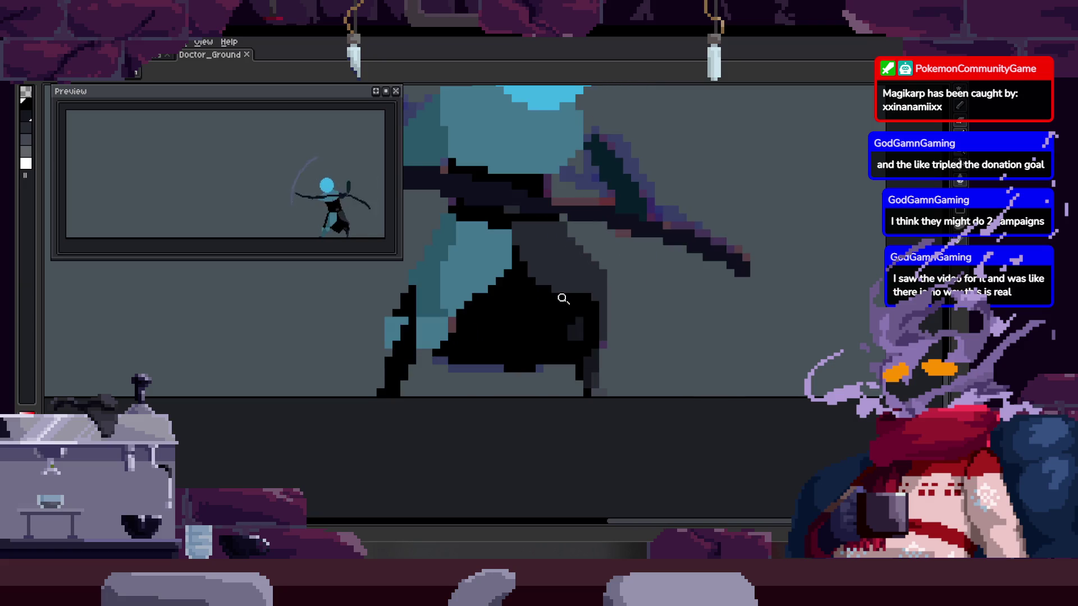
pyautogui.scroll(-1, 563, 298)
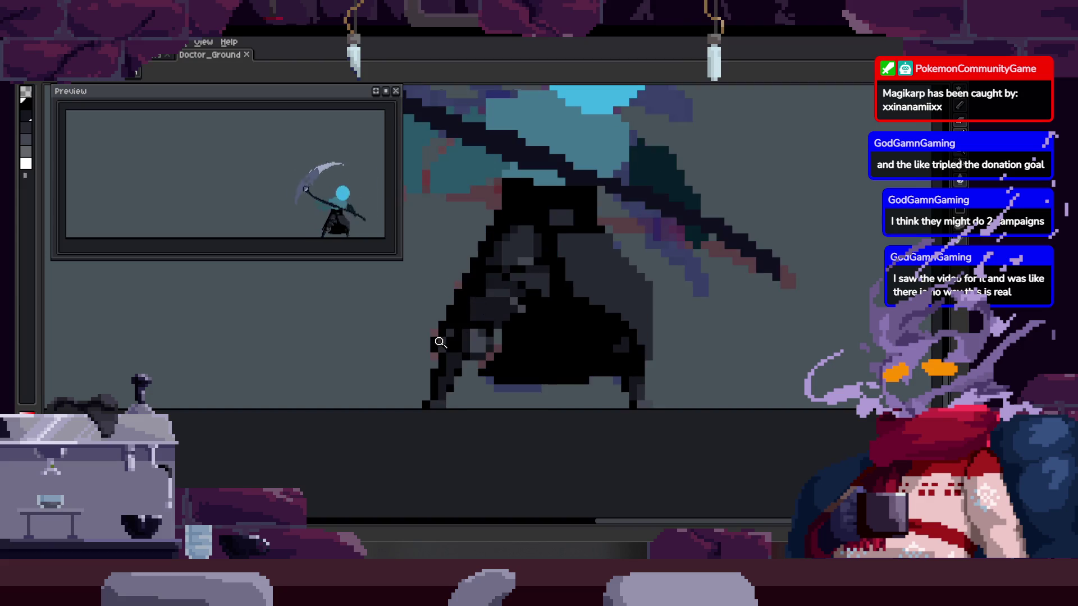
pyautogui.scroll(1, 469, 308)
pyautogui.scroll(2, 490, 306)
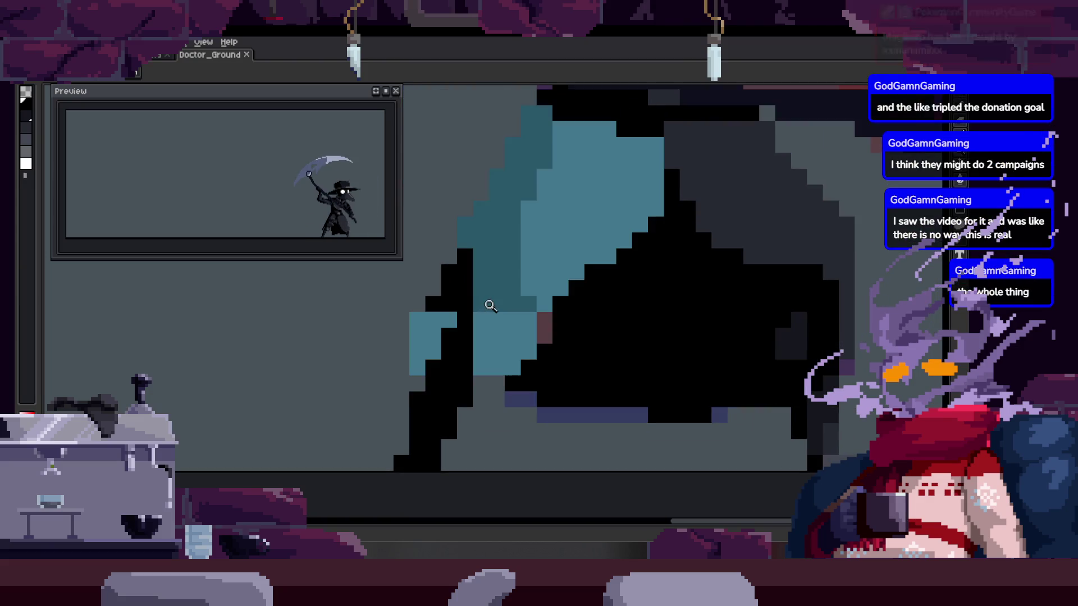
pyautogui.scroll(1, 490, 306)
pyautogui.scroll(-1, 475, 355)
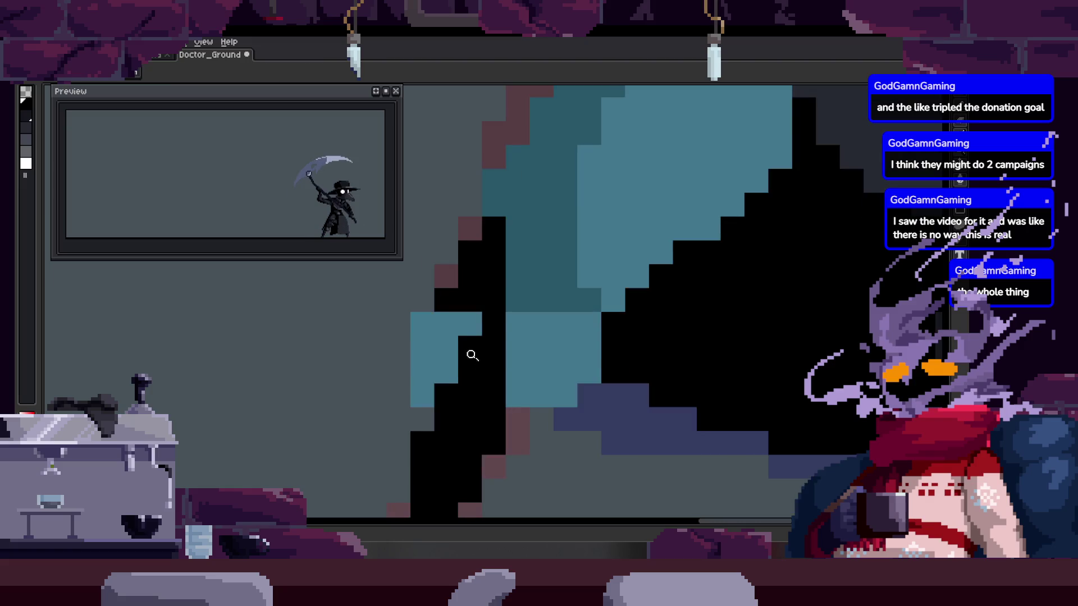
# Lasso-select the cloaked figure's torso, then drop the selection and return to the pencil
pyautogui.press('b')
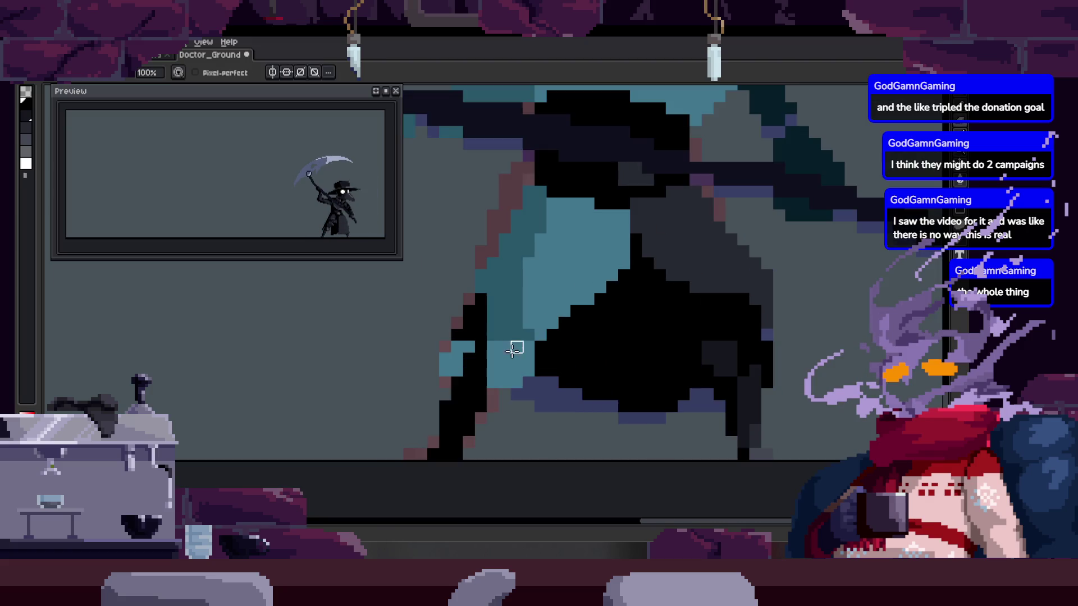
pyautogui.press('q')
pyautogui.moveTo(525, 178)
pyautogui.mouseDown()
pyautogui.moveTo(478, 396)
pyautogui.moveTo(517, 351)
pyautogui.mouseUp()
pyautogui.moveTo(596, 287); pyautogui.dragTo(584, 207)
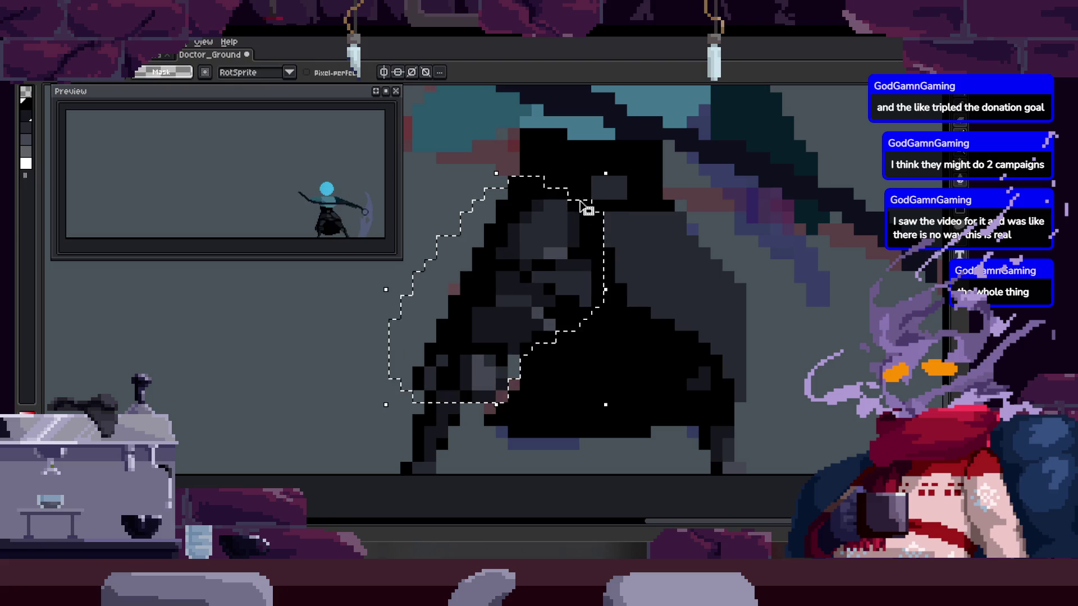
pyautogui.press('b')
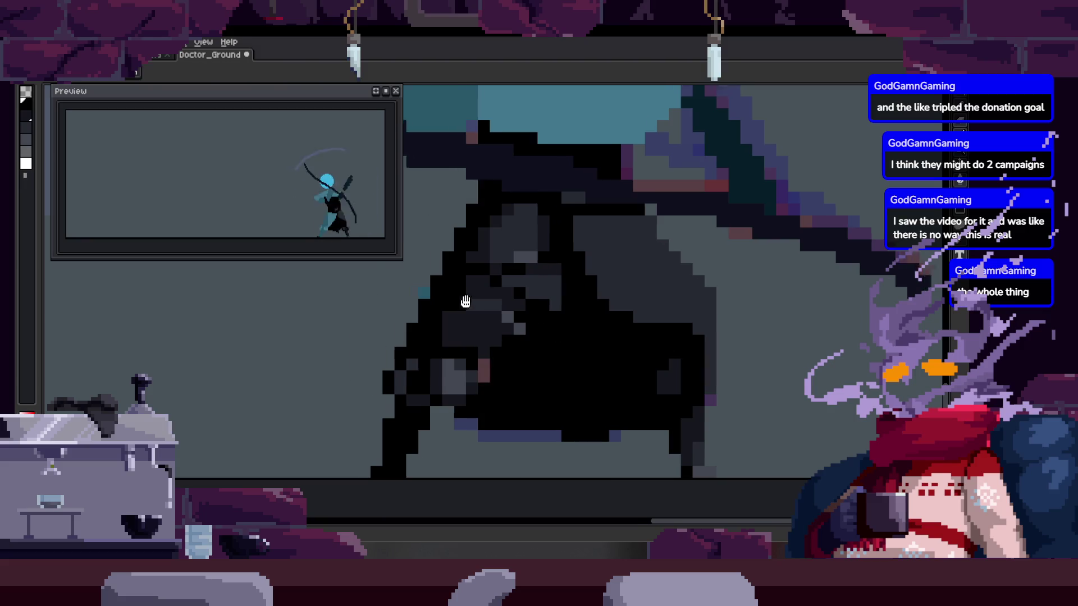
# Step through the animation frames to the plague-doctor pose and save Doctor_Ground
pyautogui.scroll(2, 458, 308)
pyautogui.press('Right')
pyautogui.press('Right')
pyautogui.press('Right')
pyautogui.press('Right')
pyautogui.press('Right')
pyautogui.press('Right')
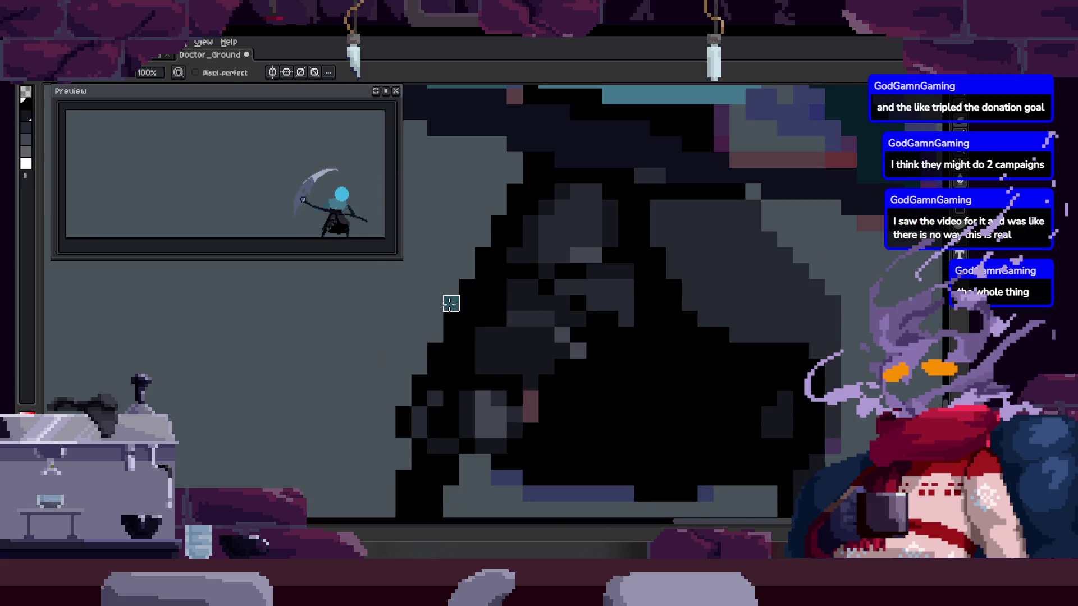
pyautogui.press('Right')
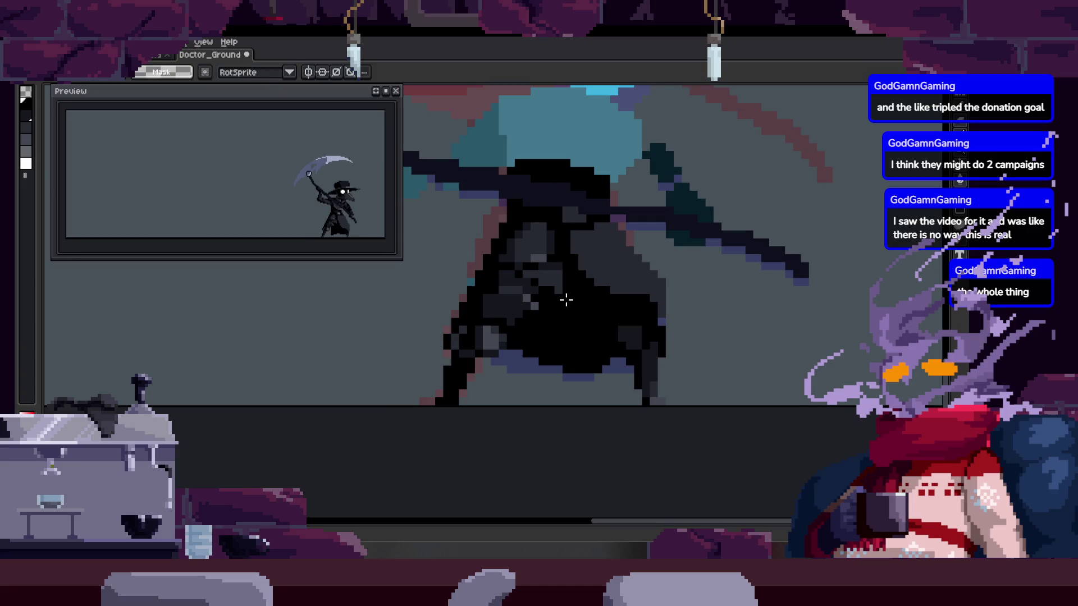
pyautogui.scroll(3, 444, 275)
pyautogui.press('Right')
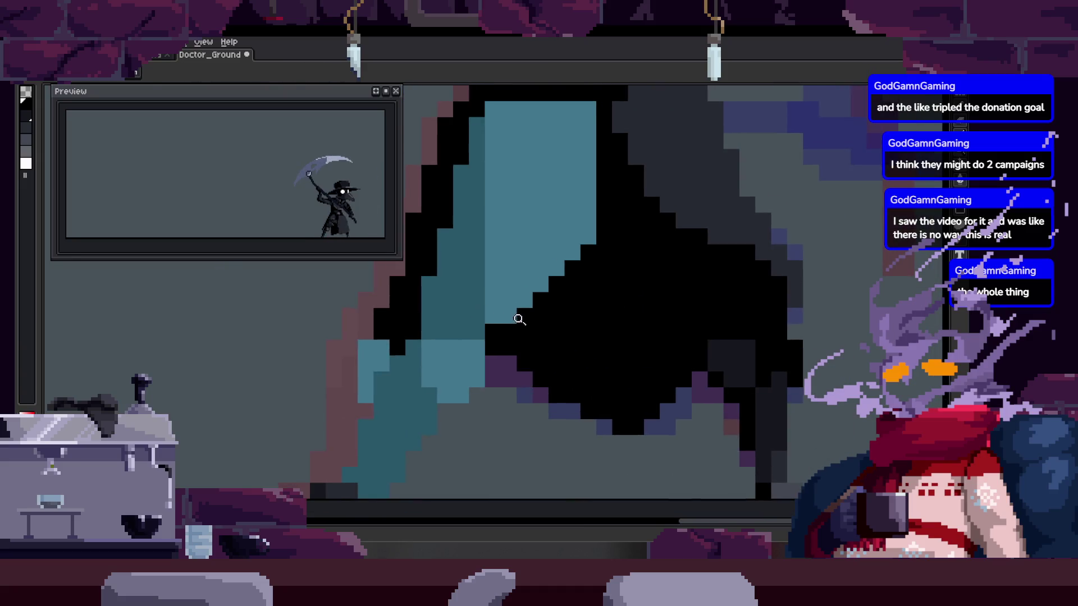
pyautogui.scroll(-1, 512, 332)
pyautogui.press('Right')
pyautogui.press('Right')
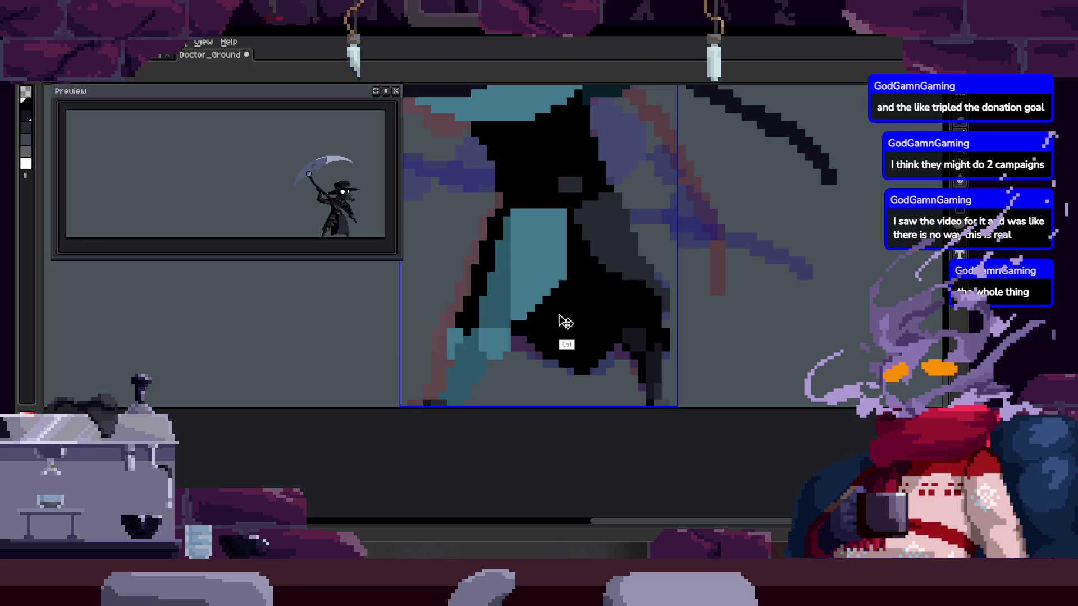
pyautogui.hotkey('ctrl', 'a')
pyautogui.press('Right')
pyautogui.hotkey('ctrl', 'd')
pyautogui.scroll(3, 561, 241)
pyautogui.press('Left')
pyautogui.press('b')
pyautogui.press('Right')
pyautogui.scroll(-3, 595, 255)
pyautogui.press('Right')
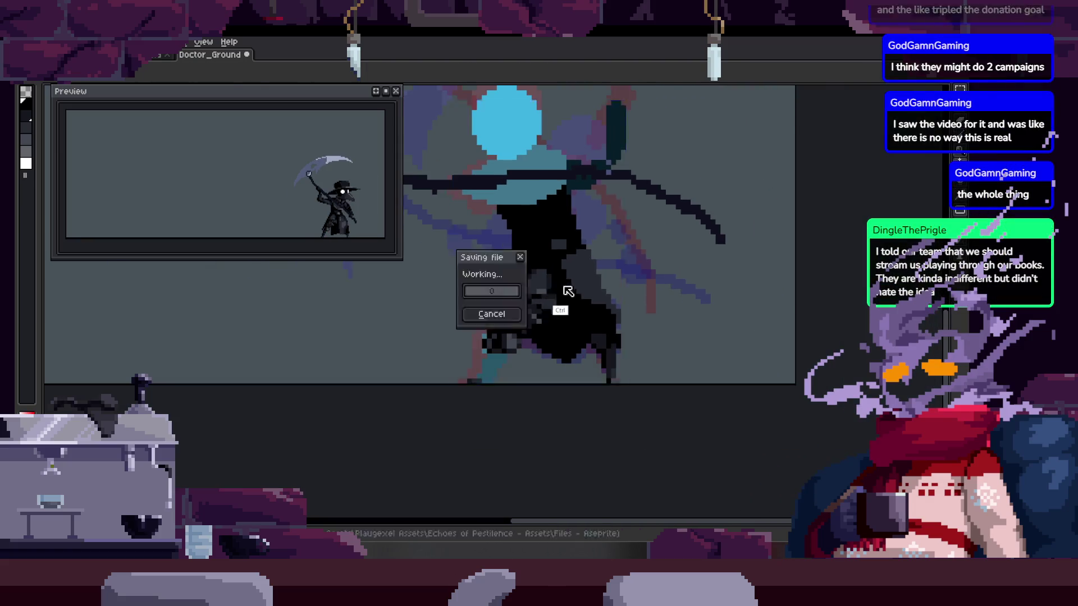
# Repaint a teal pixel on the cloak's left edge dark, comparing against neighbouring frames
pyautogui.scroll(-1, 601, 302)
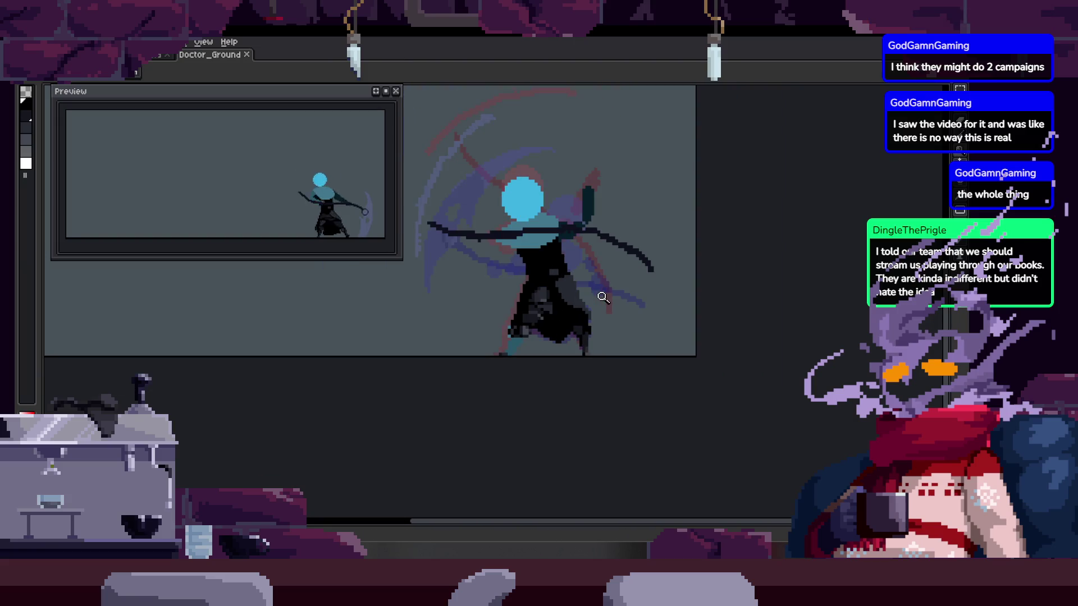
pyautogui.scroll(3, 605, 280)
pyautogui.scroll(1, 512, 313)
pyautogui.press('Right')
pyautogui.press('Left')
pyautogui.click(469, 290)
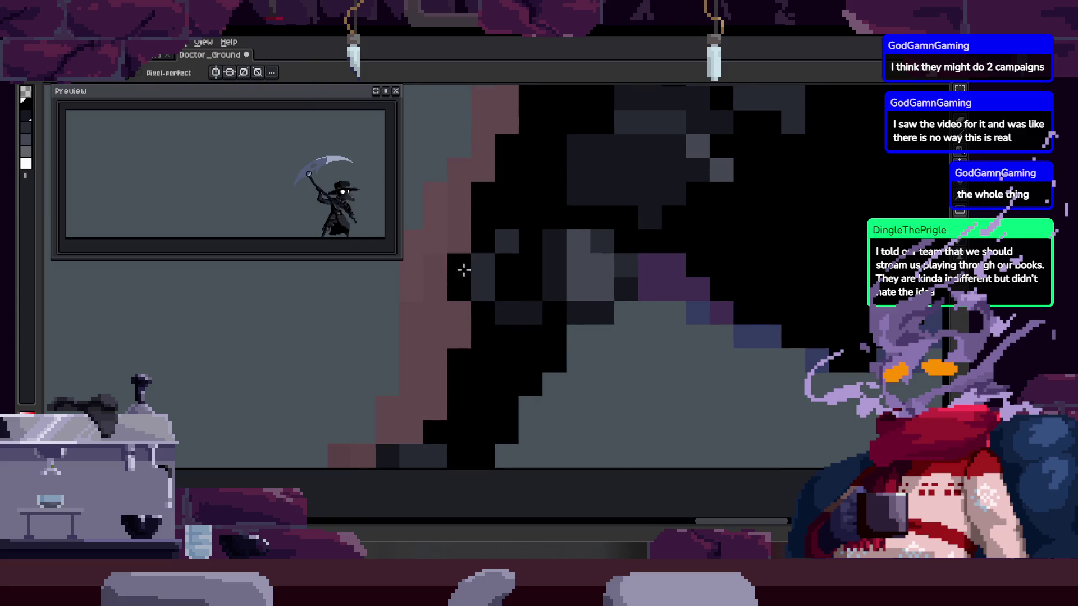
pyautogui.scroll(-3, 567, 293)
pyautogui.press('Right')
pyautogui.press('Left')
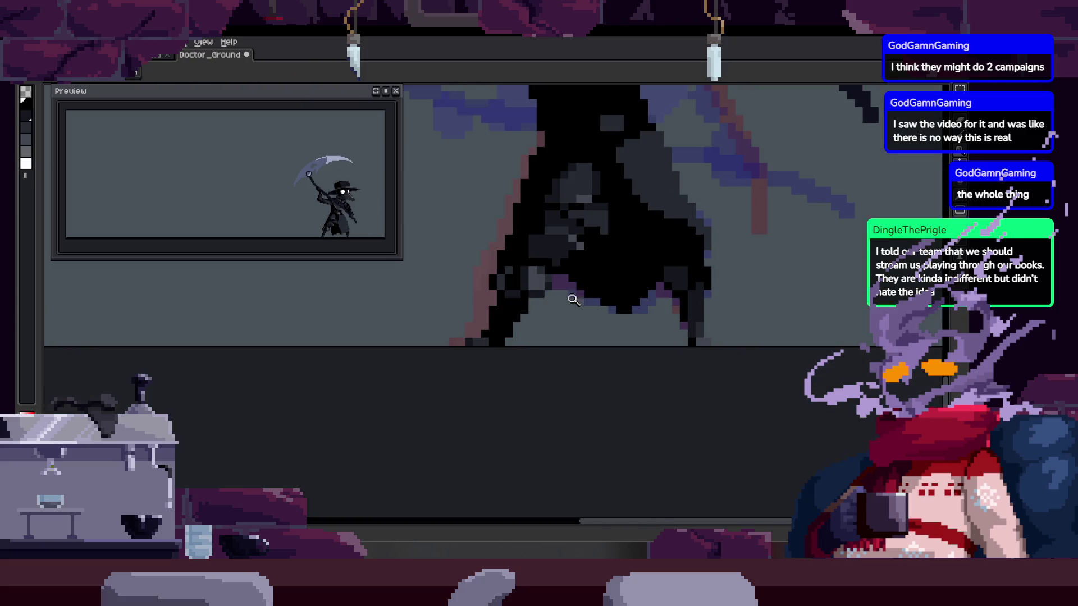
# Paint a black pixel and two dark-grey pixels on the cloak's lower edge, then save
pyautogui.scroll(1, 570, 292)
pyautogui.scroll(1, 587, 311)
pyautogui.scroll(-1, 587, 311)
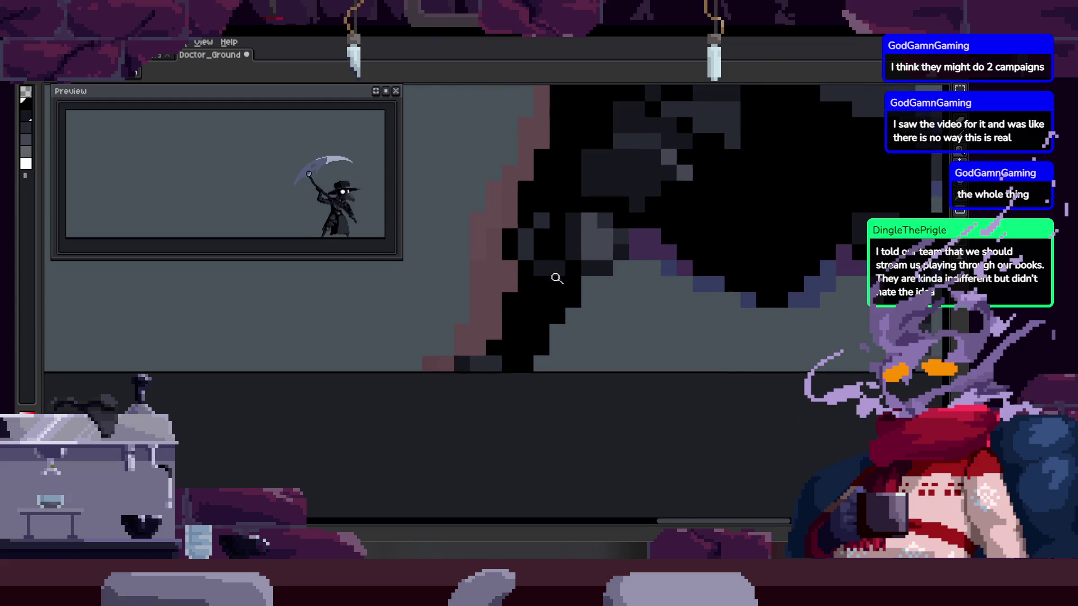
pyautogui.press('b')
pyautogui.press('m')
pyautogui.moveTo(432, 233)
pyautogui.mouseDown()
pyautogui.moveTo(443, 264)
pyautogui.moveTo(621, 248)
pyautogui.moveTo(617, 330)
pyautogui.mouseUp()
pyautogui.press('b')
pyautogui.click(457, 340)
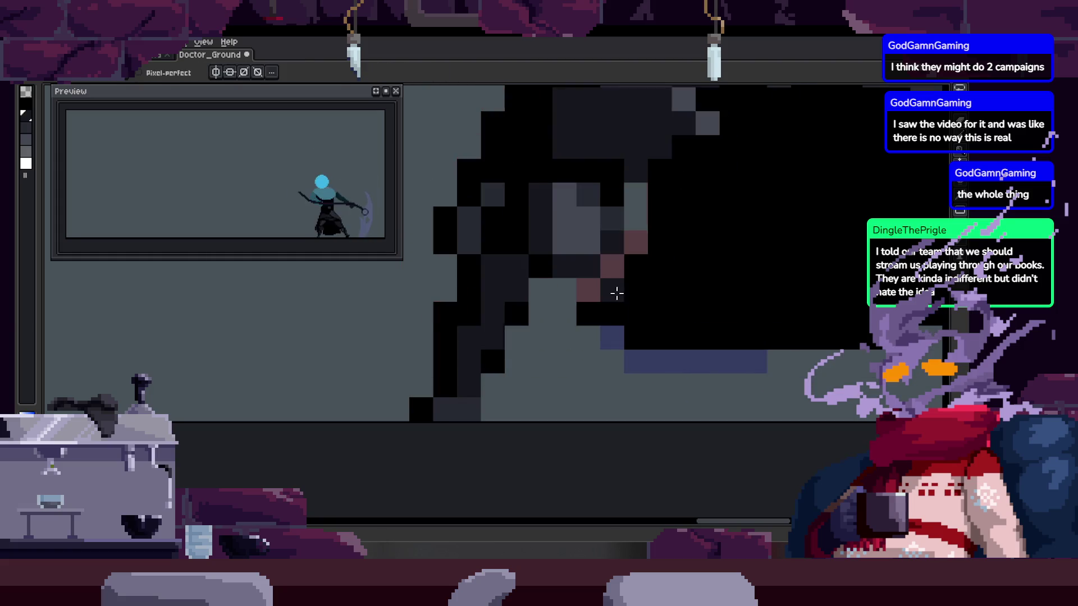
pyautogui.click(477, 364)
pyautogui.click(469, 378)
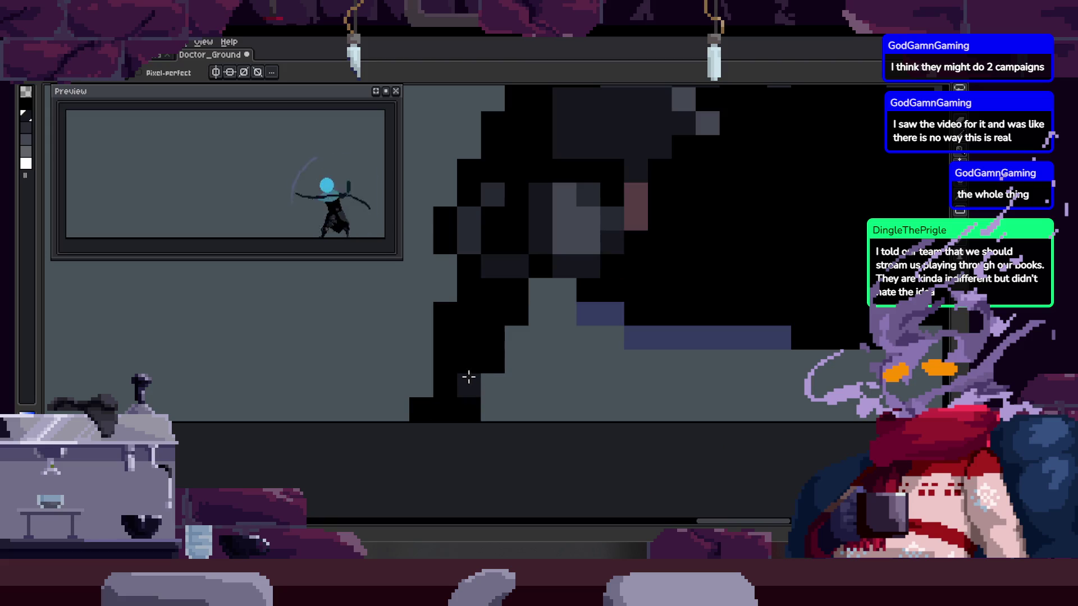
pyautogui.scroll(-2, 487, 287)
pyautogui.hotkey('ctrl', 's')
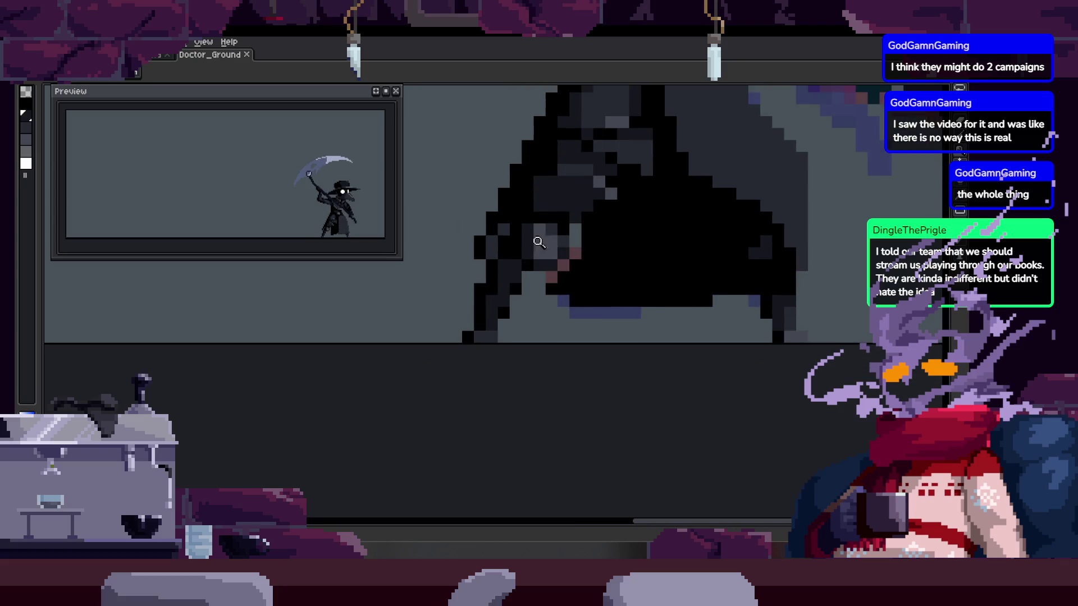
# Fill in dark-grey pixels and a short dark-grey line down the cloak's edge, saving again
pyautogui.scroll(3, 533, 281)
pyautogui.click(500, 353)
pyautogui.hotkey('ctrl', 's')
pyautogui.scroll(-3, 522, 325)
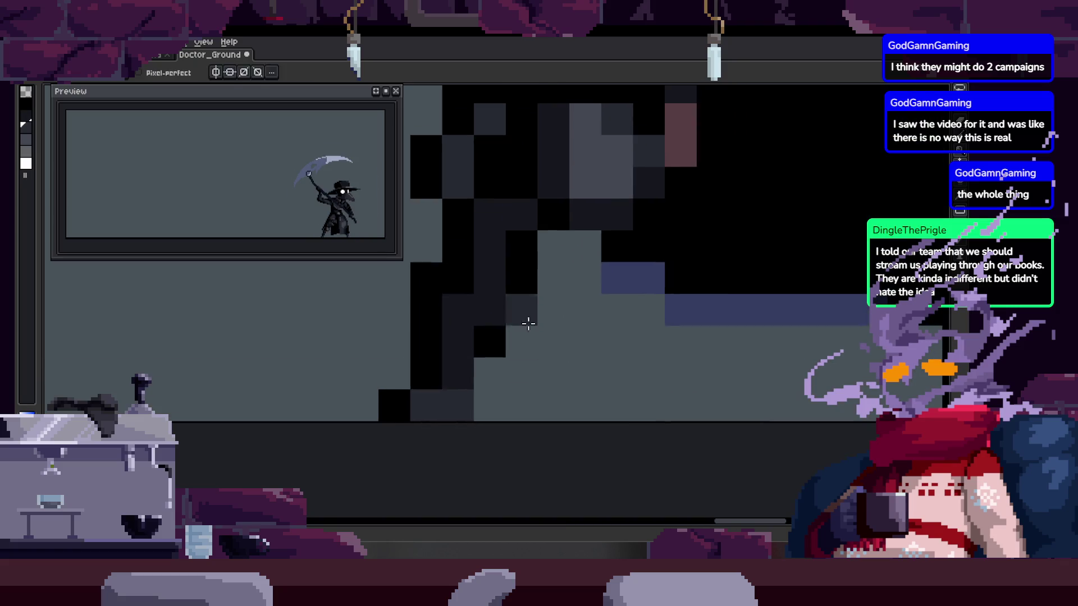
pyautogui.scroll(4, 550, 205)
pyautogui.moveTo(522, 230)
pyautogui.mouseDown()
pyautogui.moveTo(527, 212)
pyautogui.moveTo(519, 326)
pyautogui.moveTo(450, 411)
pyautogui.mouseUp()
pyautogui.click(501, 421)
pyautogui.hotkey('ctrl', 's')
# Zoom in and out over the cloak to check the edits, then save Doctor_Ground
pyautogui.scroll(-5, 517, 378)
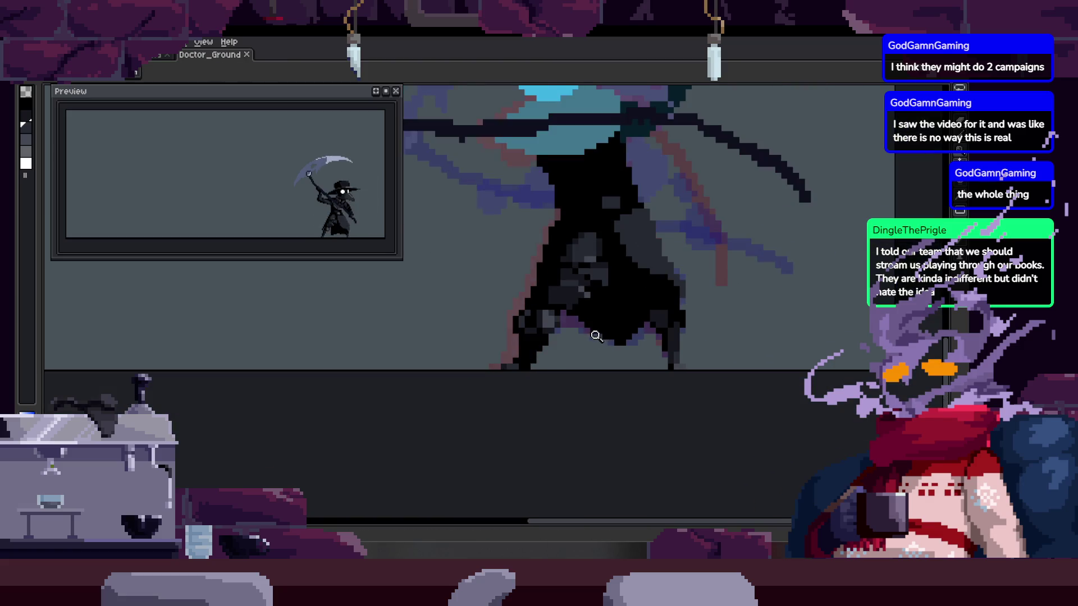
pyautogui.scroll(5, 604, 320)
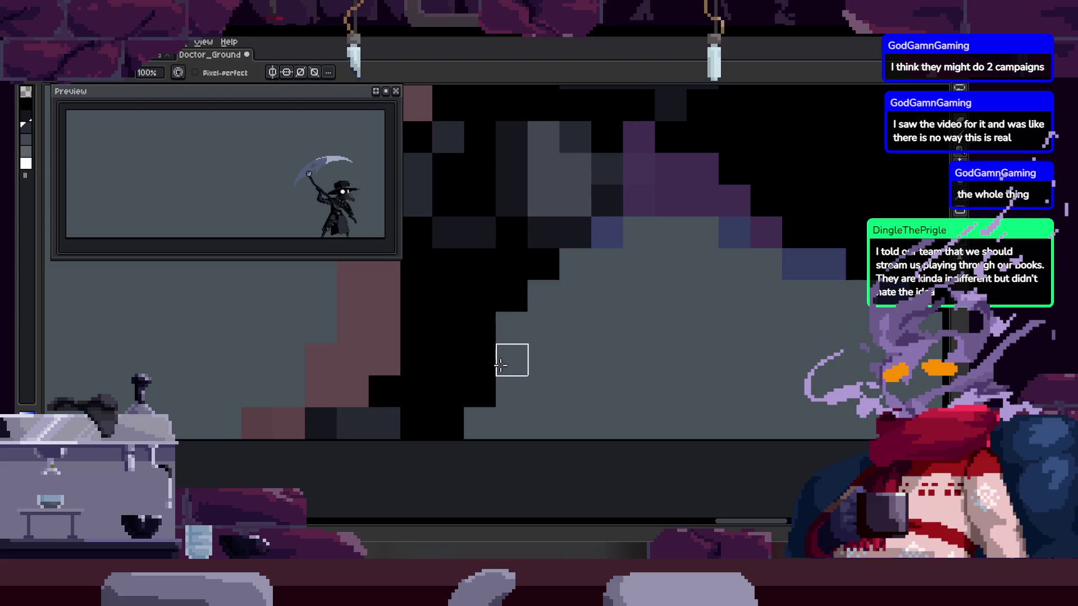
pyautogui.scroll(-1, 515, 381)
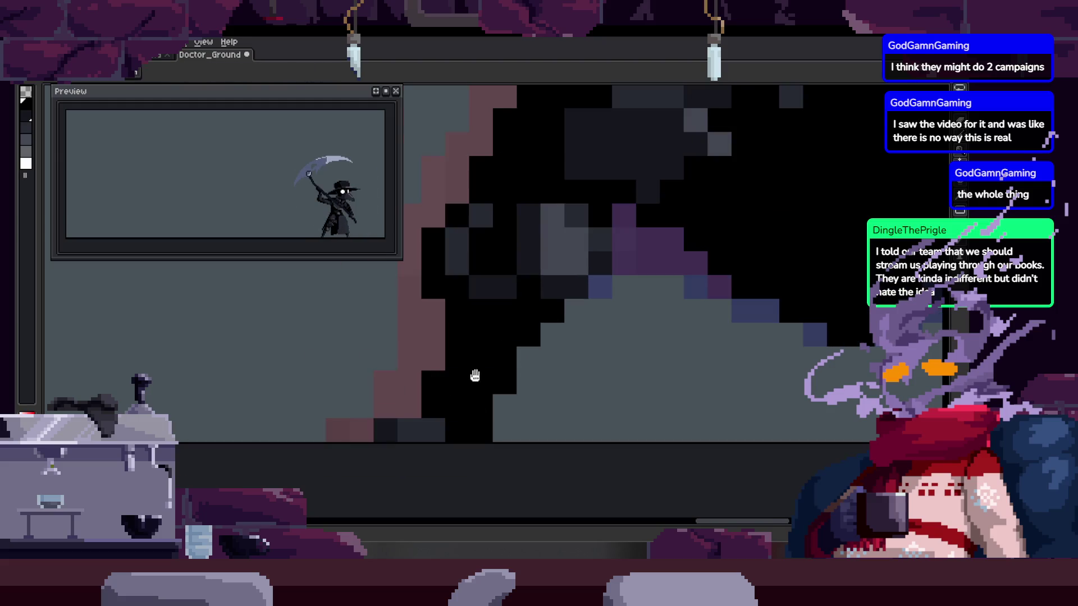
pyautogui.scroll(-2, 561, 314)
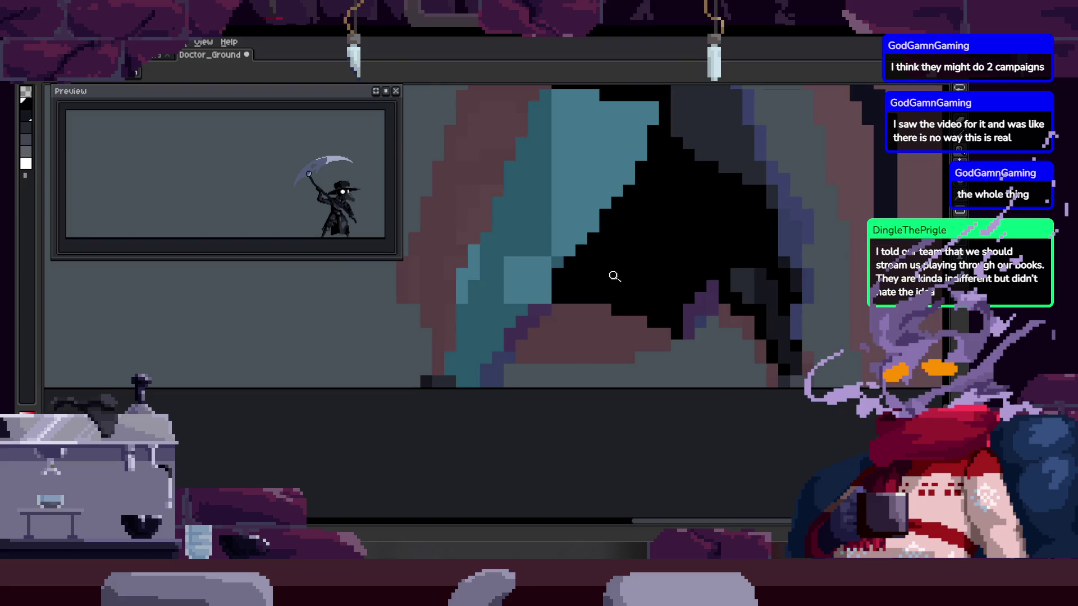
pyautogui.scroll(2, 573, 313)
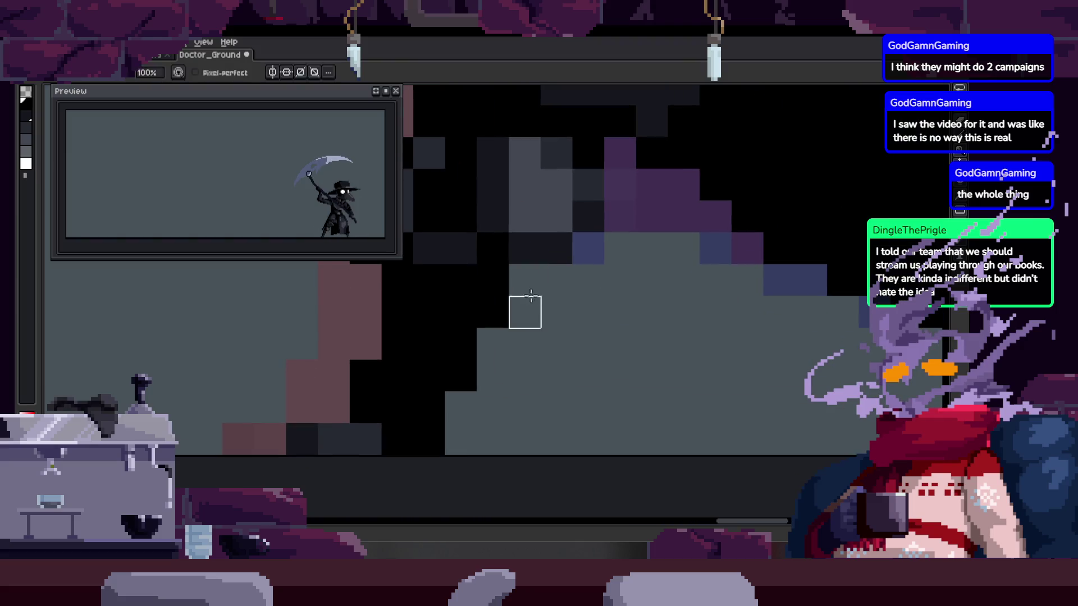
pyautogui.scroll(-1, 525, 279)
pyautogui.scroll(1, 532, 281)
pyautogui.scroll(1, 488, 314)
pyautogui.scroll(-1, 519, 355)
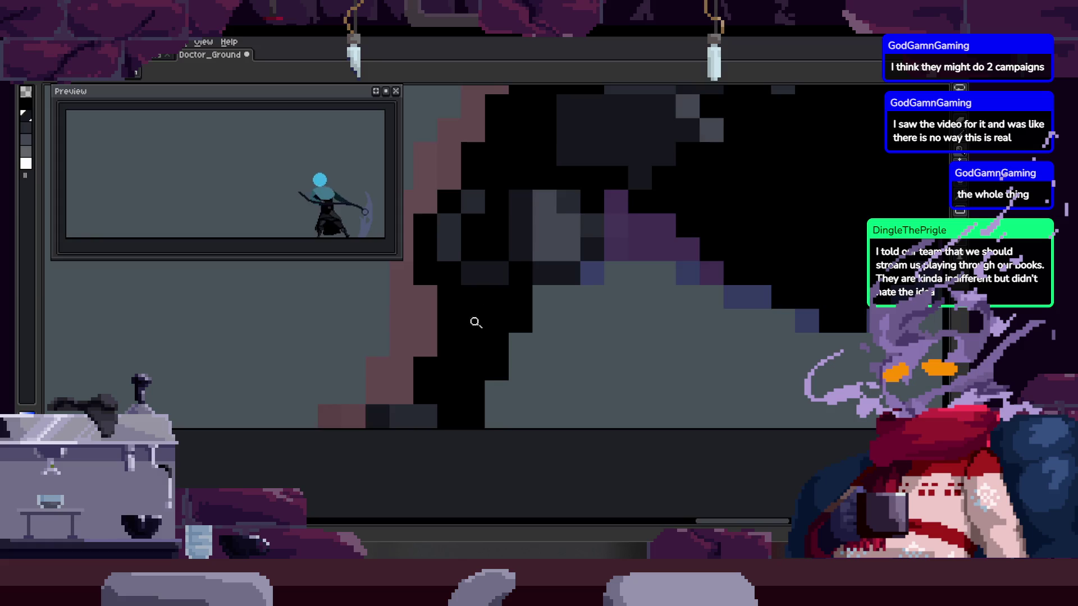
pyautogui.scroll(1, 474, 320)
pyautogui.scroll(-1, 477, 348)
pyautogui.hotkey('ctrl', 's')
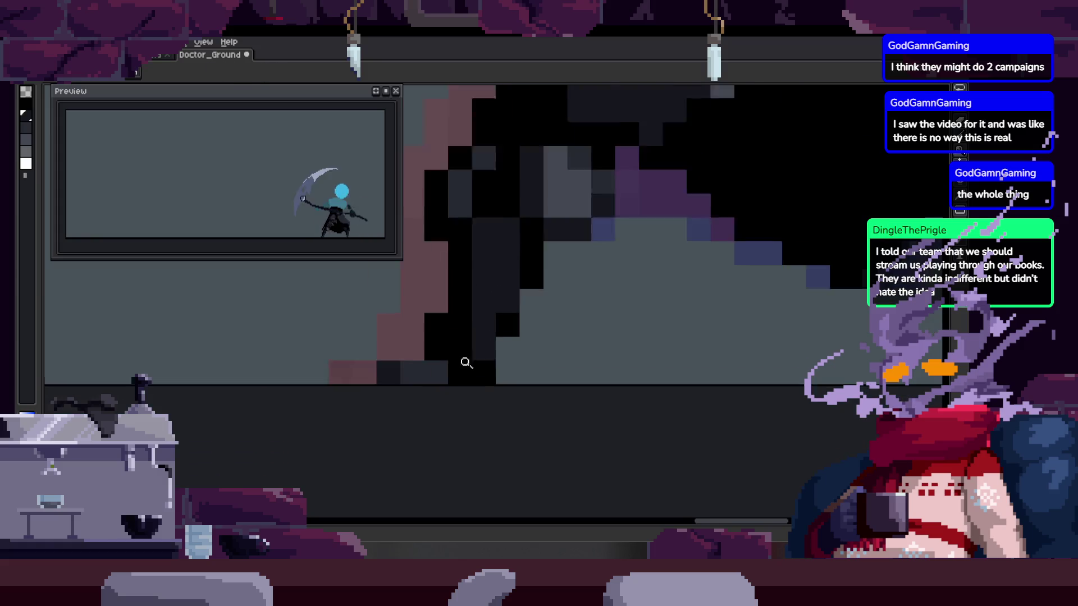
# Drop the rectangular selection, pan across the cloak, save, and zoom onto its lower edge
pyautogui.scroll(-3, 474, 359)
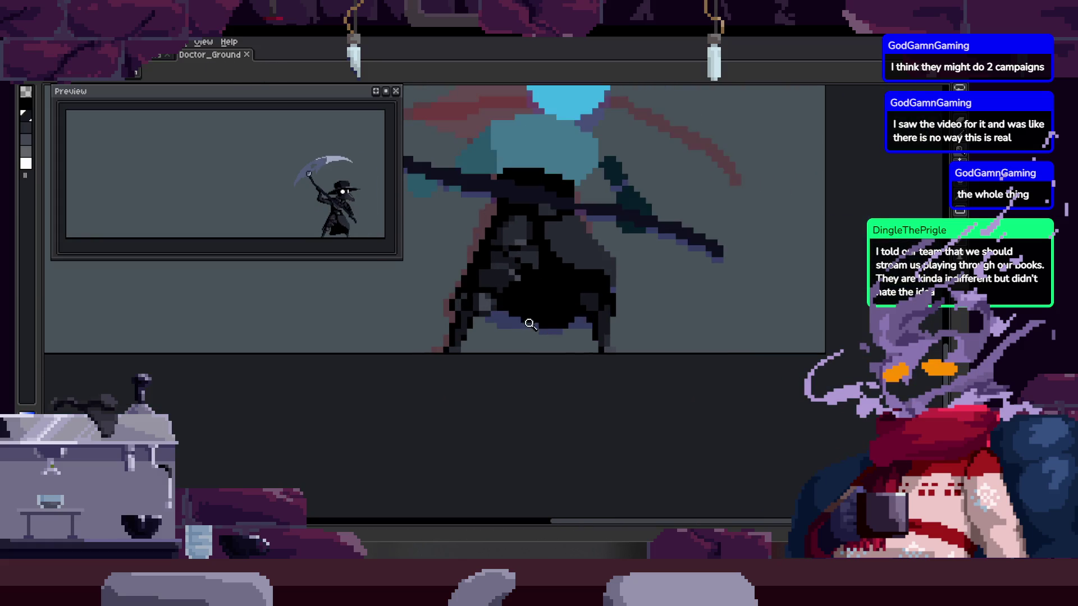
pyautogui.scroll(1, 543, 333)
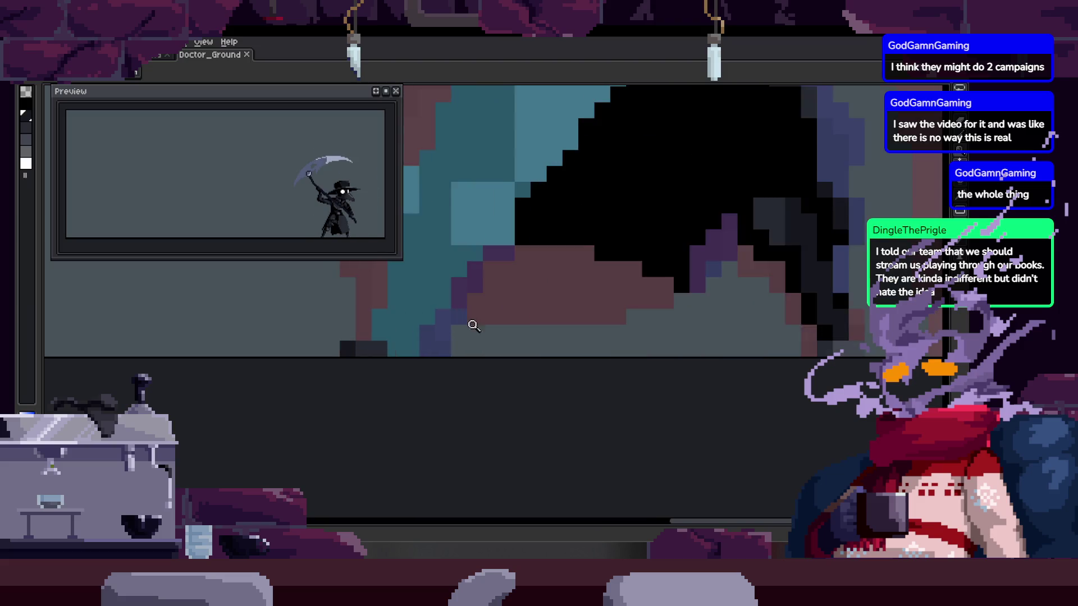
pyautogui.scroll(1, 475, 359)
pyautogui.press('m')
pyautogui.hotkey('ctrl', 'd')
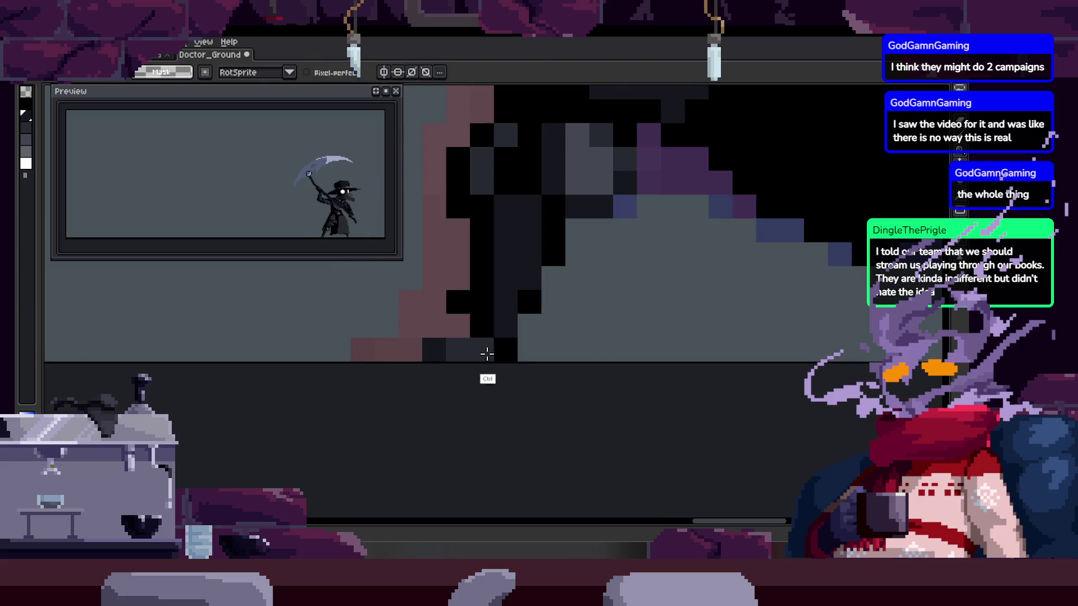
pyautogui.moveTo(497, 295); pyautogui.dragTo(483, 309)
pyautogui.scroll(-2, 551, 303)
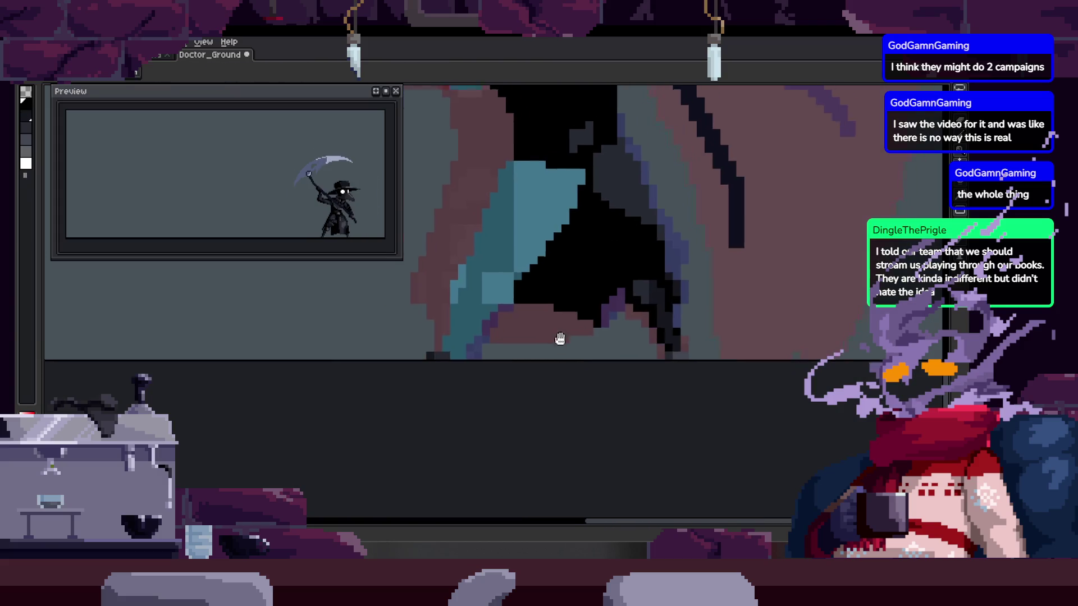
pyautogui.hotkey('ctrl', 's')
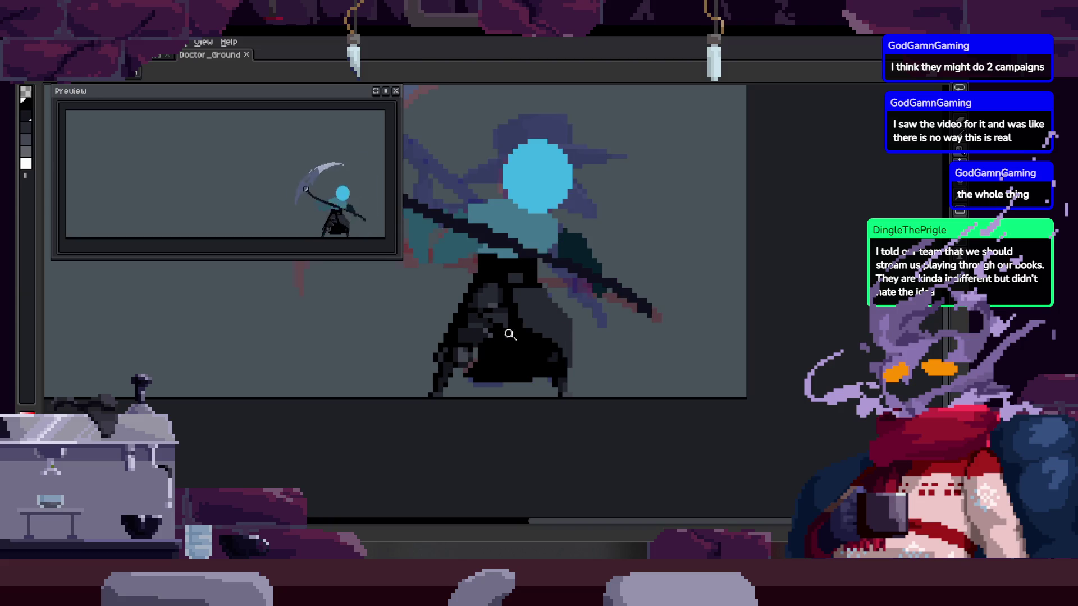
pyautogui.click(507, 335)
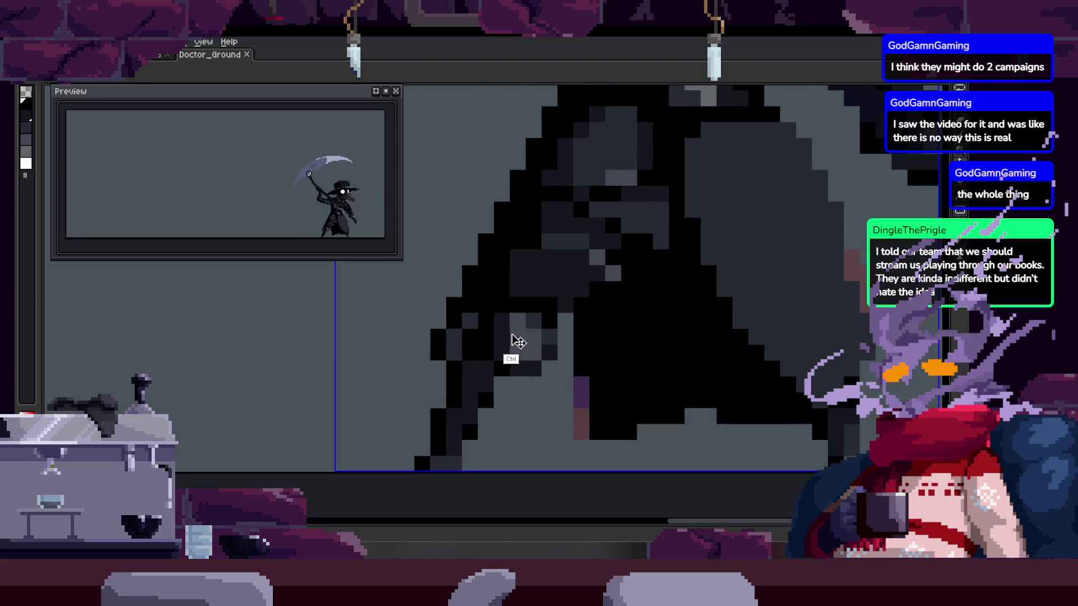
# Paste the copied 8x4 pixel block to the left of the cloak and commit it
pyautogui.keyDown('ctrl'); pyautogui.click(521, 317); pyautogui.keyUp('ctrl')
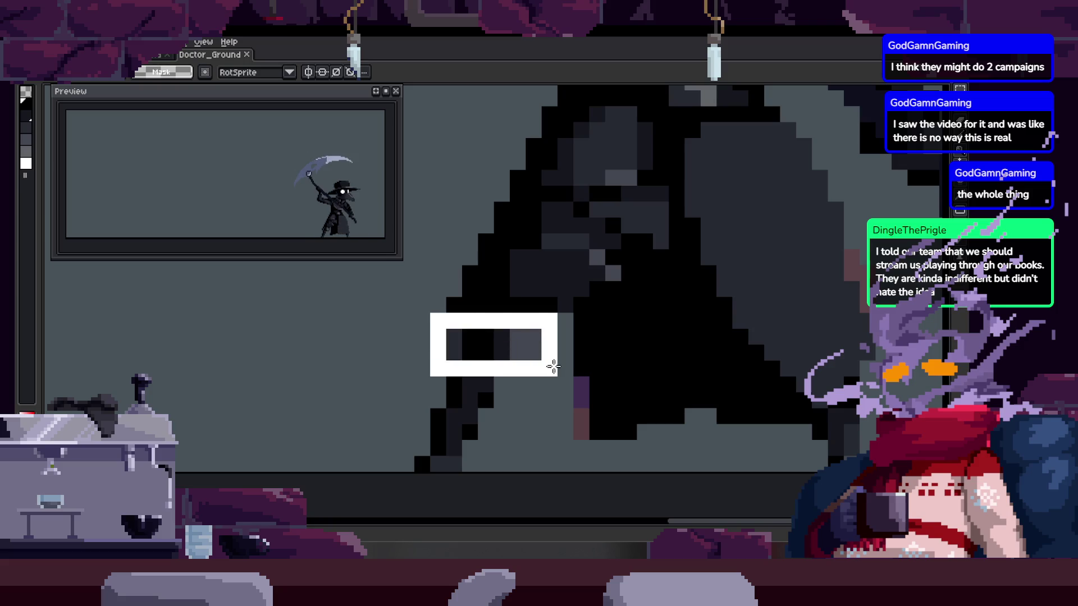
pyautogui.press('Return')
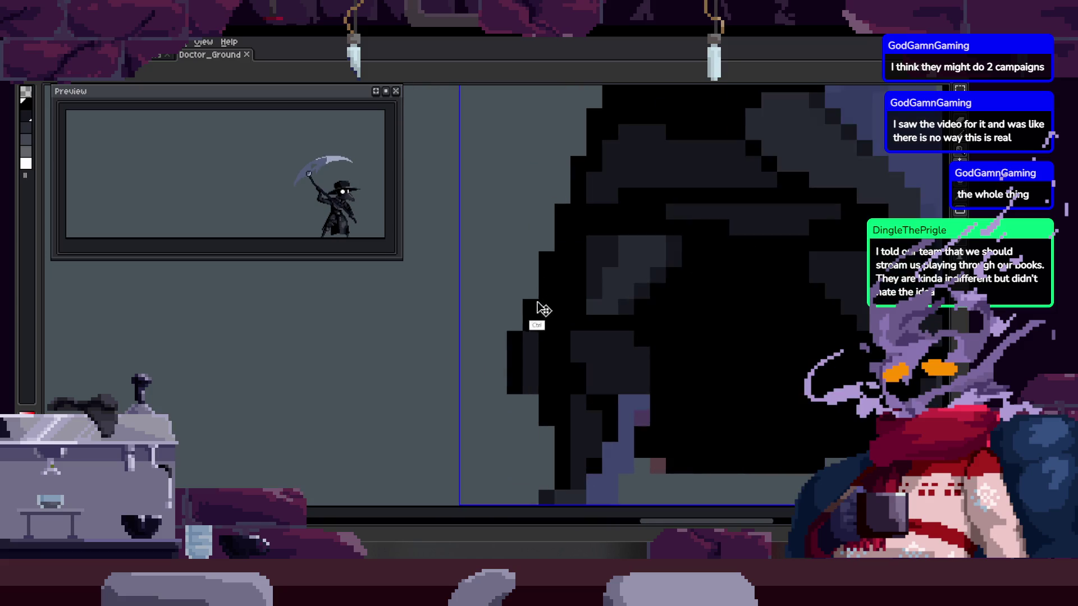
pyautogui.hotkey('ctrl', 'v')
pyautogui.moveTo(673, 391)
pyautogui.mouseDown()
pyautogui.moveTo(593, 372)
pyautogui.moveTo(440, 378)
pyautogui.mouseUp()
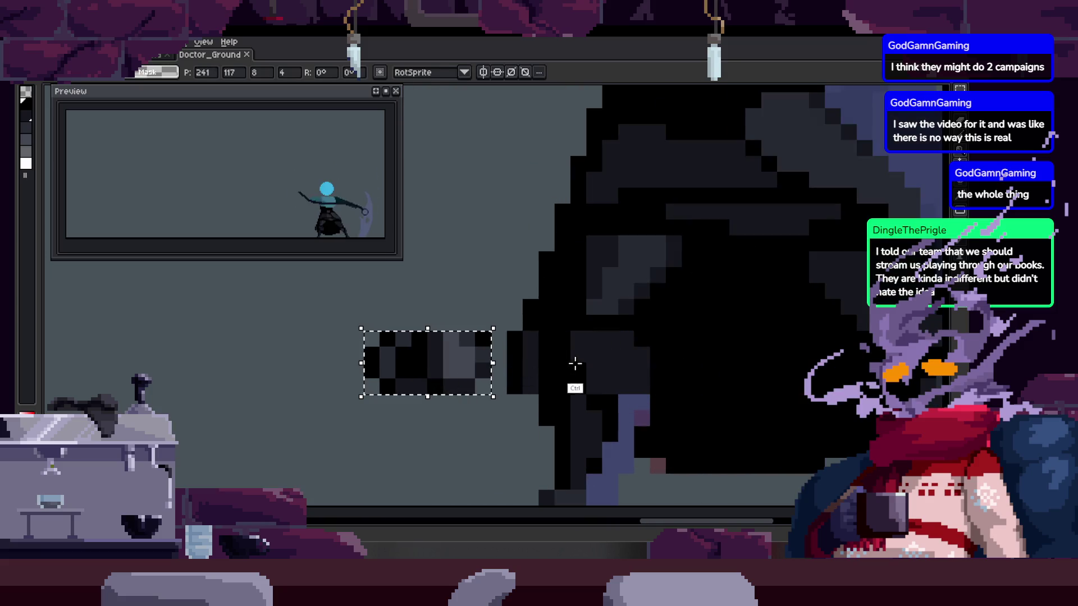
pyautogui.press('Return')
# Save the file, undo a stray white stroke, and delete the pasted dark pixel block
pyautogui.scroll(2, 414, 378)
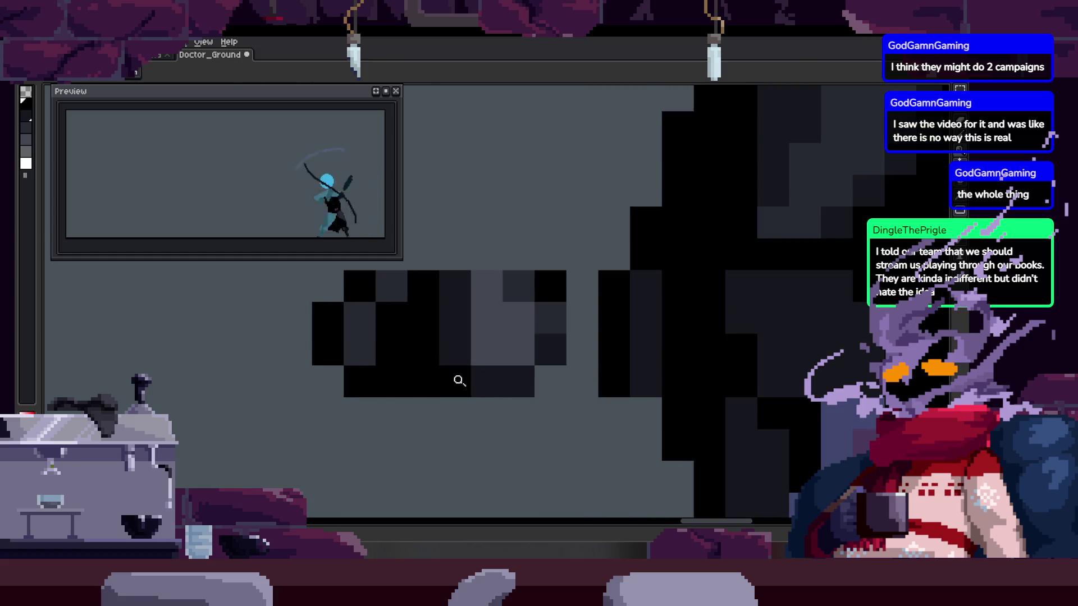
pyautogui.scroll(-2, 601, 336)
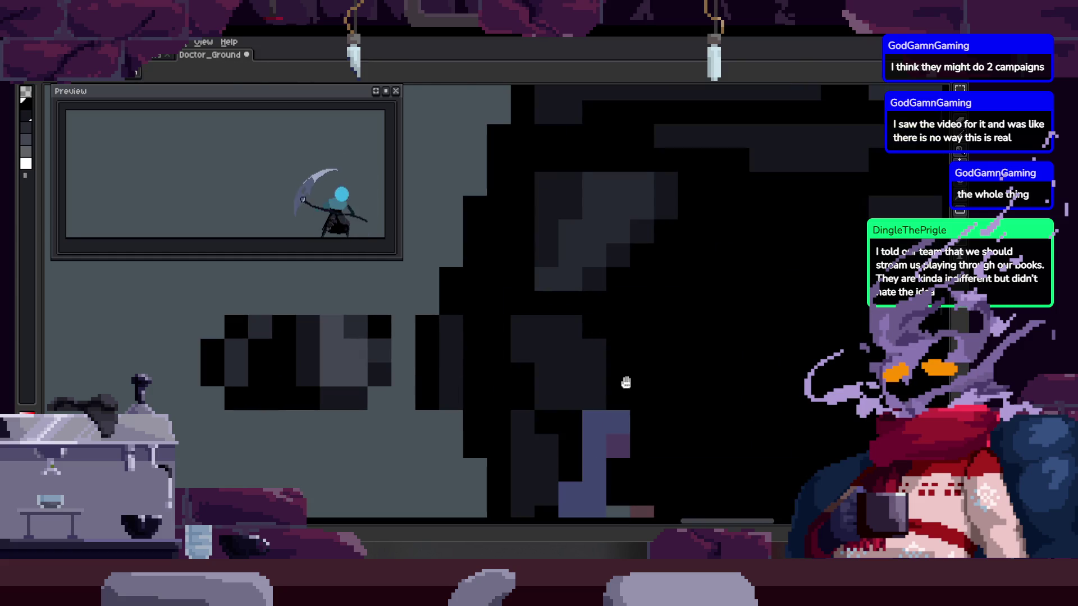
pyautogui.moveTo(617, 348); pyautogui.dragTo(615, 323)
pyautogui.moveTo(528, 330); pyautogui.dragTo(492, 307)
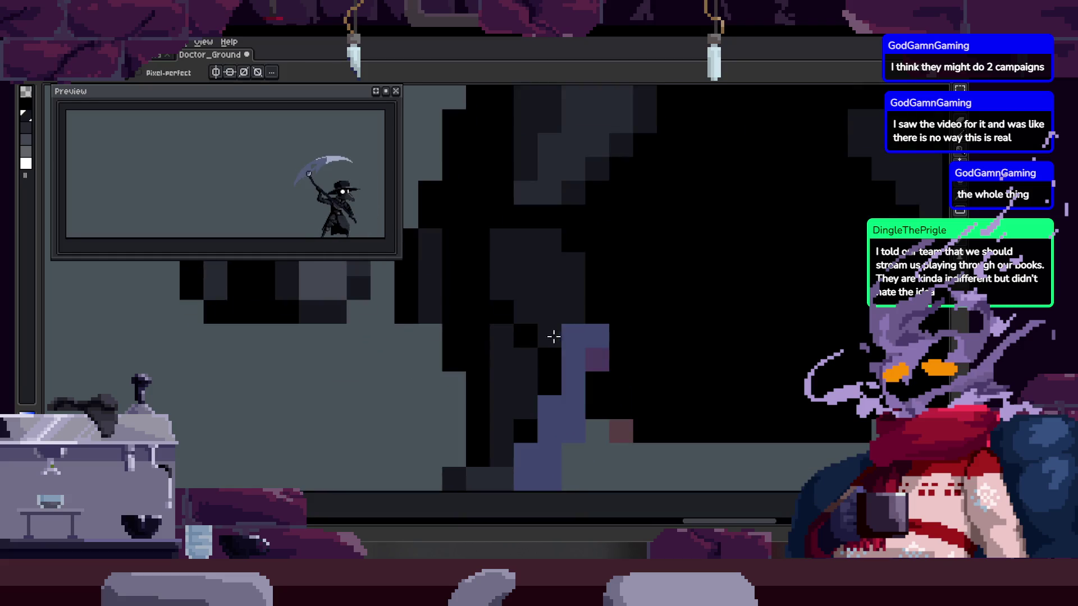
pyautogui.scroll(-2, 619, 305)
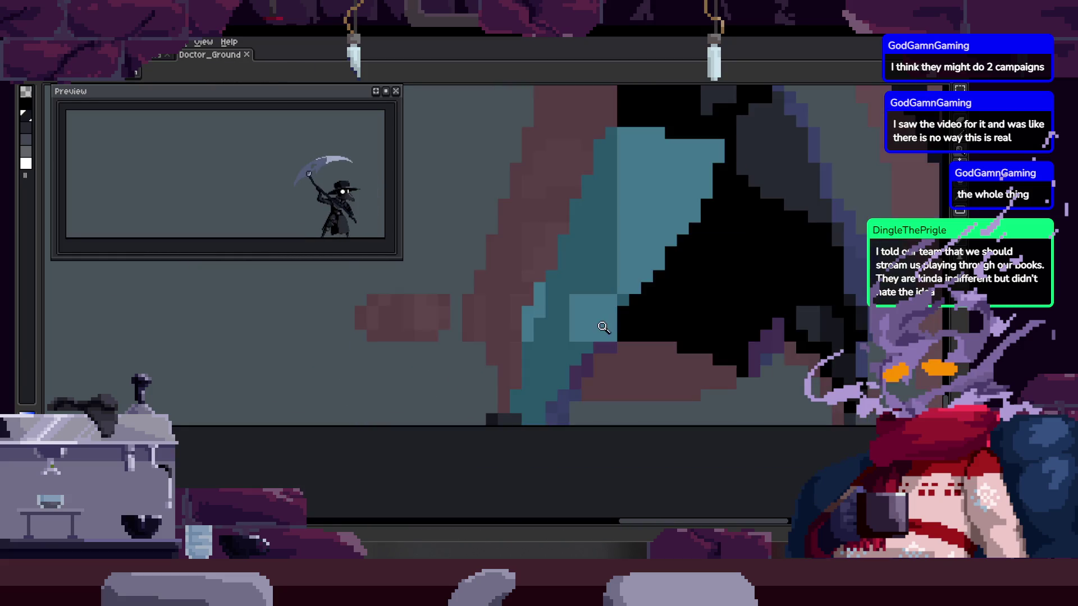
pyautogui.hotkey('ctrl', 's')
pyautogui.scroll(2, 587, 310)
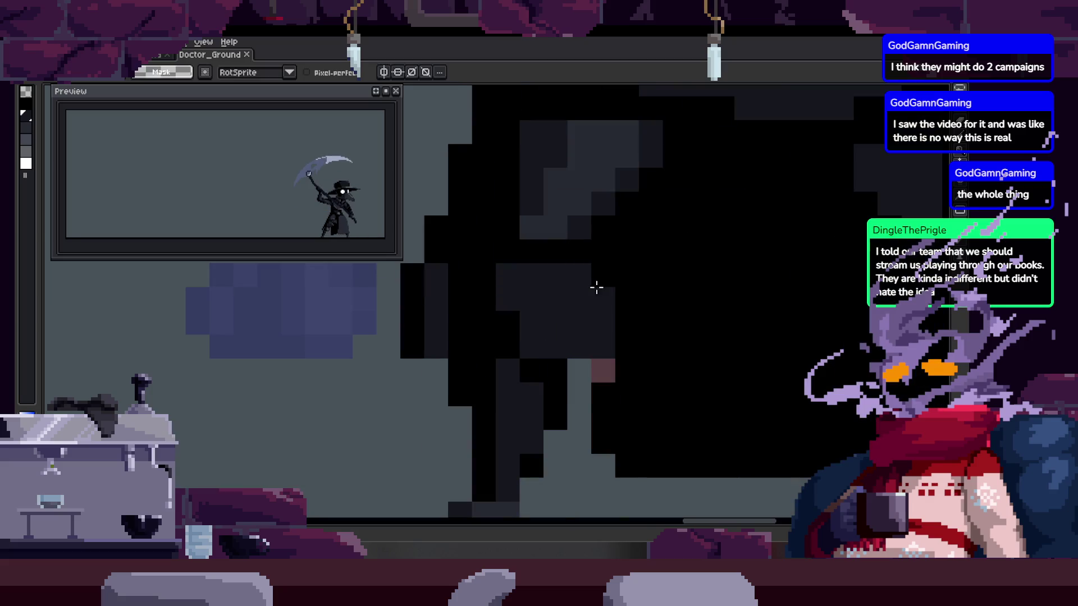
pyautogui.moveTo(581, 251); pyautogui.dragTo(495, 294)
pyautogui.hotkey('ctrl', 'z')
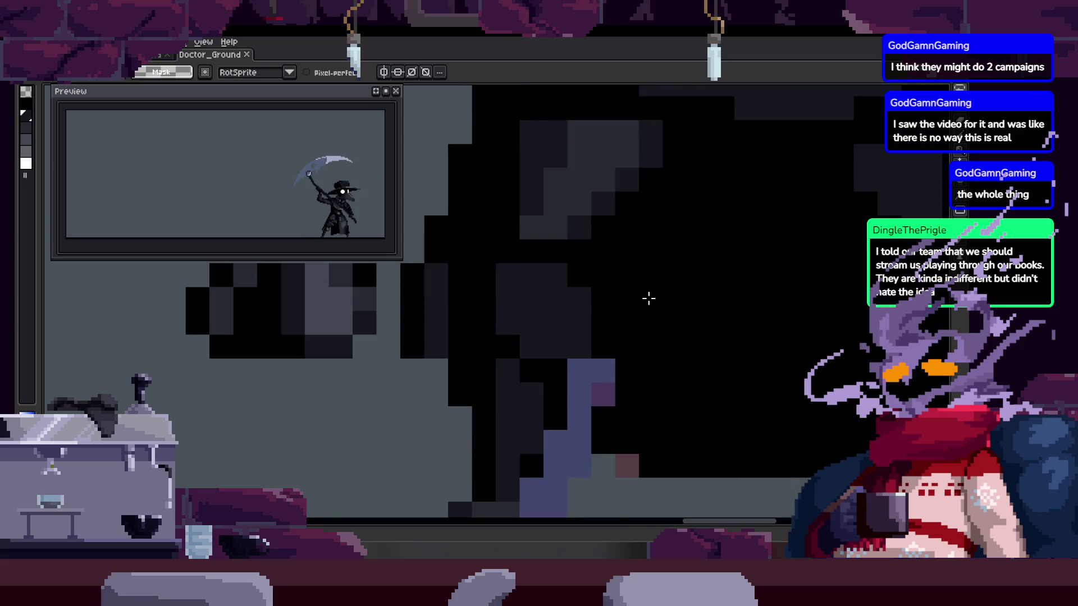
pyautogui.press('Delete')
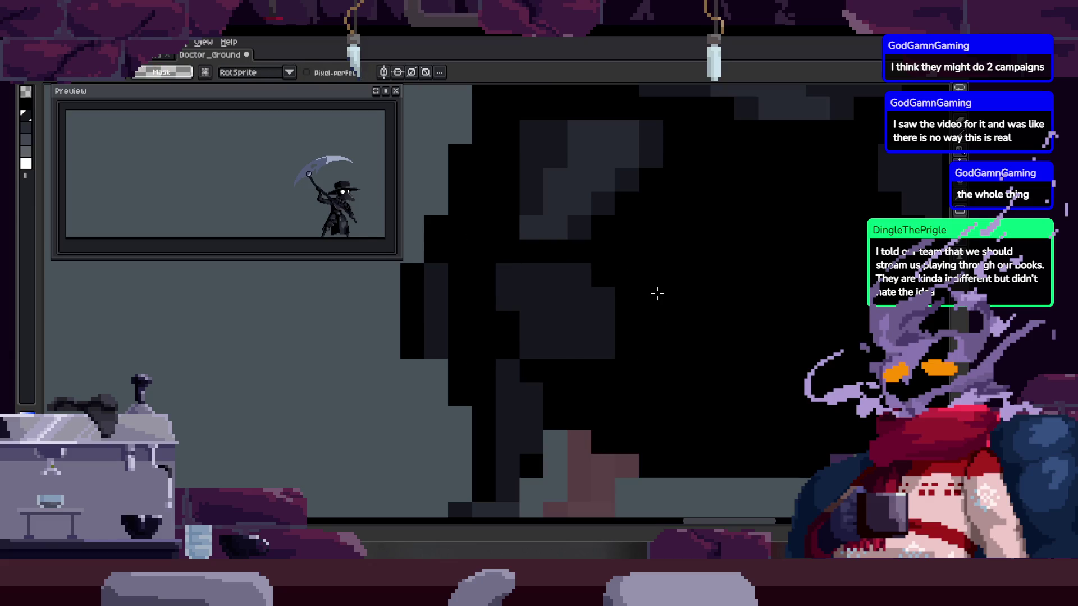
# Save again, zoom in on the small dark blob, and lasso-select and delete it
pyautogui.press('z')
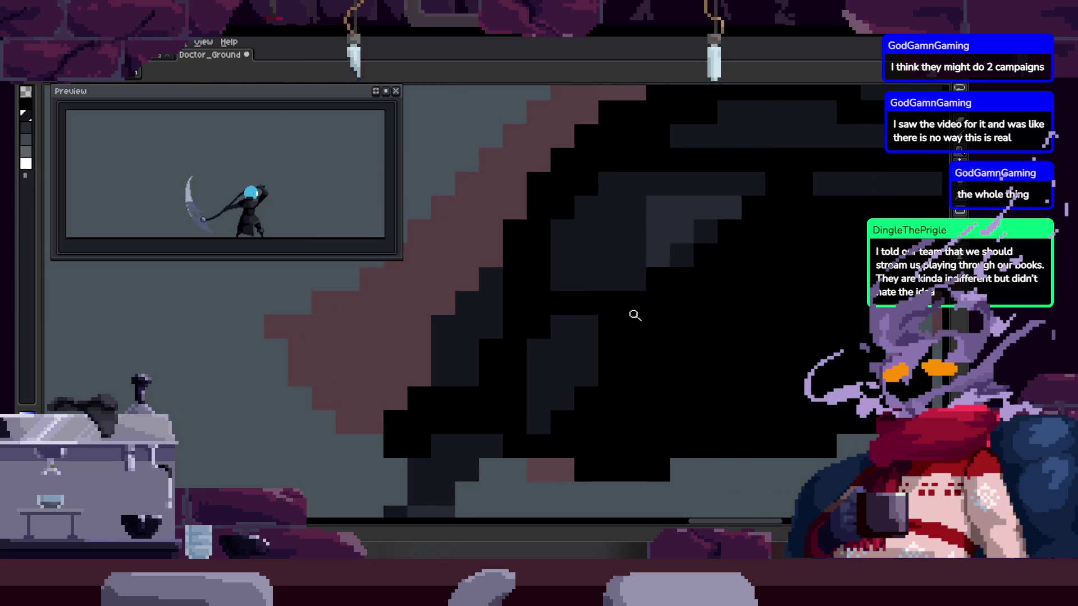
pyautogui.rightClick(646, 314)
pyautogui.hotkey('ctrl', 's')
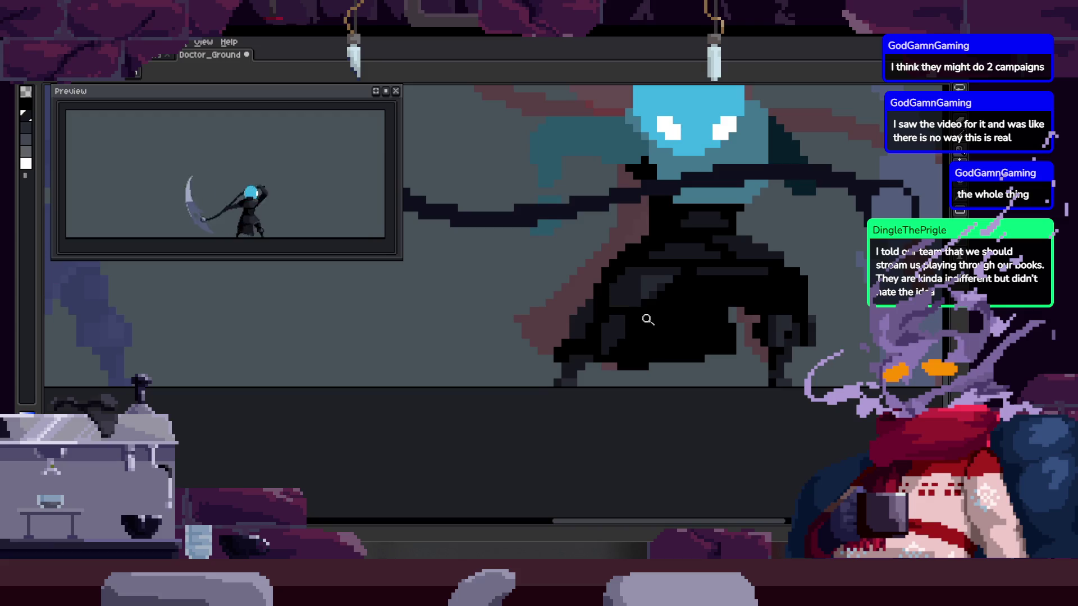
pyautogui.rightClick(617, 323)
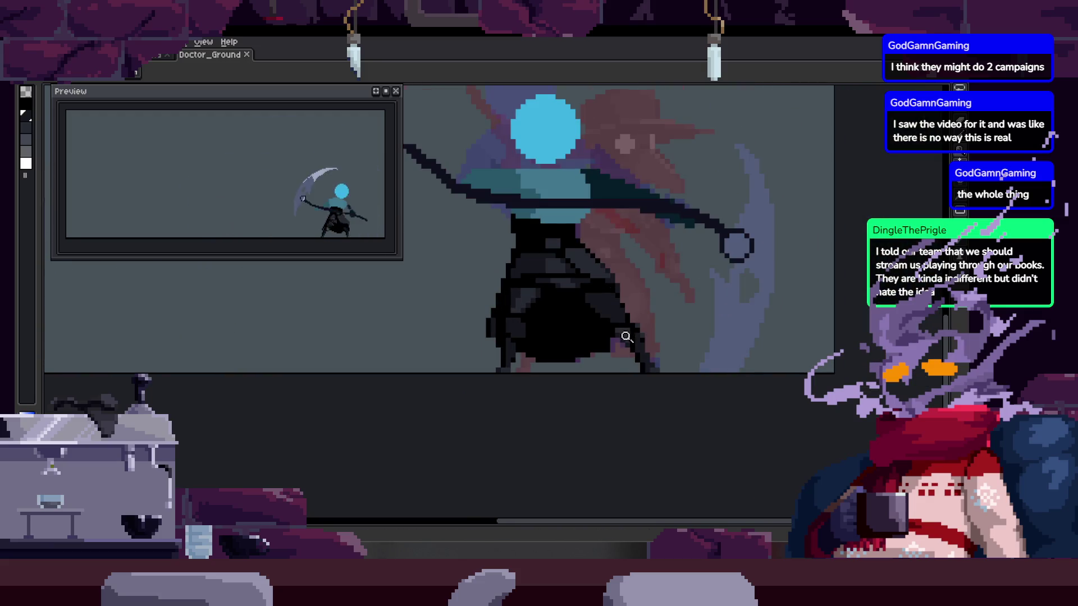
pyautogui.click(599, 316)
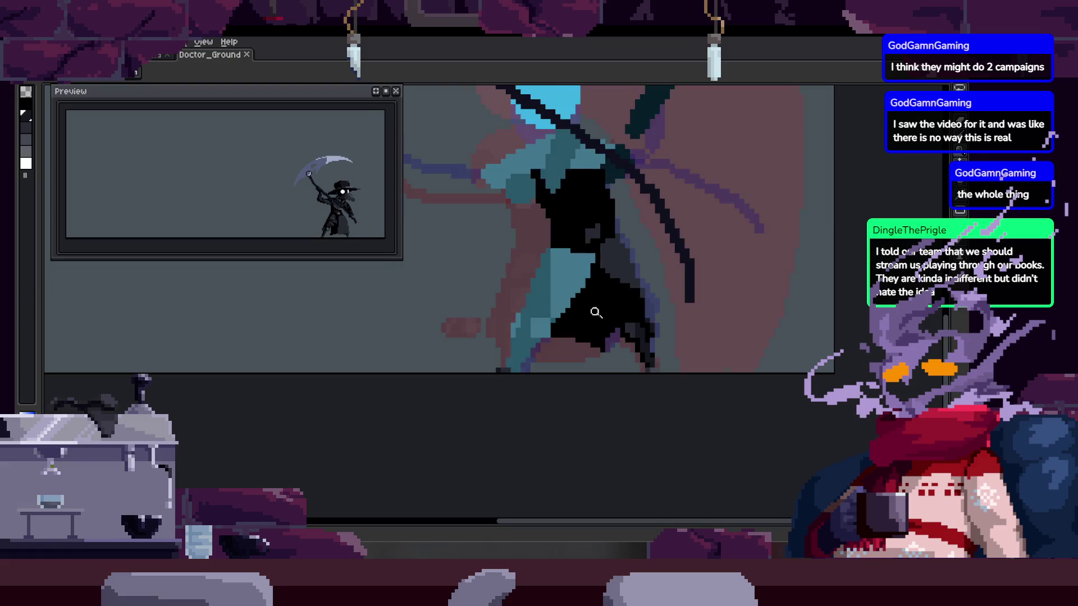
pyautogui.click(456, 327)
pyautogui.press('q')
pyautogui.moveTo(525, 264)
pyautogui.mouseDown()
pyautogui.moveTo(413, 298)
pyautogui.moveTo(526, 265)
pyautogui.mouseUp()
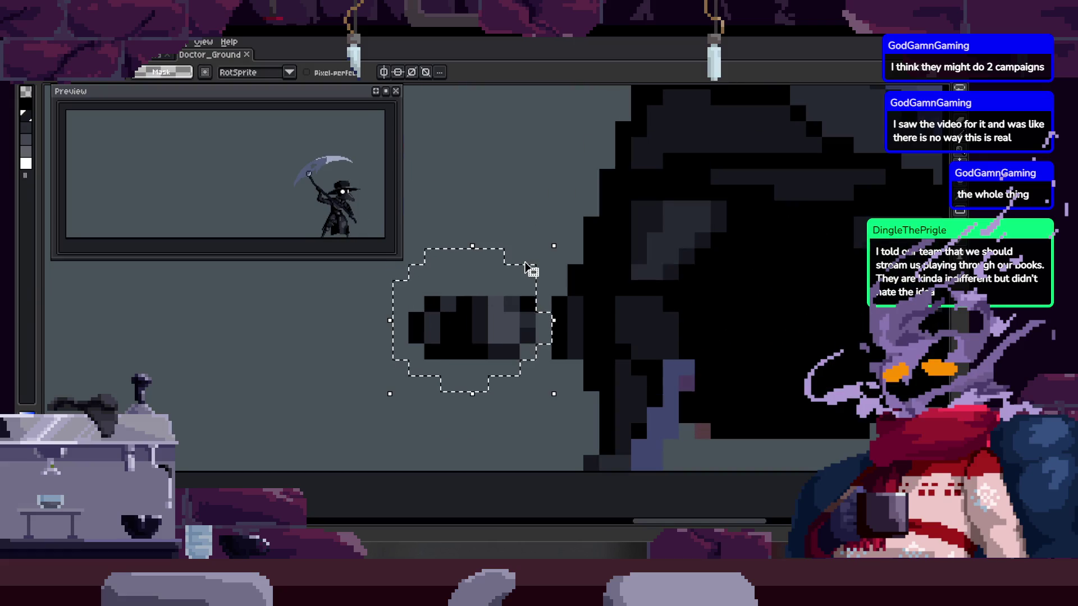
pyautogui.press('Delete')
# Zoom out to the whole character and show the timeline at frame 23 in Attack_3
pyautogui.press('z')
pyautogui.rightClick(593, 321)
pyautogui.rightClick(594, 320)
pyautogui.click(552, 293)
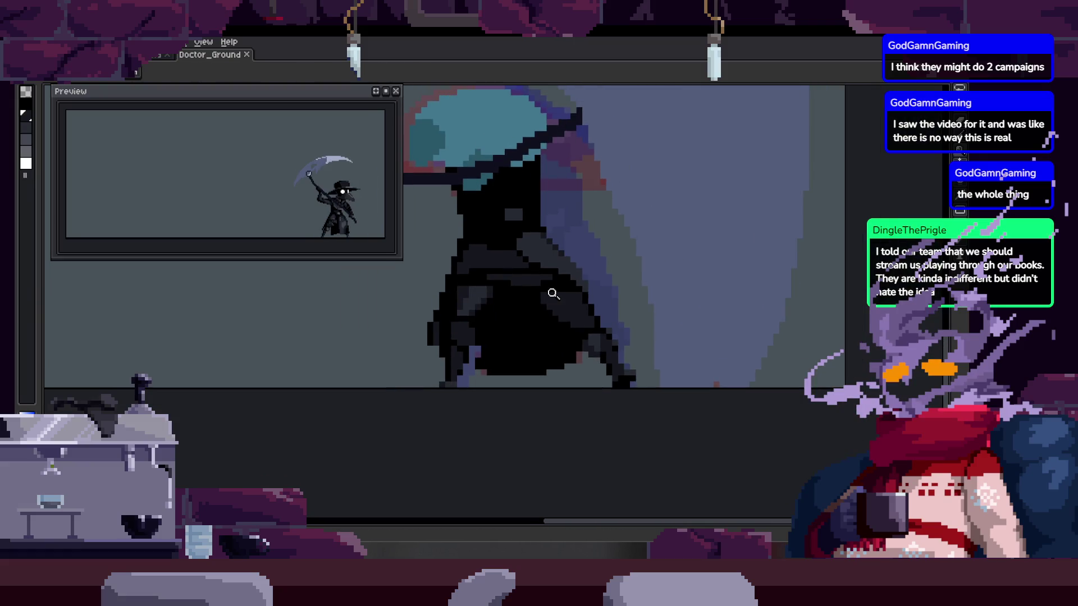
pyautogui.press('Tab')
pyautogui.rightClick(553, 294)
pyautogui.click(553, 293)
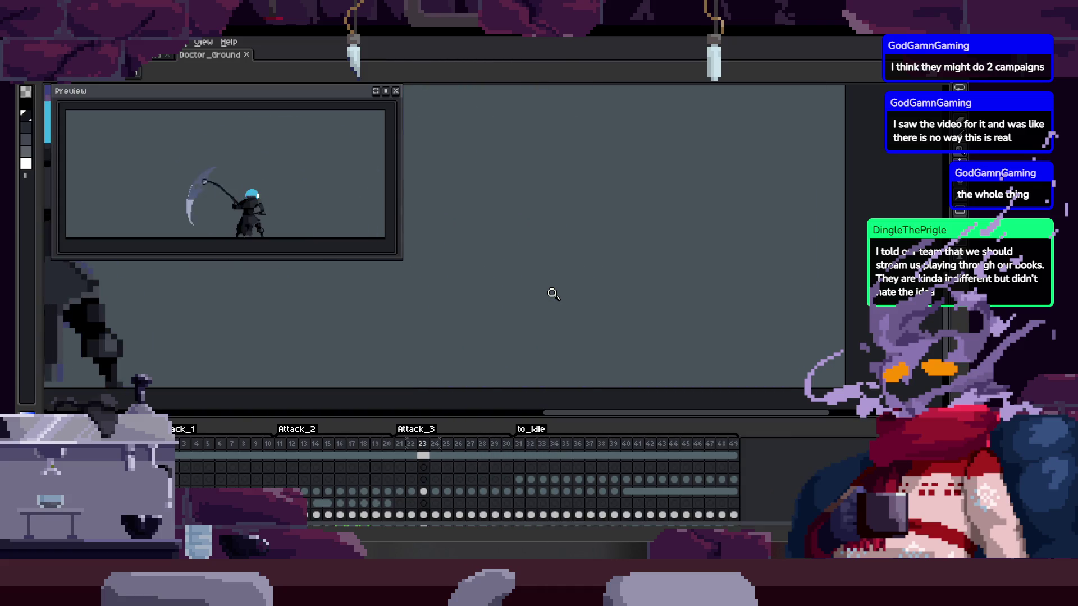
# Play the animation, then select the scythe blade area and shift it down and left
pyautogui.press('Return')
pyautogui.press('Return')
pyautogui.press('Return')
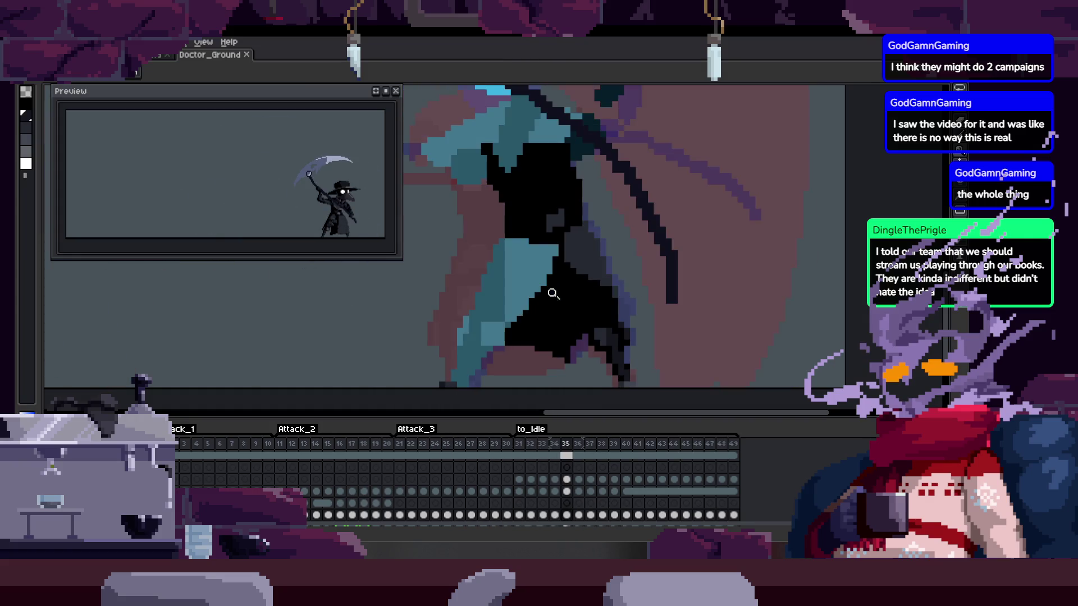
pyautogui.press('Tab')
pyautogui.press('m')
pyautogui.scroll(2, 385, 393)
pyautogui.moveTo(385, 394)
pyautogui.mouseDown()
pyautogui.moveTo(578, 275)
pyautogui.moveTo(512, 373)
pyautogui.moveTo(457, 385)
pyautogui.mouseUp()
pyautogui.press('z')
# Clean up the blade edges by painting over teal pixels and darkening stray edge pixels
pyautogui.click(516, 332)
pyautogui.click(529, 337)
pyautogui.press('b')
pyautogui.moveTo(494, 290); pyautogui.dragTo(545, 290)
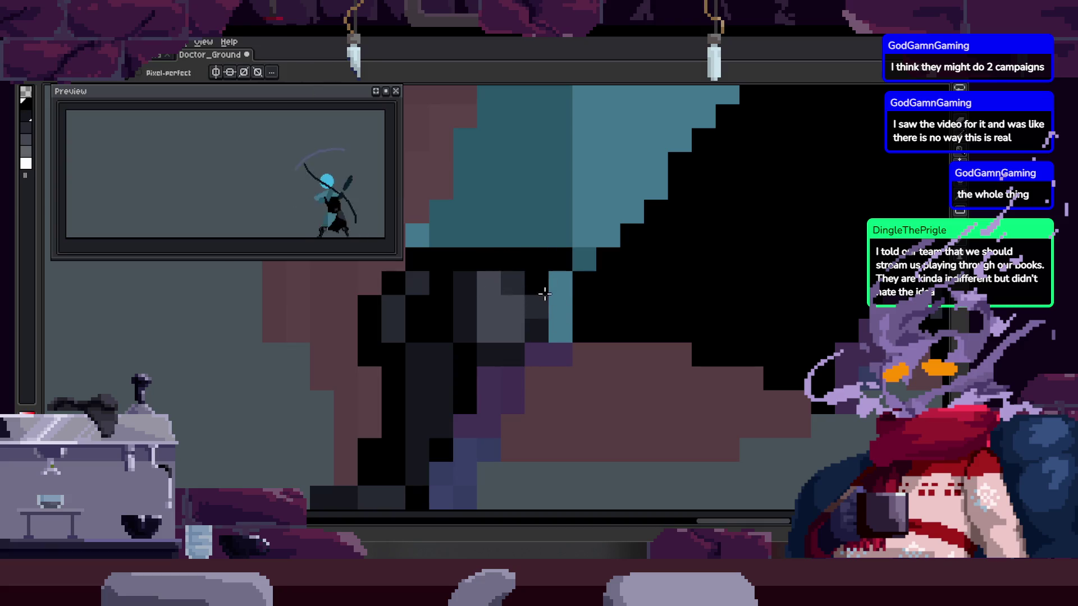
pyautogui.click(567, 276)
pyautogui.rightClick(536, 316)
pyautogui.moveTo(448, 293)
pyautogui.mouseDown()
pyautogui.moveTo(505, 258)
pyautogui.moveTo(553, 270)
pyautogui.mouseUp()
pyautogui.scroll(-2, 556, 305)
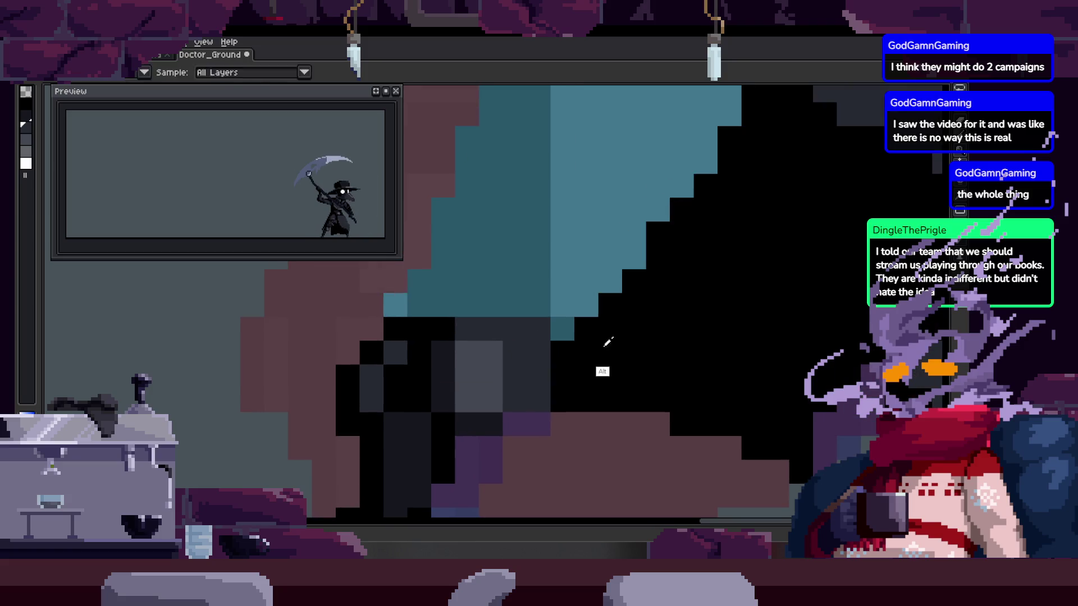
pyautogui.scroll(-1, 607, 308)
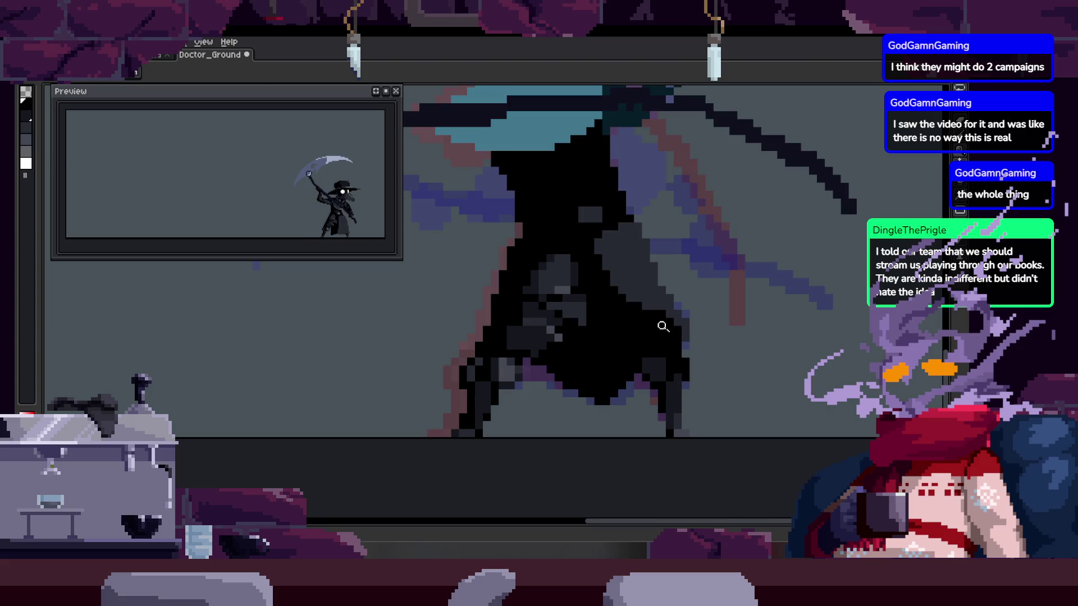
pyautogui.scroll(3, 617, 281)
# Flip a freehand-selected region vertically and horizontally, then save the sprite
pyautogui.press('b')
pyautogui.moveTo(516, 189)
pyautogui.mouseDown()
pyautogui.moveTo(406, 364)
pyautogui.moveTo(541, 392)
pyautogui.moveTo(587, 334)
pyautogui.mouseUp()
pyautogui.hotkey('shift', 'v')
pyautogui.hotkey('shift', 'h')
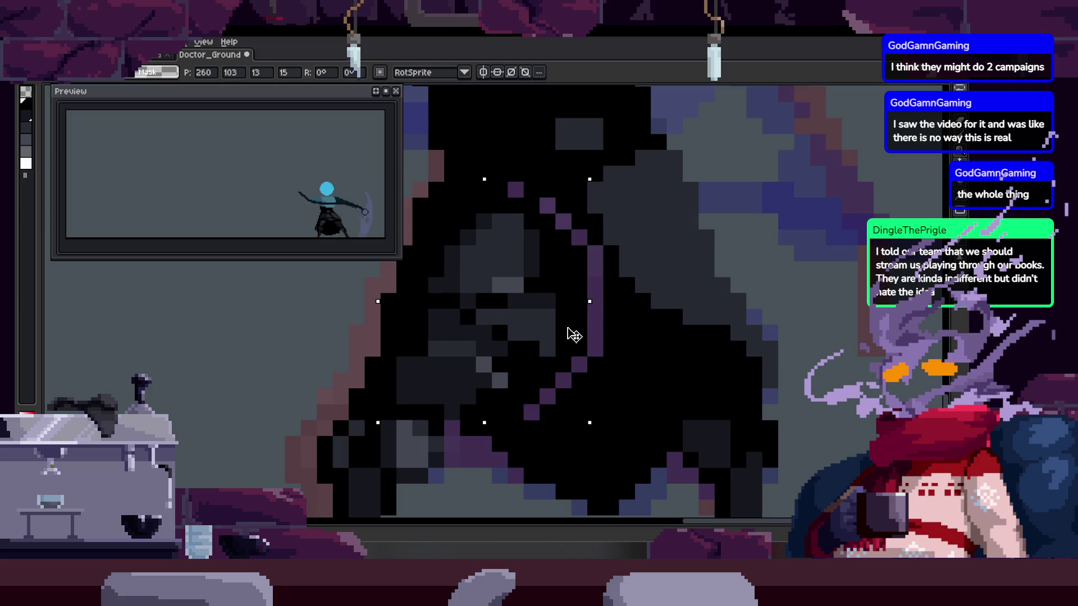
pyautogui.hotkey('ctrl', 'd')
pyautogui.hotkey('ctrl', 'd')
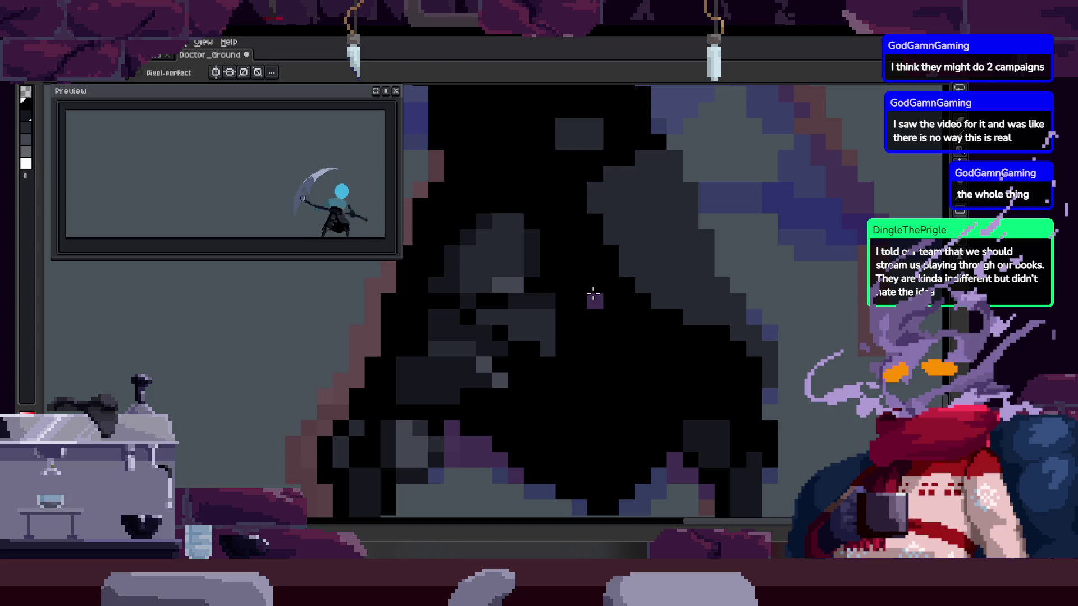
pyautogui.scroll(-3, 591, 287)
pyautogui.hotkey('ctrl', 's')
# Play back the animation and sample a colour from the figure for more touch-ups
pyautogui.press('Return')
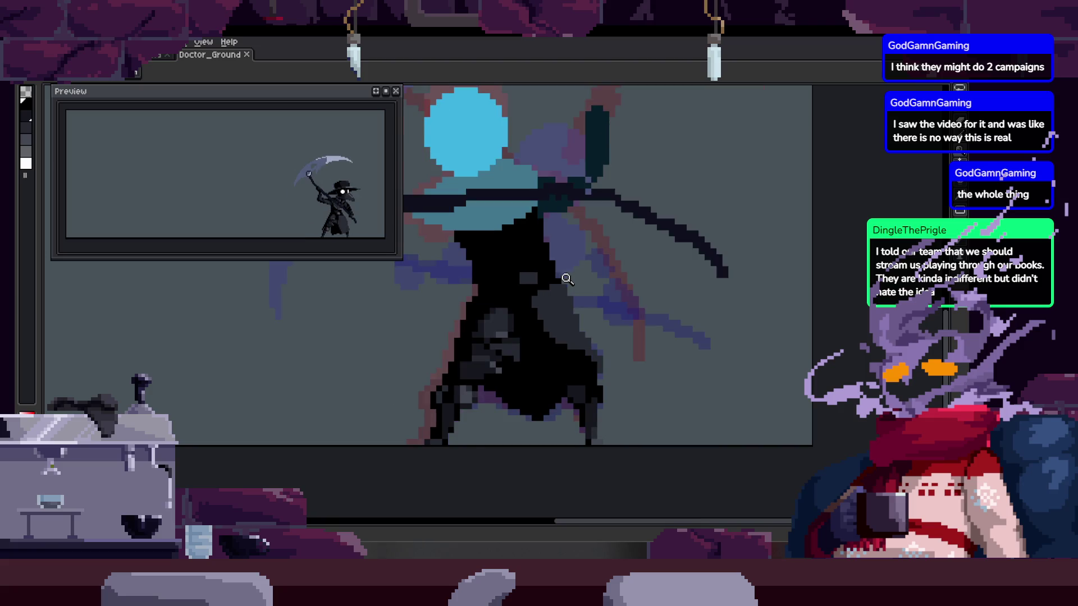
pyautogui.scroll(3, 581, 337)
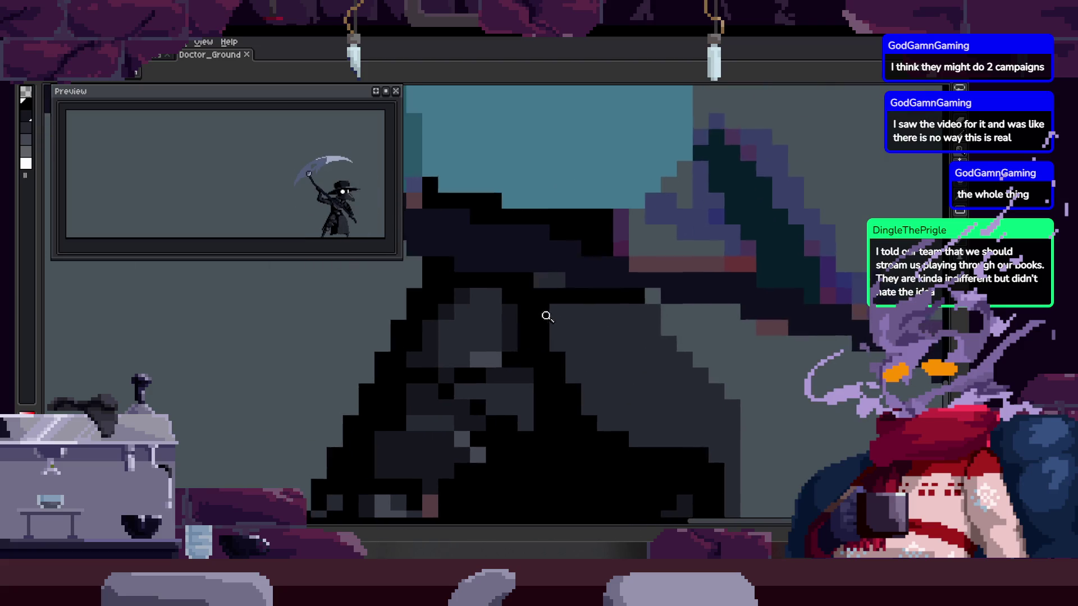
pyautogui.press('alt')
pyautogui.scroll(1, 538, 281)
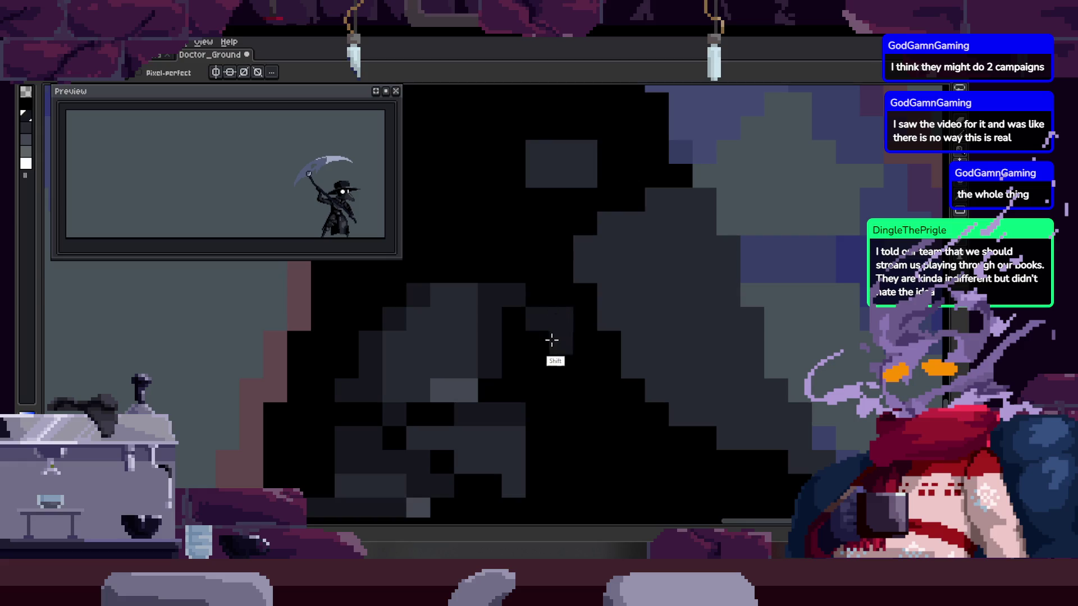
pyautogui.scroll(-2, 561, 343)
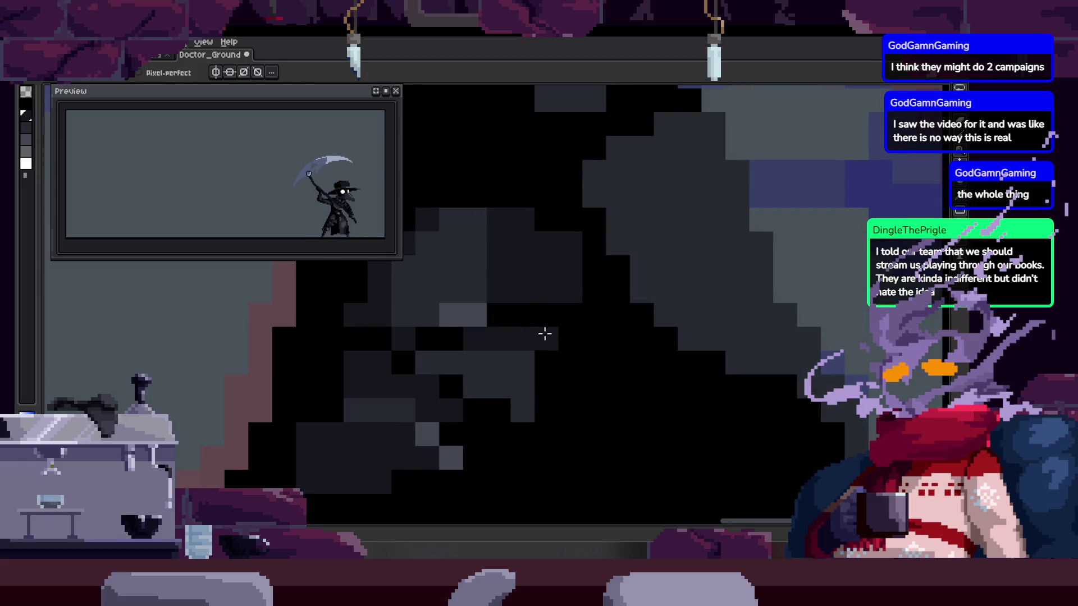
pyautogui.scroll(-1, 568, 337)
pyautogui.hscroll(2, 499, 335)
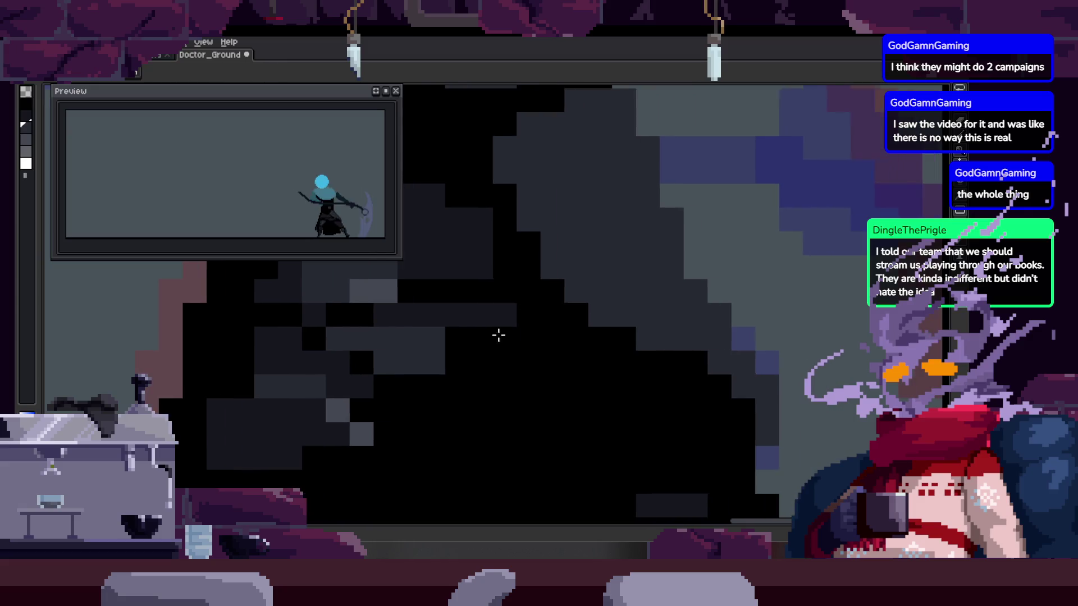
pyautogui.press('b')
pyautogui.scroll(1, 498, 342)
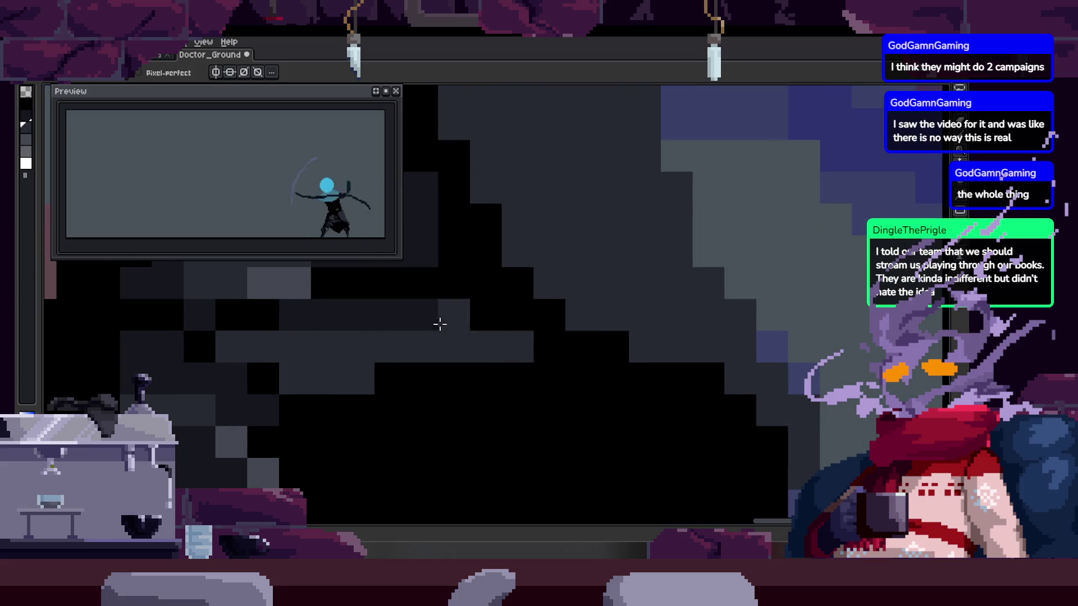
pyautogui.press('z')
pyautogui.scroll(-4, 443, 331)
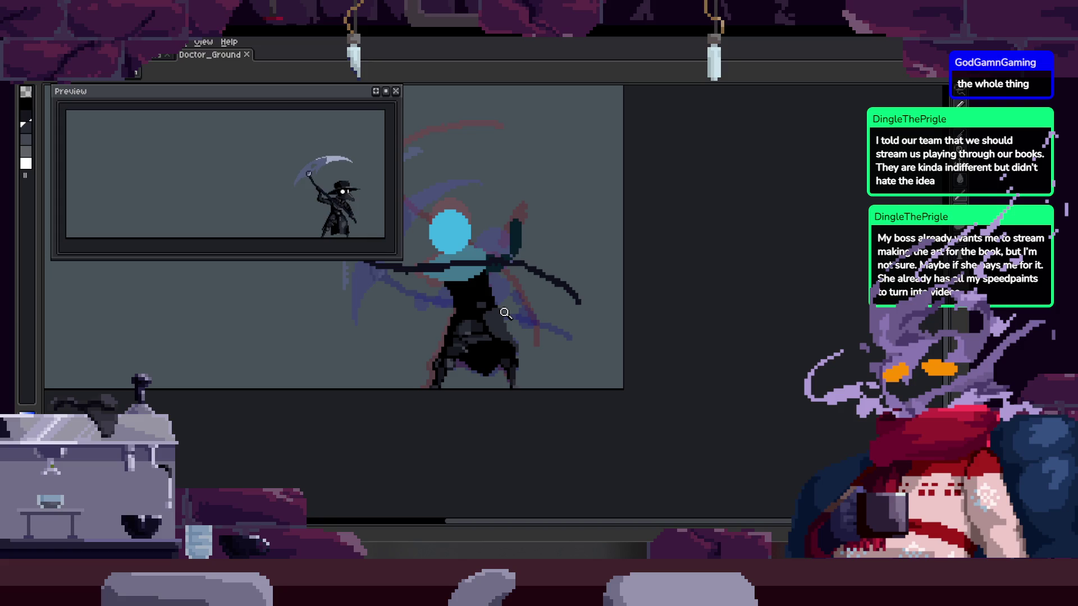
# Darken some cloak pixels and lighten the dark pixel blocks, then save
pyautogui.click(550, 277)
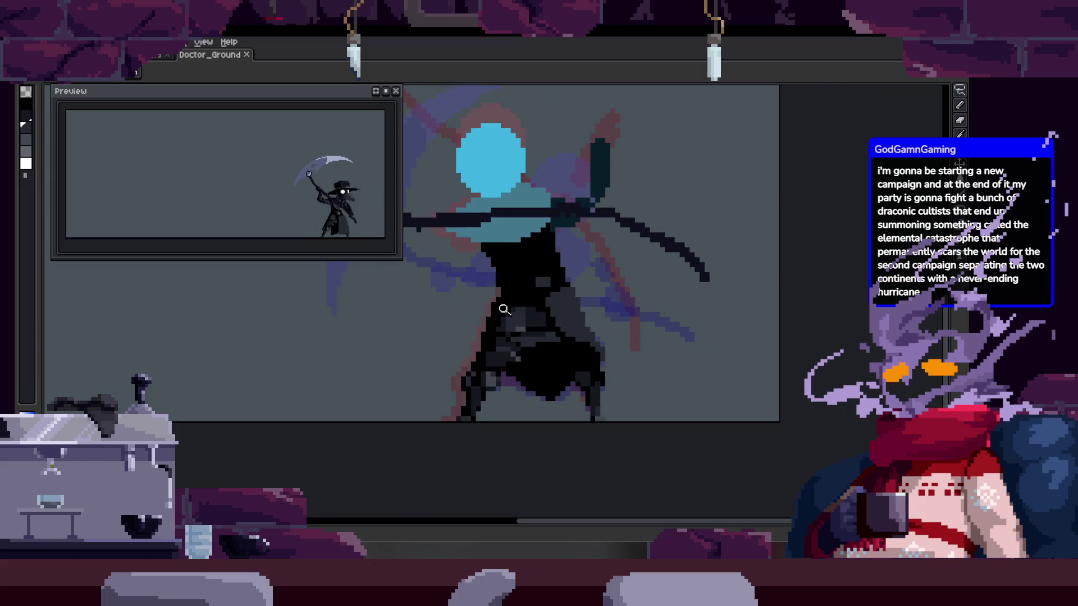
pyautogui.scroll(-3, 539, 314)
pyautogui.scroll(5, 584, 262)
pyautogui.scroll(-2, 584, 261)
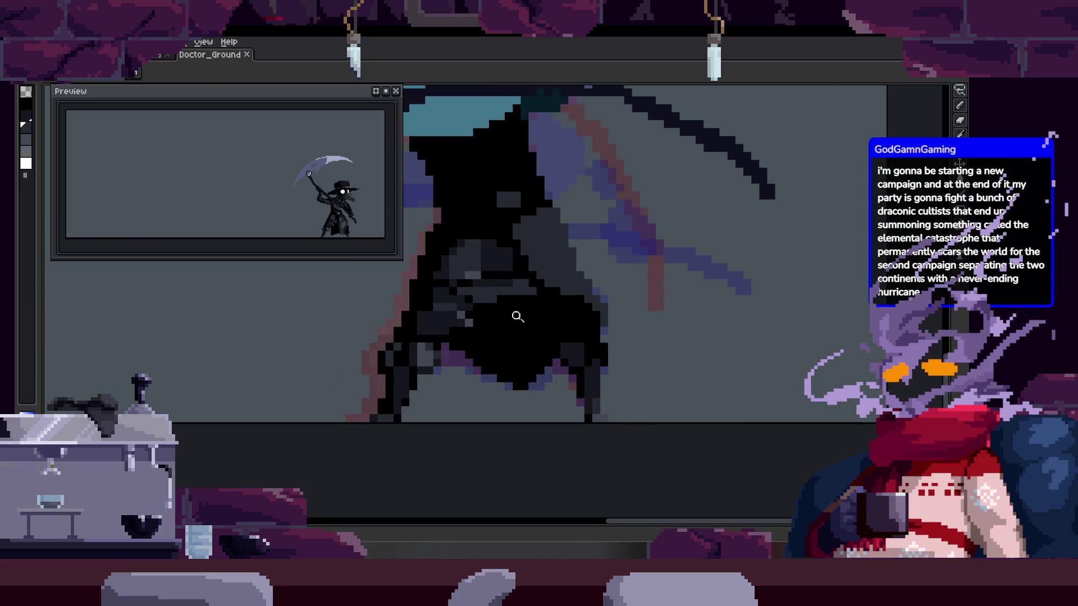
pyautogui.scroll(5, 517, 312)
pyautogui.moveTo(399, 348)
pyautogui.mouseDown()
pyautogui.moveTo(455, 370)
pyautogui.moveTo(469, 328)
pyautogui.moveTo(612, 393)
pyautogui.moveTo(630, 378)
pyautogui.moveTo(571, 368)
pyautogui.moveTo(541, 407)
pyautogui.moveTo(544, 343)
pyautogui.mouseUp()
pyautogui.keyDown('alt'); pyautogui.click(466, 324); pyautogui.keyUp('alt')
pyautogui.moveTo(606, 330)
pyautogui.mouseDown()
pyautogui.moveTo(544, 298)
pyautogui.moveTo(614, 342)
pyautogui.mouseUp()
pyautogui.scroll(-5, 632, 325)
pyautogui.hotkey('ctrl', 's')
# Step through the attack frames and paint a pixel with a grey sampled from the canvas
pyautogui.press('Right')
pyautogui.press('Left')
pyautogui.press('Right')
pyautogui.press('Right')
pyautogui.press('Right')
pyautogui.press('Right')
pyautogui.press('Right')
pyautogui.press('Right')
pyautogui.press('Right')
pyautogui.press('Right')
pyautogui.press('Left')
pyautogui.press('Left')
pyautogui.scroll(3, 561, 312)
pyautogui.scroll(1, 545, 333)
pyautogui.press('b')
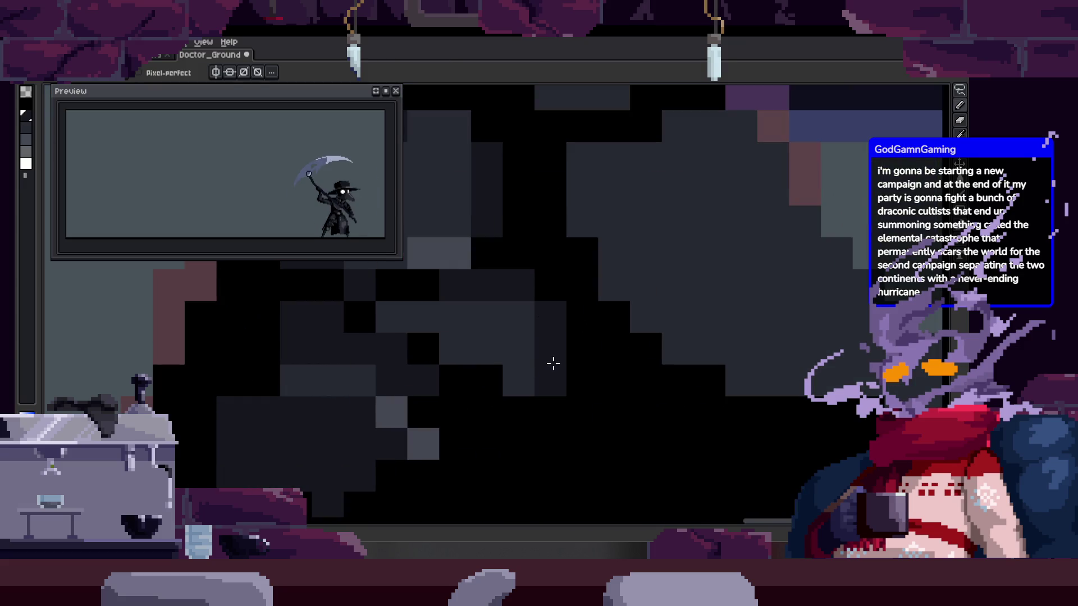
pyautogui.click(582, 348)
pyautogui.keyDown('alt'); pyautogui.click(519, 389); pyautogui.keyUp('alt')
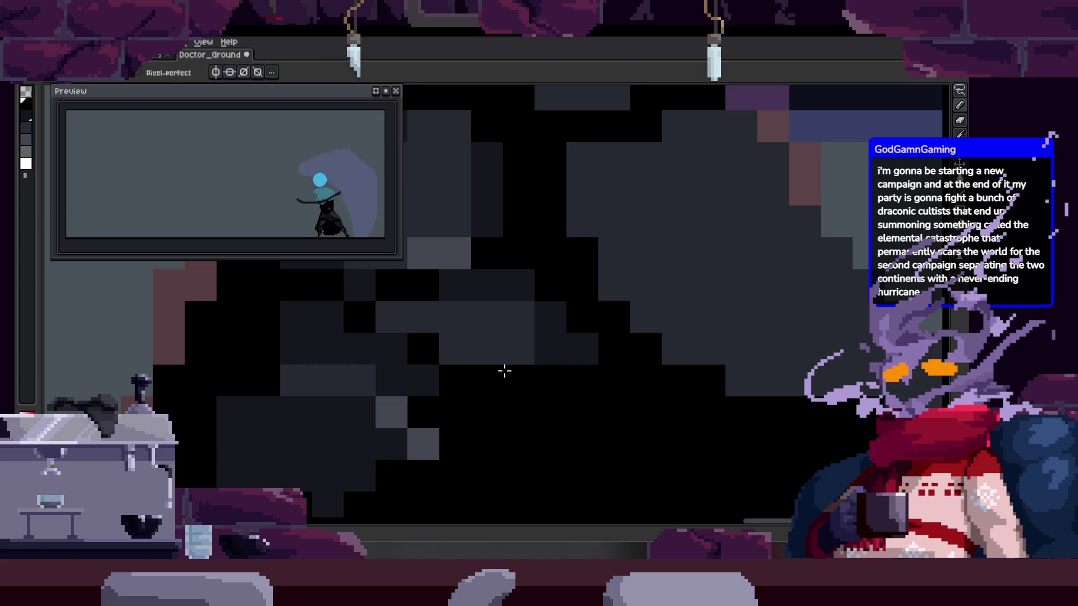
# Move to the next frame, save the sprite, and bring the timeline back
pyautogui.press('Right')
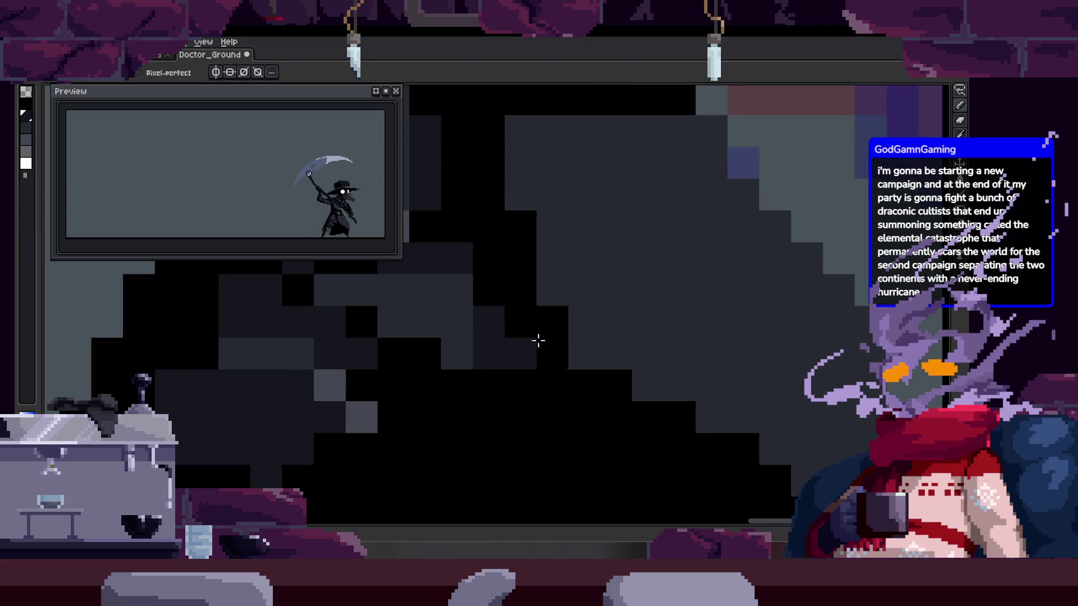
pyautogui.scroll(-4, 528, 353)
pyautogui.hotkey('ctrl', 's')
pyautogui.scroll(5, 512, 362)
pyautogui.press('z')
pyautogui.scroll(-5, 528, 337)
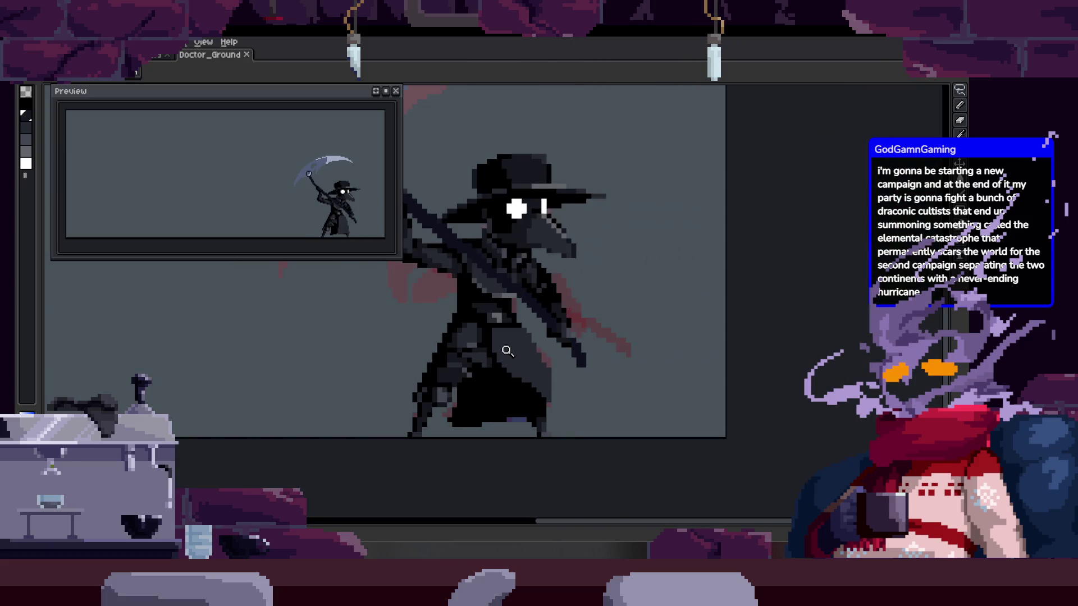
pyautogui.press('Tab')
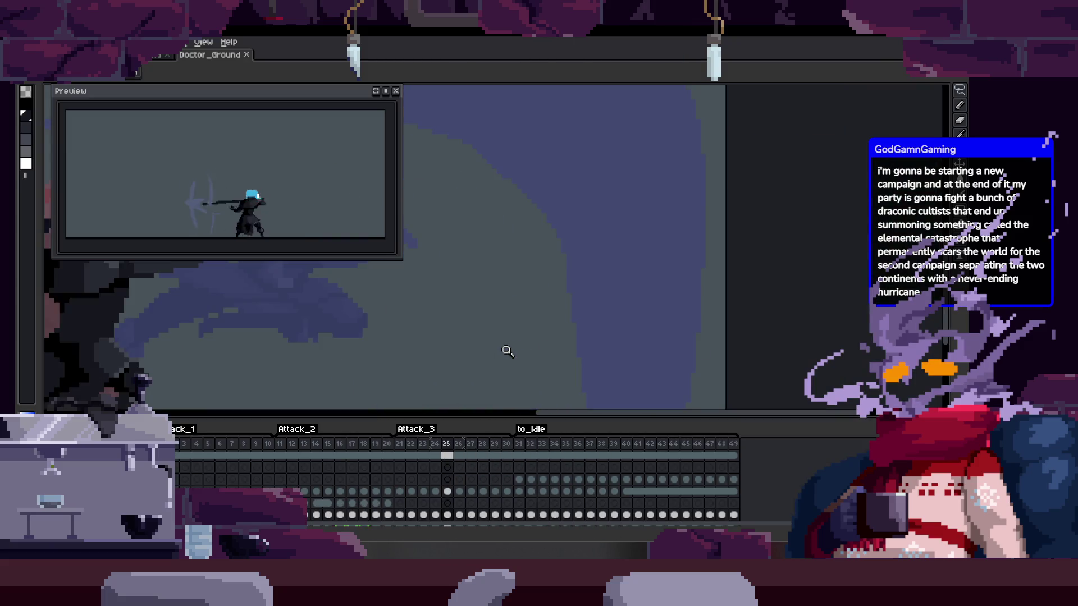
# Hide the timeline and zoom in and out around the doctor figure
pyautogui.press('Tab')
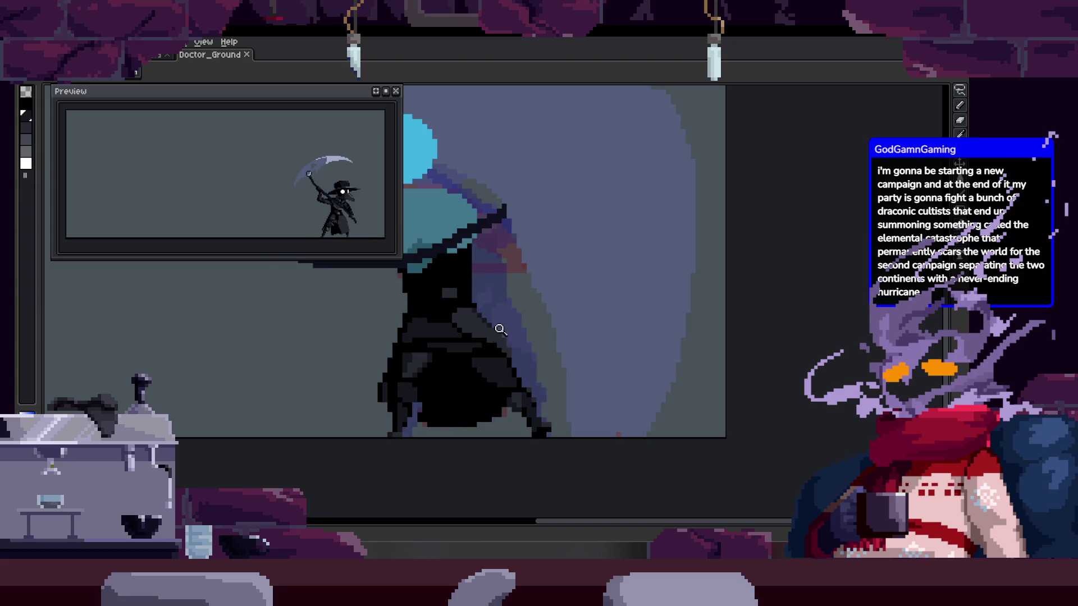
pyautogui.click(504, 329)
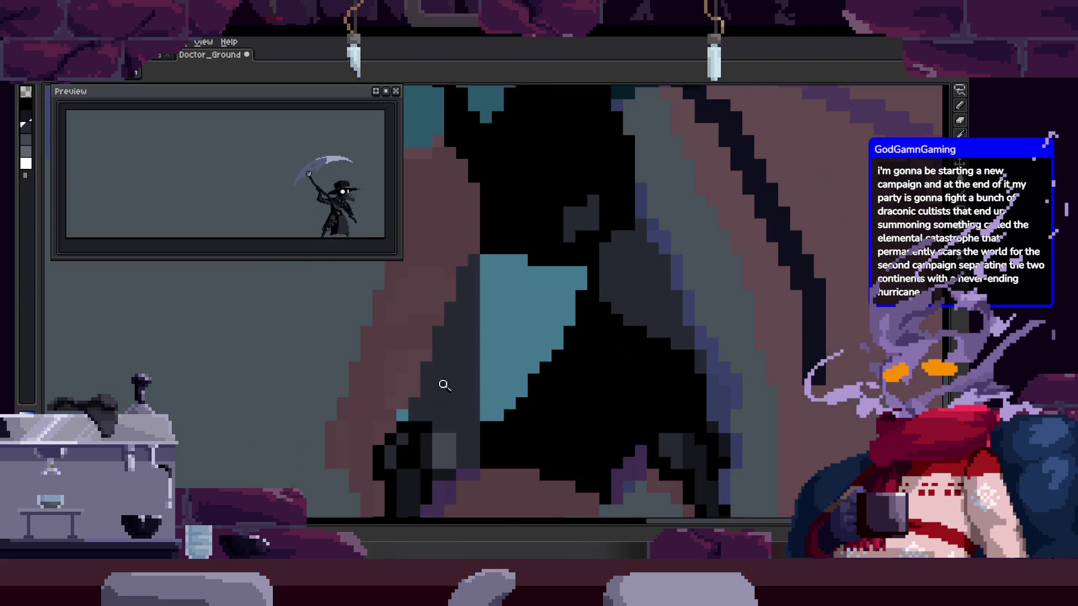
pyautogui.click(435, 396)
pyautogui.press('g')
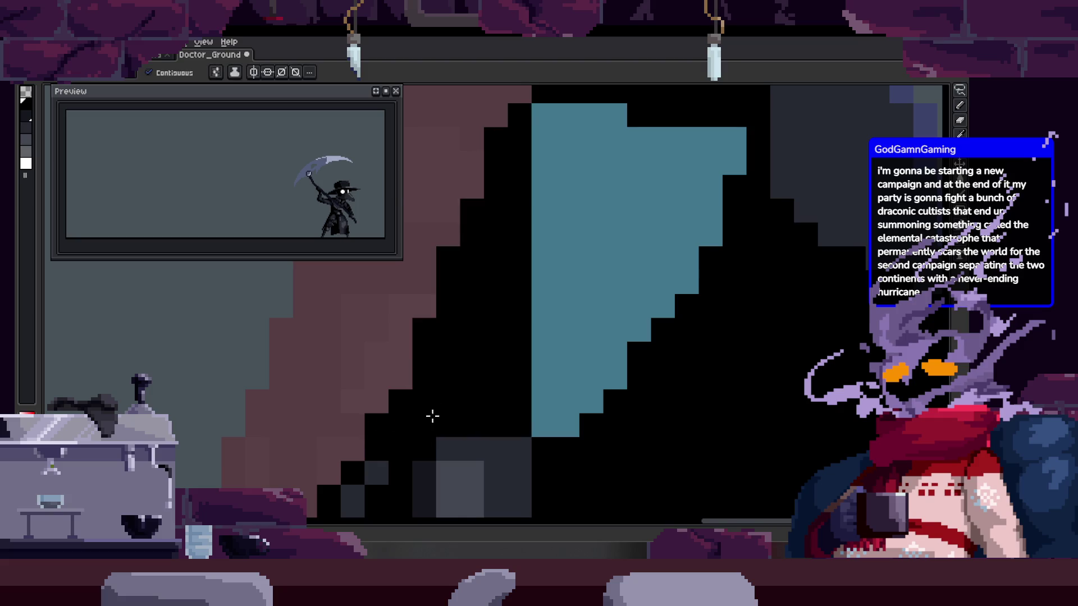
pyautogui.press('z')
pyautogui.rightClick(421, 397)
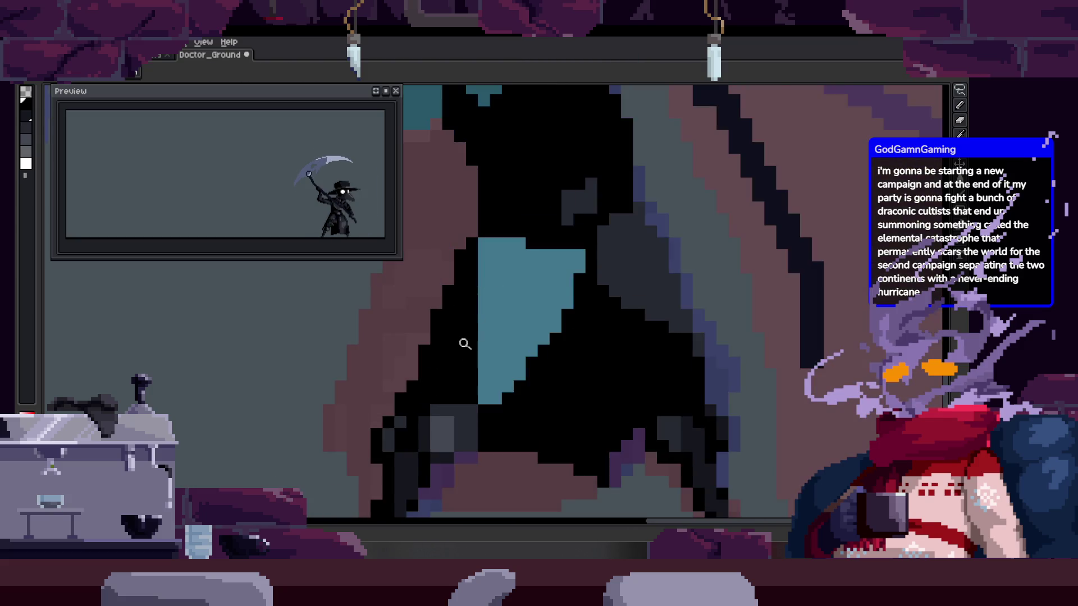
pyautogui.click(469, 339)
pyautogui.press('b')
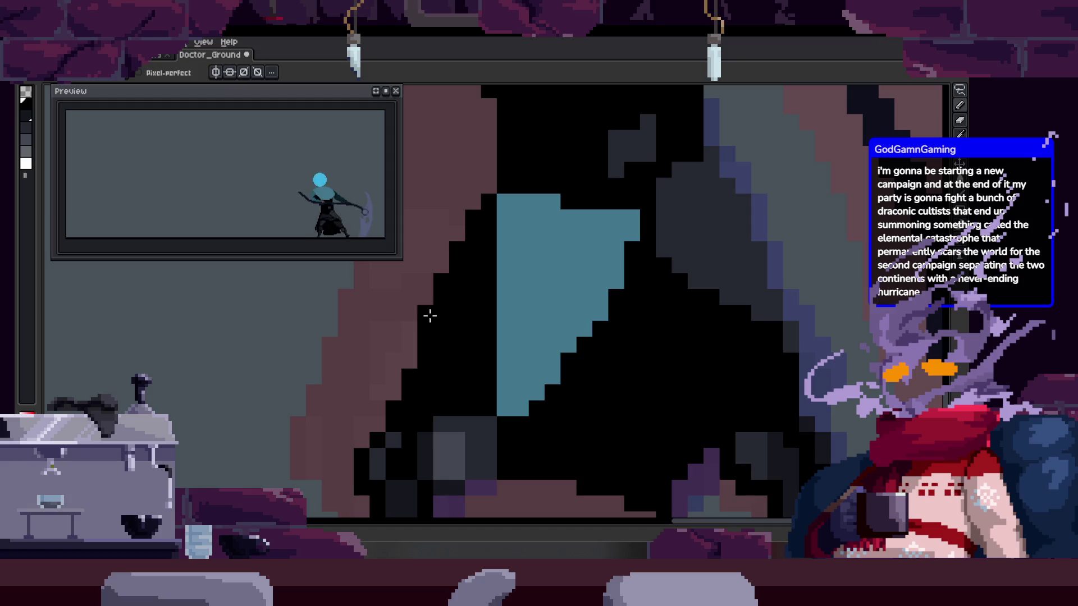
pyautogui.press('z')
pyautogui.rightClick(539, 289)
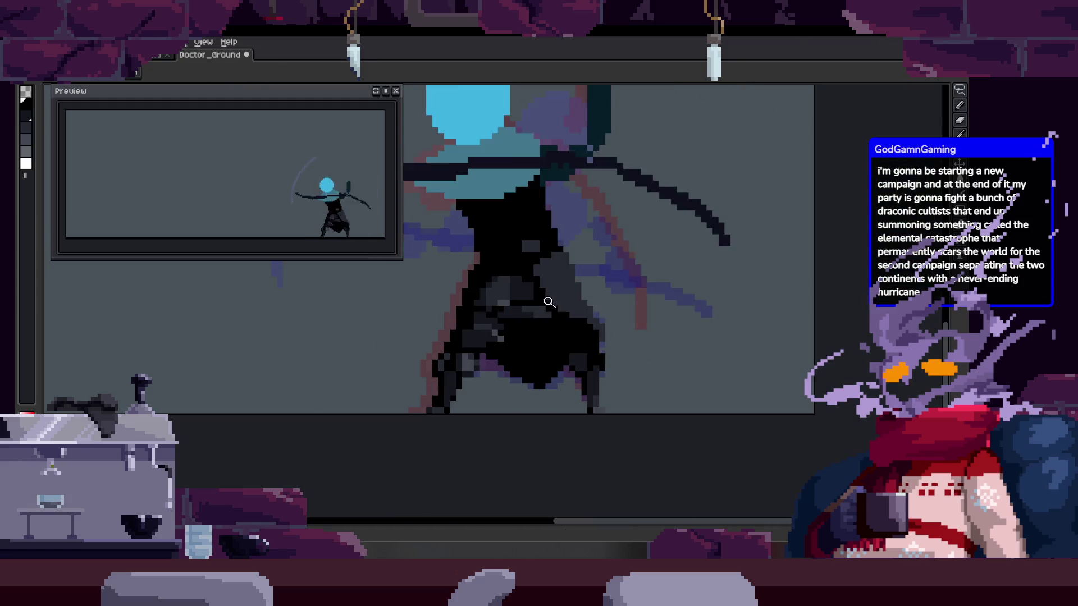
pyautogui.click(544, 285)
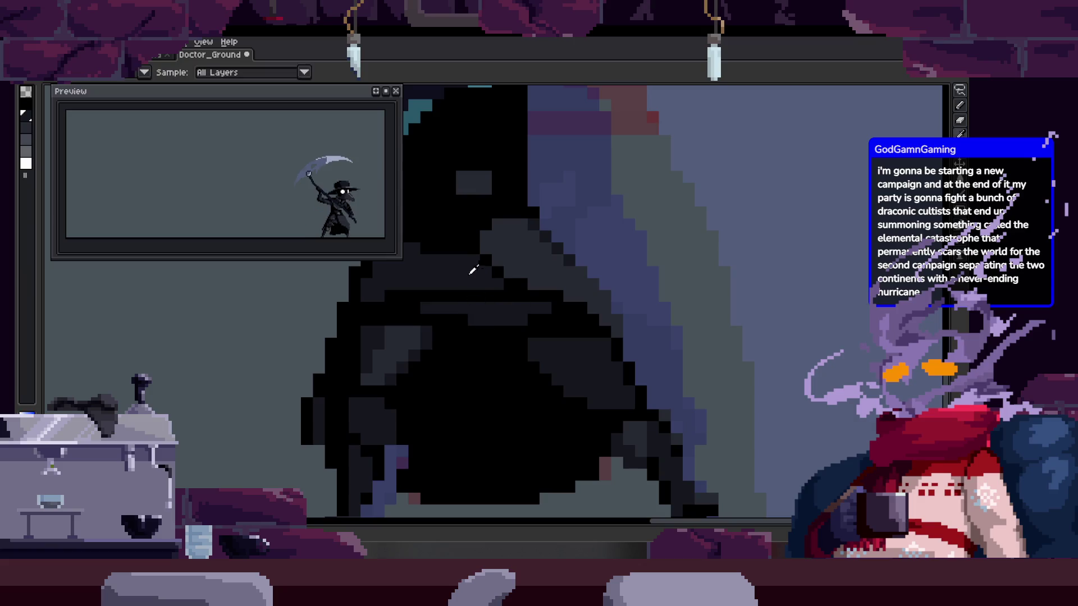
pyautogui.click(515, 286)
# Bucket-fill the teal region with the dark colour and save the sprite
pyautogui.press('b')
pyautogui.press('g')
pyautogui.click(492, 298)
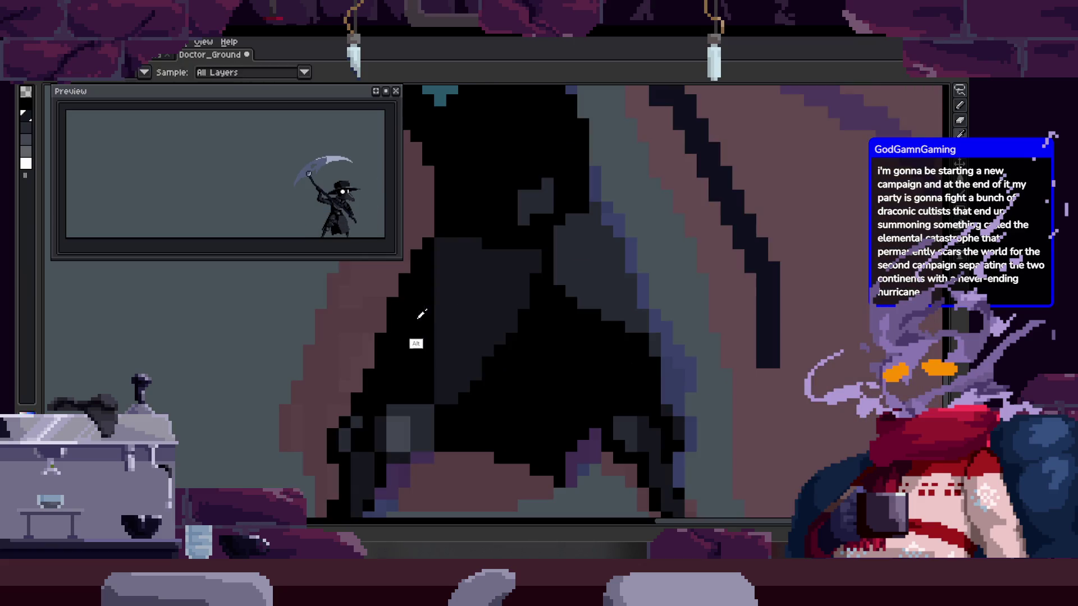
pyautogui.press('b')
pyautogui.hotkey('ctrl', 's')
pyautogui.press('z')
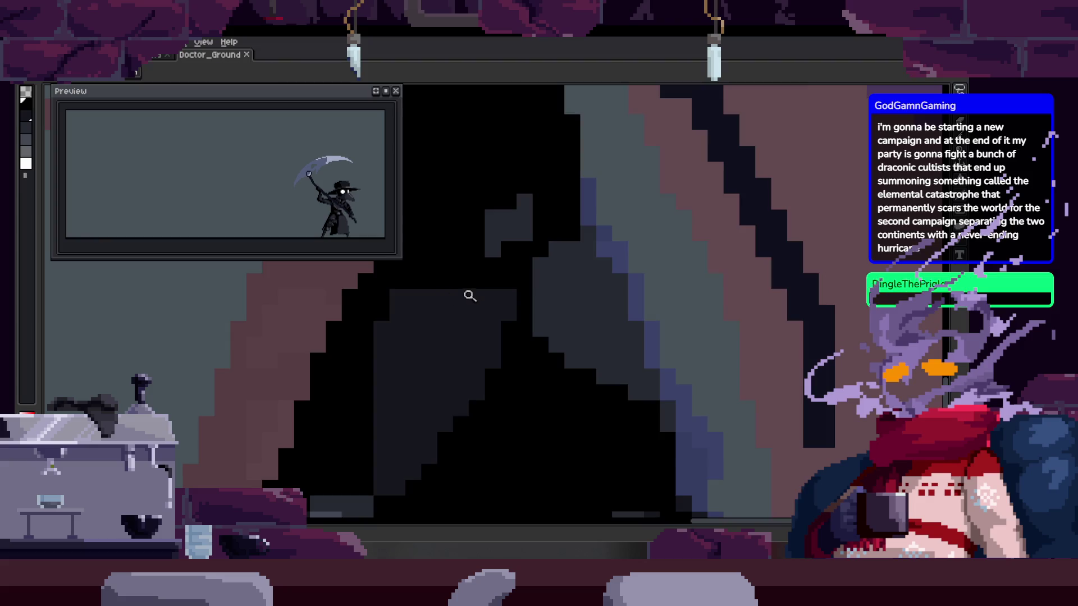
pyautogui.rightClick(474, 299)
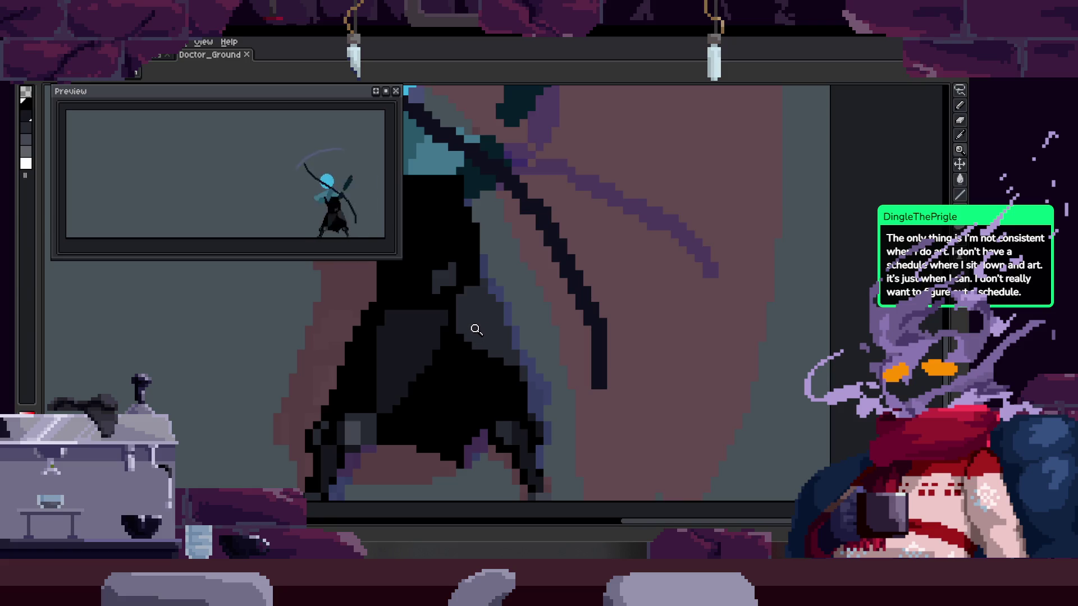
# Switch to the Pencil and eyedrop a dark grey from the cloak
pyautogui.scroll(3, 457, 294)
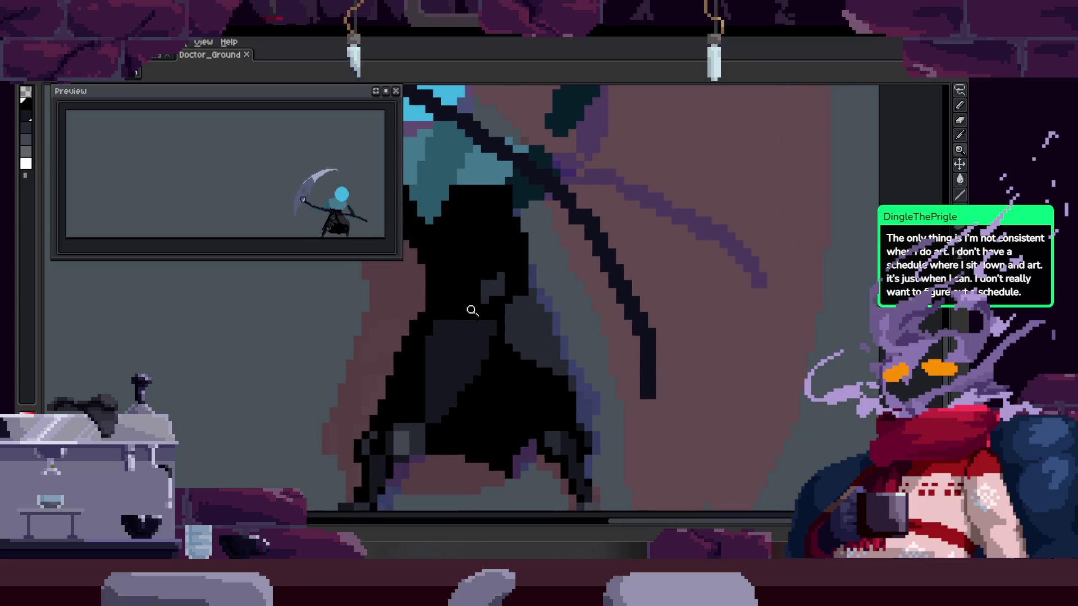
pyautogui.press('b')
pyautogui.hscroll(3, 421, 306)
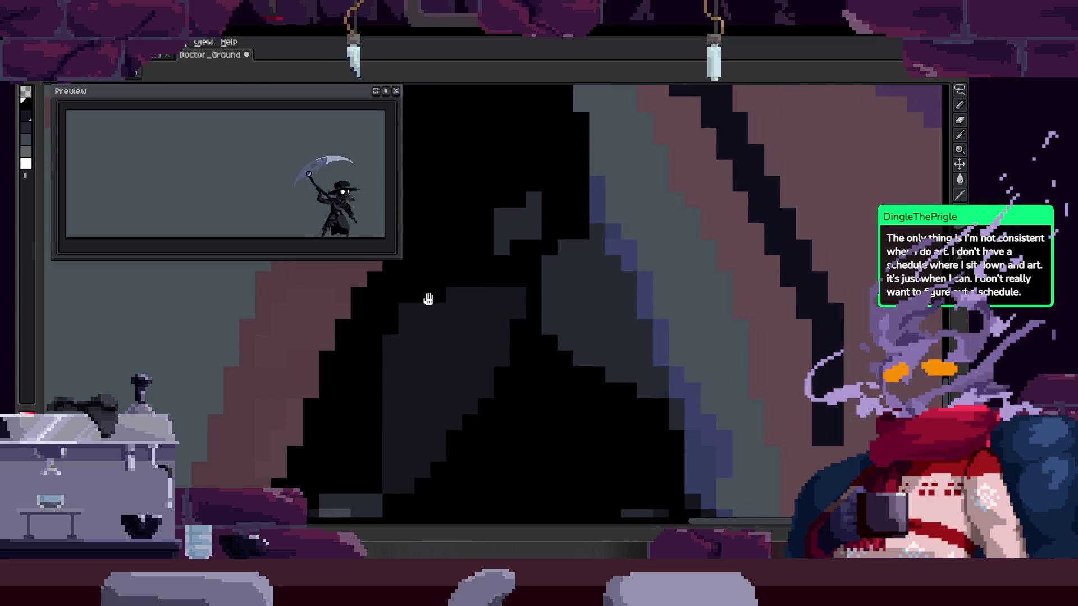
pyautogui.scroll(-5, 487, 327)
pyautogui.press('alt')
pyautogui.scroll(-3, 488, 320)
pyautogui.scroll(2, 349, 330)
pyautogui.press('z')
pyautogui.scroll(-2, 477, 337)
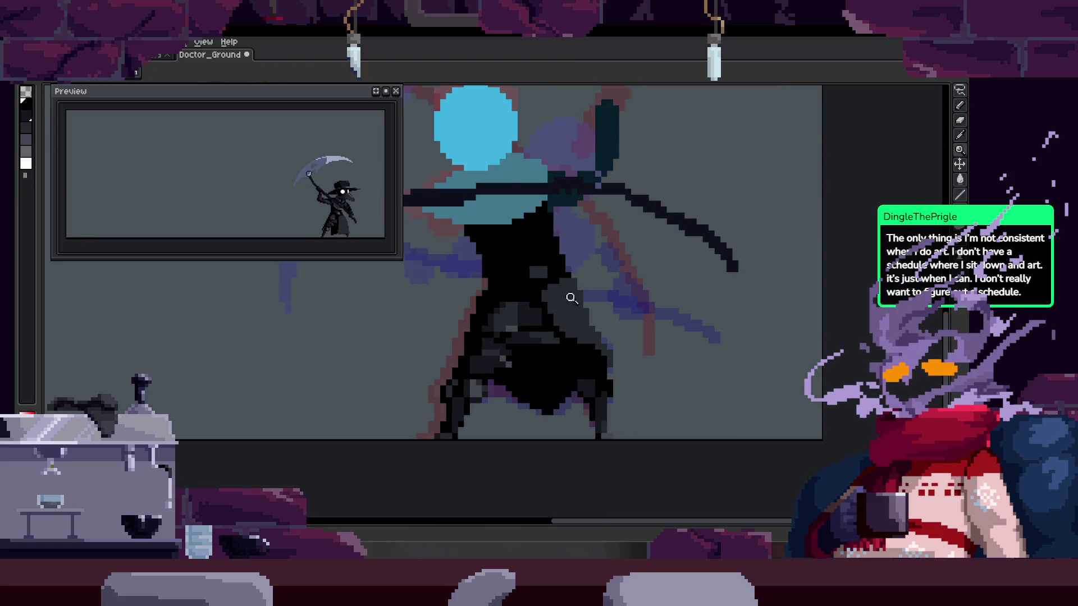
pyautogui.scroll(2, 544, 320)
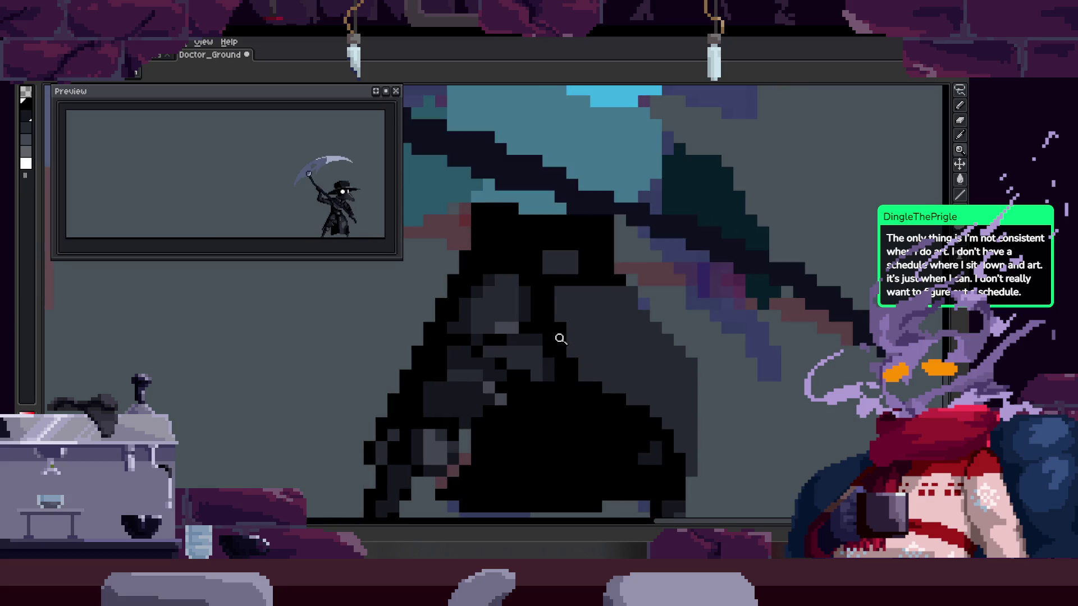
pyautogui.scroll(1, 531, 332)
pyautogui.press('b')
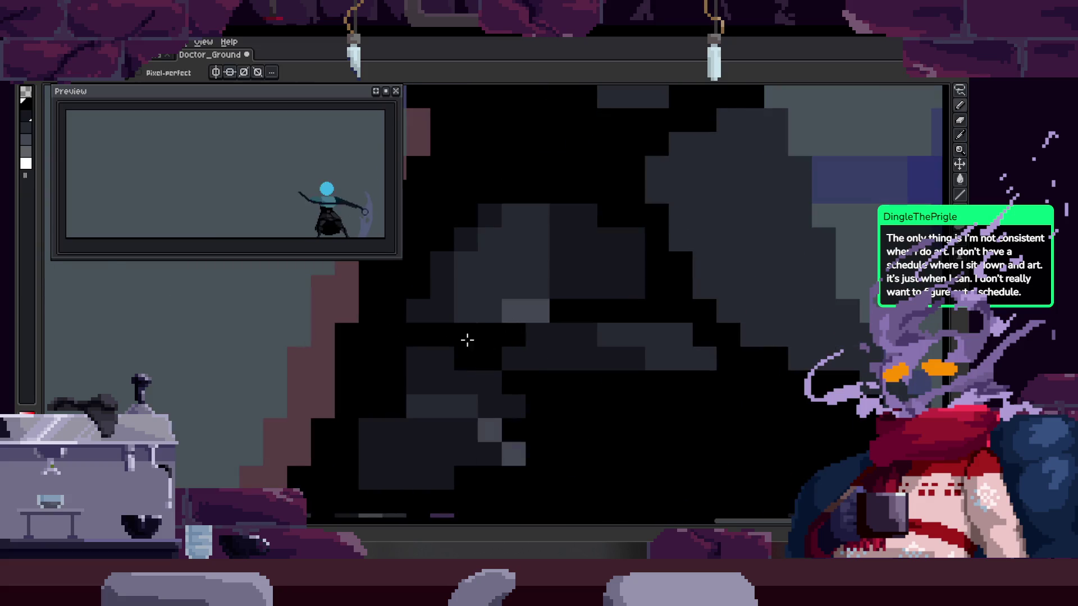
pyautogui.press('z')
pyautogui.scroll(-2, 494, 337)
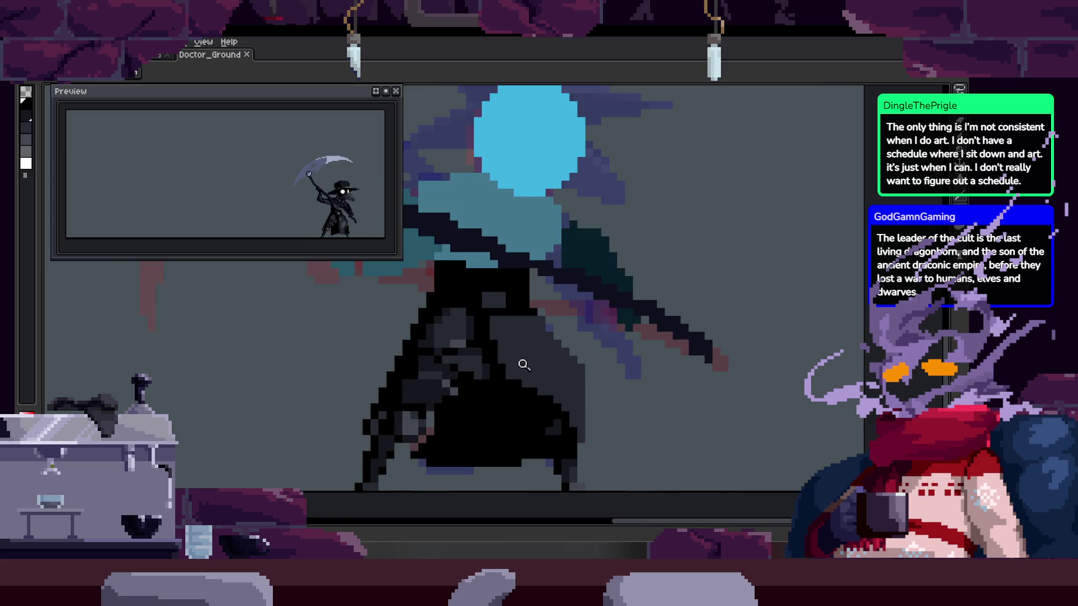
# Paint two horizontal dark-grey shading rows across the cloak
pyautogui.click(508, 341)
pyautogui.scroll(-1, 516, 354)
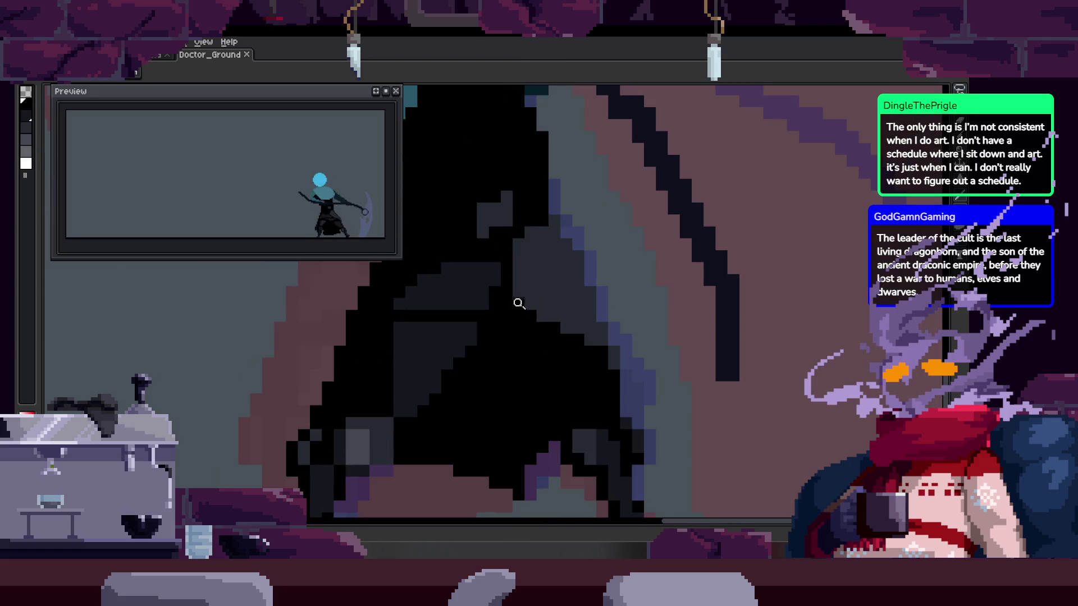
pyautogui.press('b')
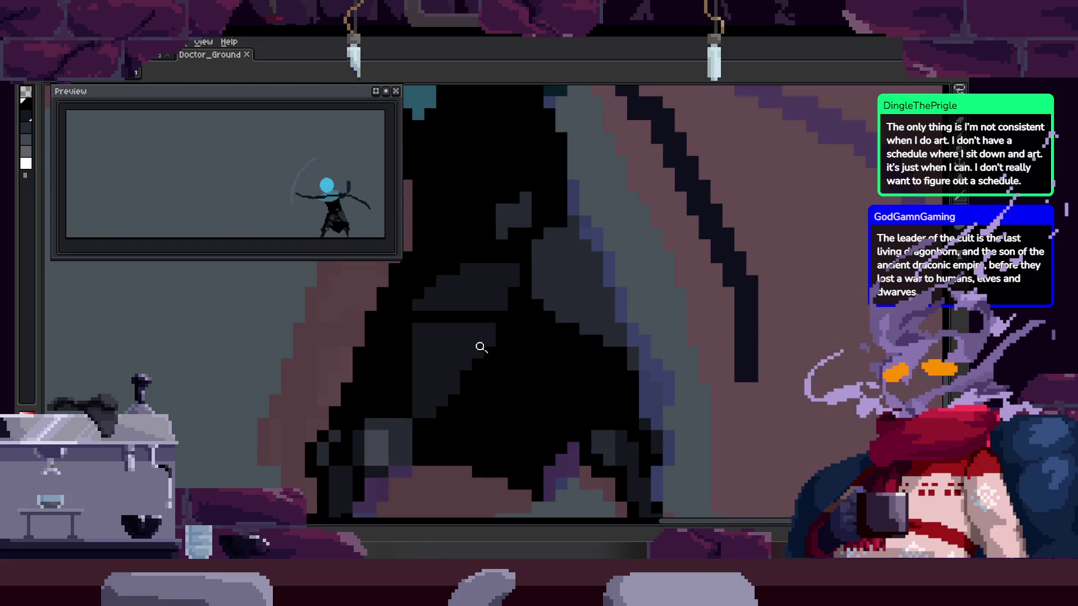
pyautogui.scroll(2, 488, 344)
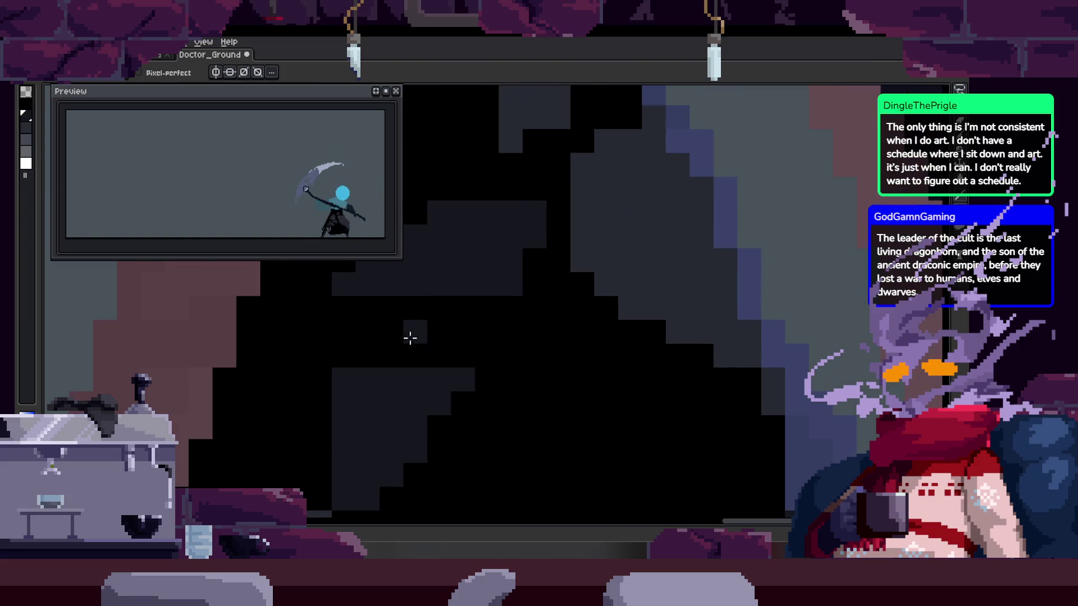
pyautogui.moveTo(414, 332); pyautogui.dragTo(628, 343)
pyautogui.moveTo(494, 349); pyautogui.dragTo(662, 356)
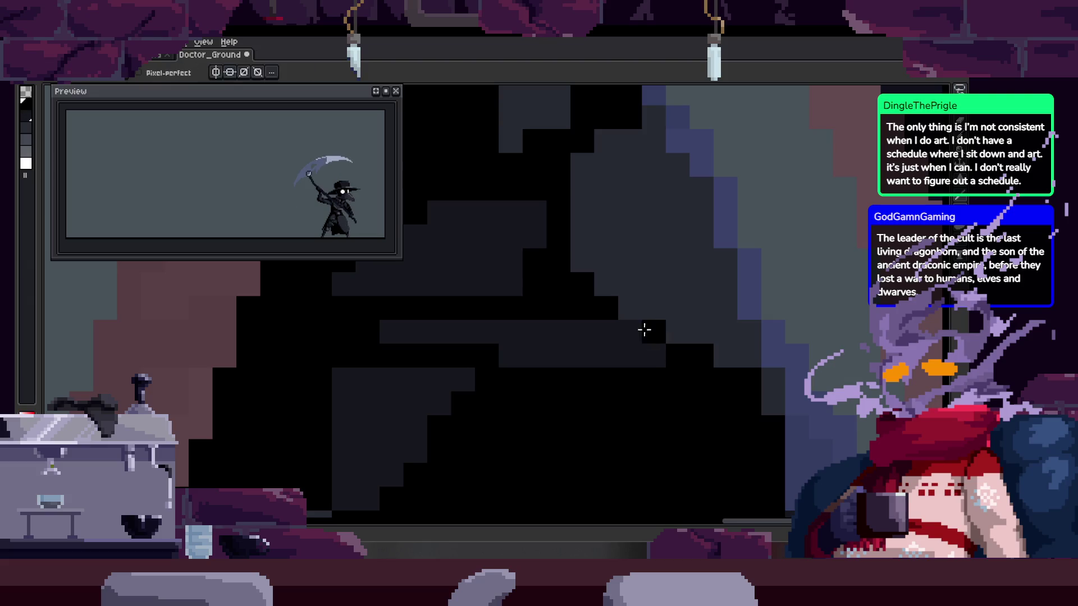
pyautogui.press('z')
pyautogui.scroll(-3, 567, 330)
pyautogui.scroll(-2, 505, 320)
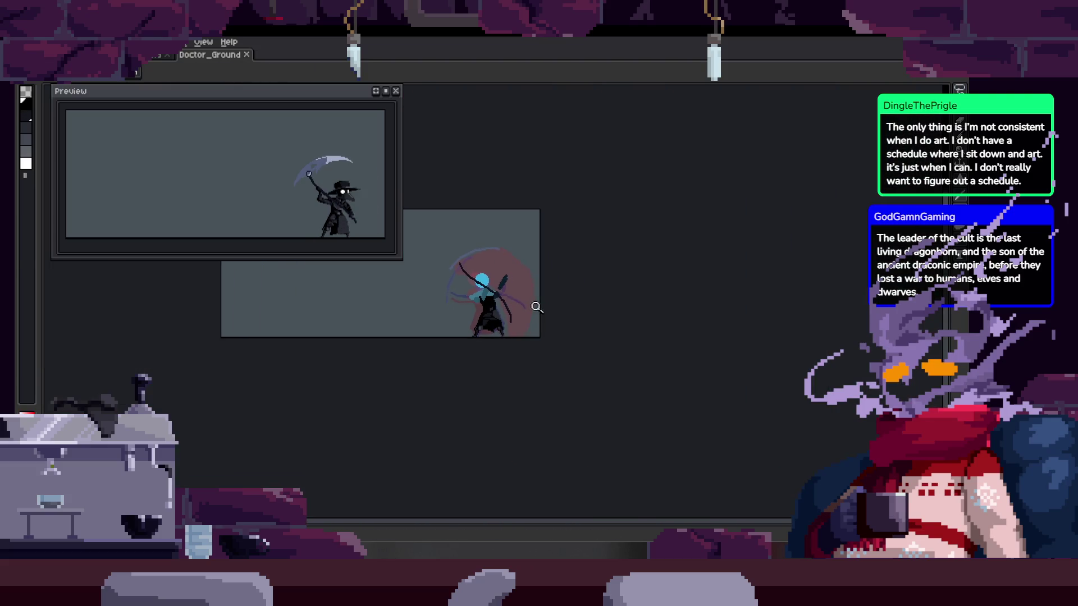
pyautogui.scroll(2, 537, 307)
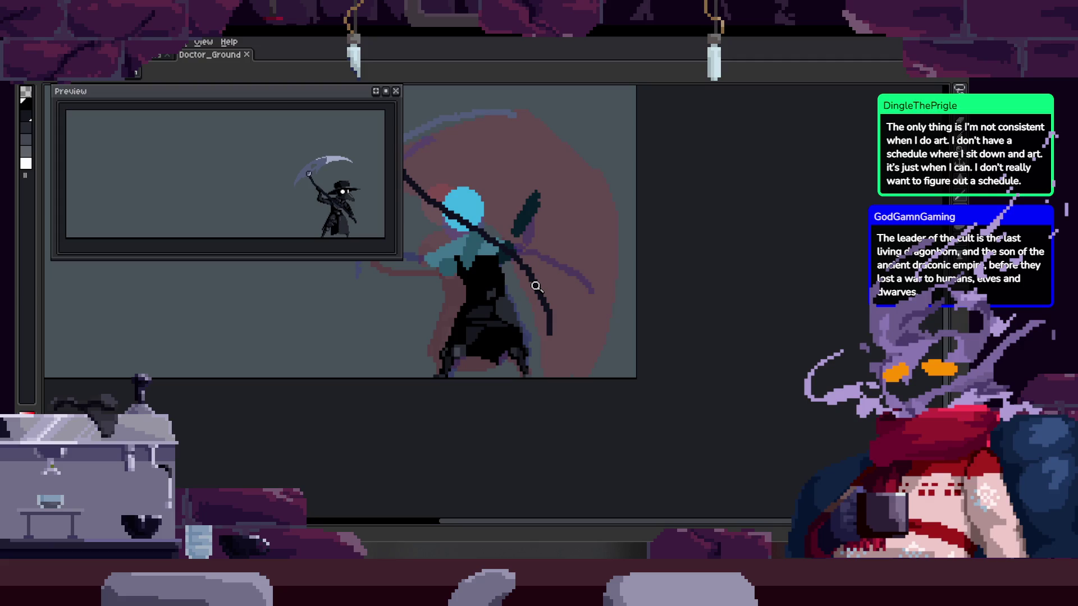
pyautogui.moveTo(541, 293); pyautogui.dragTo(819, 397)
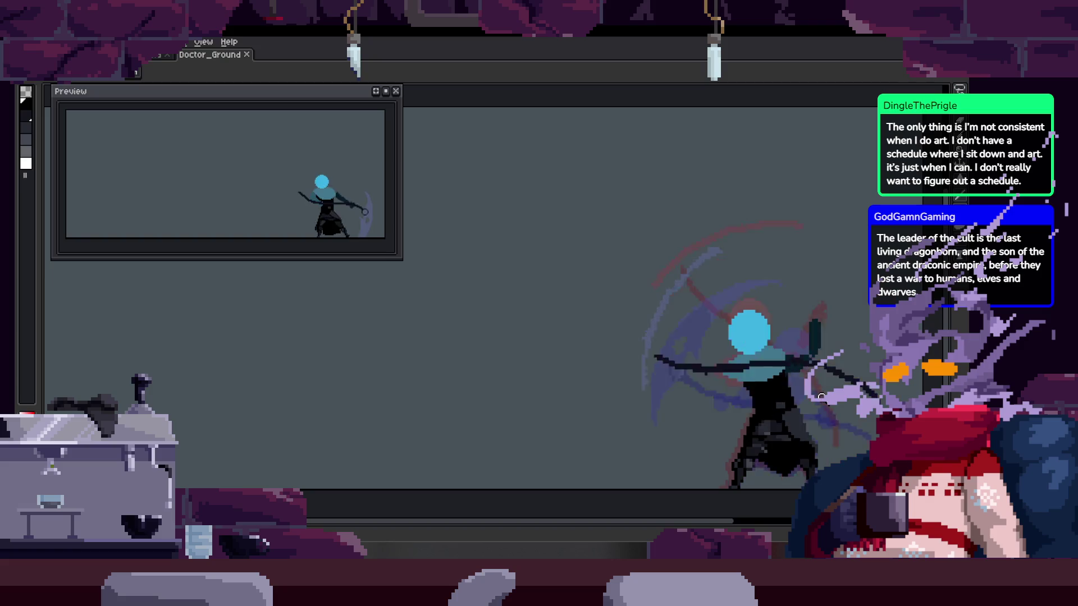
pyautogui.moveTo(965, 413); pyautogui.dragTo(659, 411)
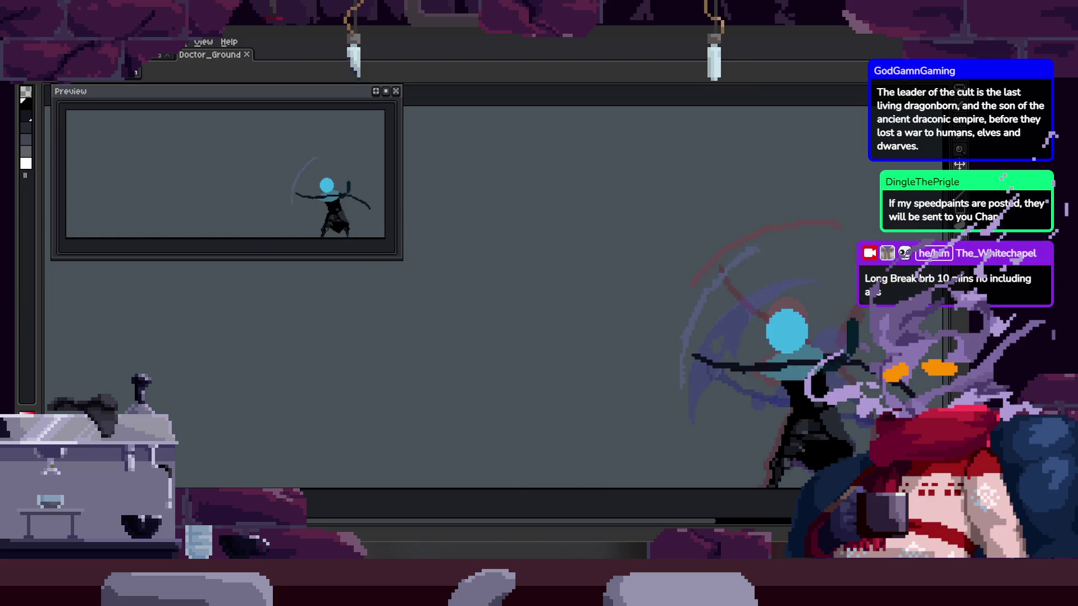
pyautogui.scroll(-3, 348, 404)
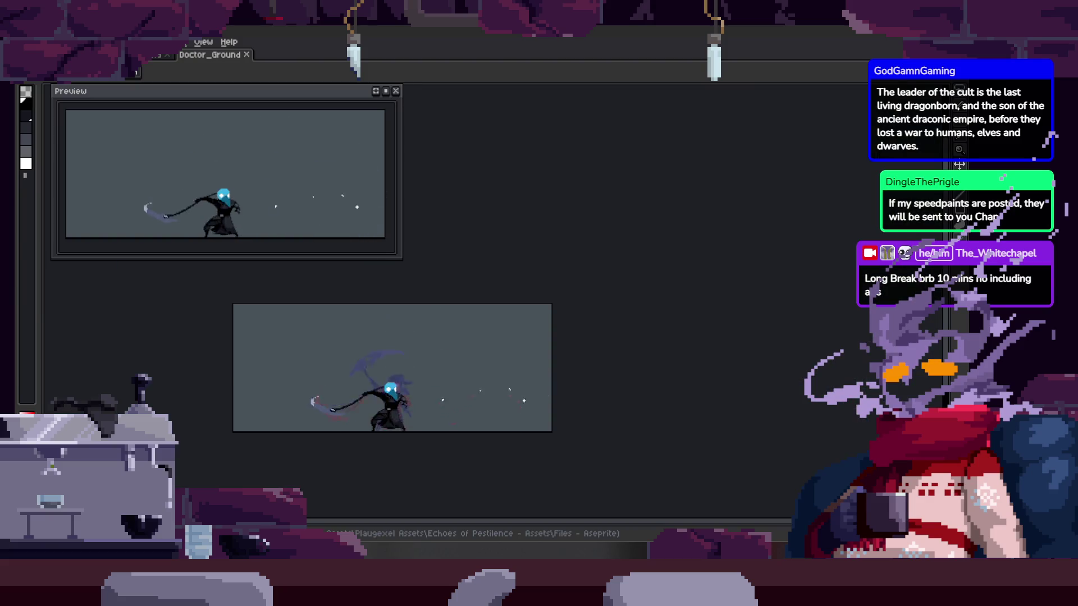
# Close the Preview window with F7, show the timeline, and select the whole canvas
pyautogui.scroll(3, 429, 289)
pyautogui.moveTo(393, 176)
pyautogui.mouseDown()
pyautogui.moveTo(454, 244)
pyautogui.moveTo(573, 284)
pyautogui.mouseUp()
pyautogui.press('F7')
pyautogui.scroll(-1, 574, 284)
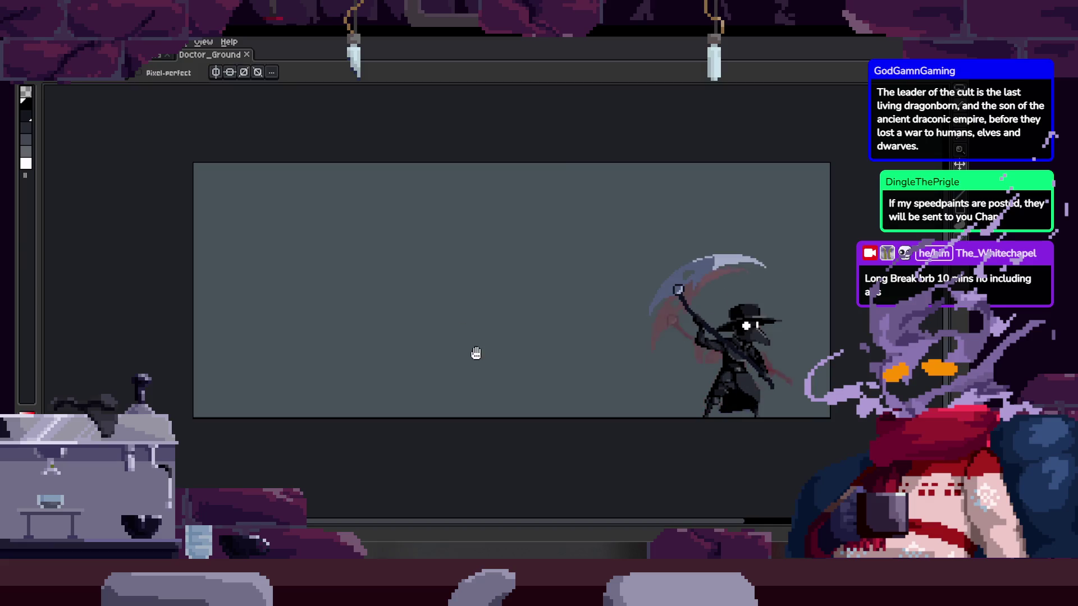
pyautogui.press('Tab')
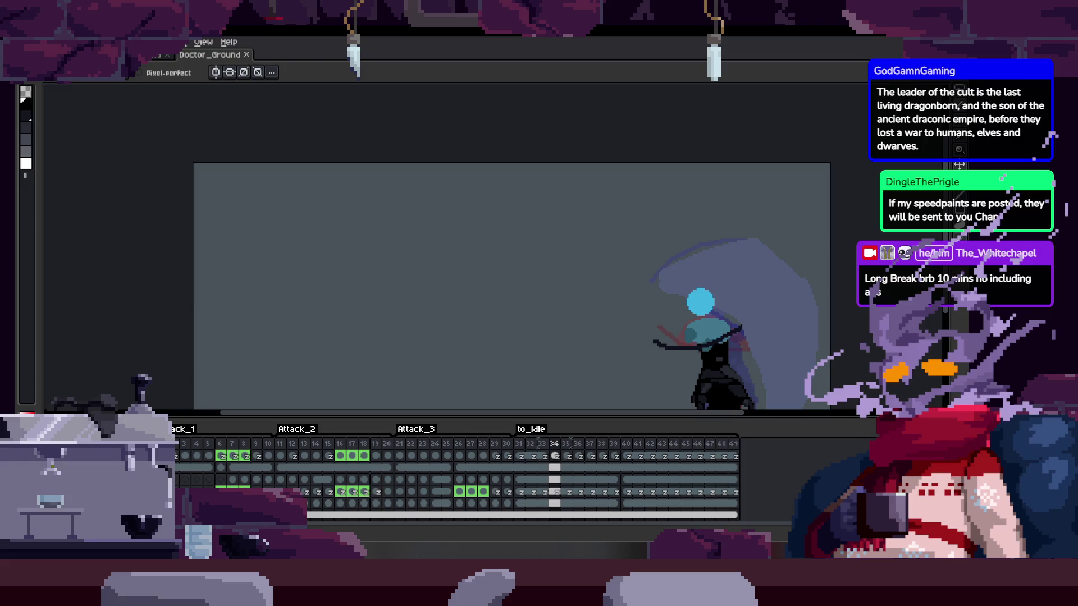
pyautogui.hotkey('ctrl', 'a')
# Hand-write a red '10' on the empty left side of the canvas
pyautogui.moveTo(525, 309); pyautogui.dragTo(508, 265)
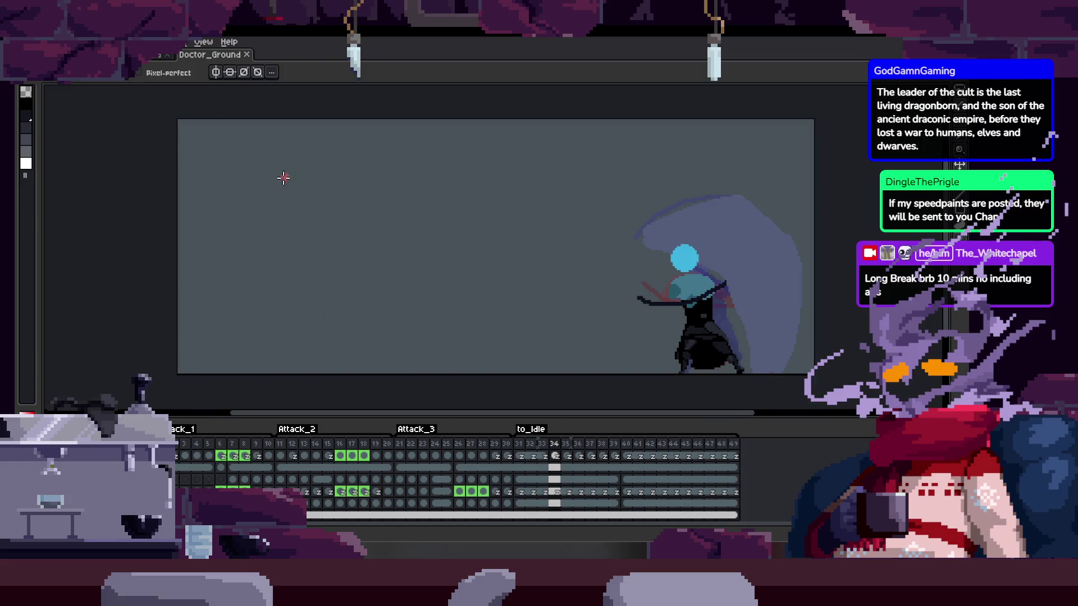
pyautogui.moveTo(281, 183); pyautogui.dragTo(303, 220)
pyautogui.moveTo(270, 218); pyautogui.dragTo(272, 278)
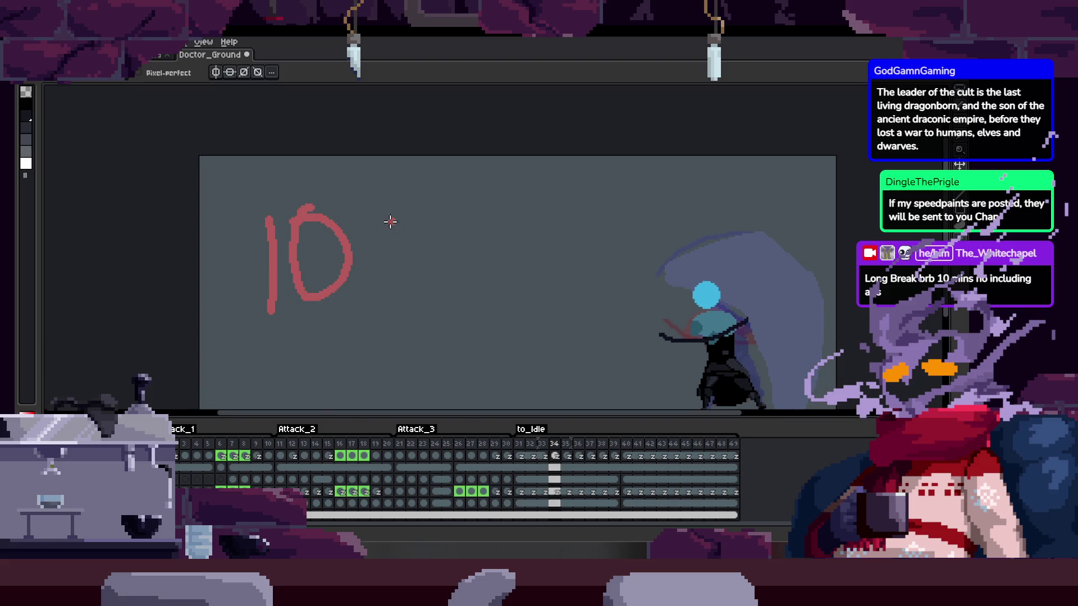
pyautogui.click(312, 251)
pyautogui.hotkey('ctrl', 'z')
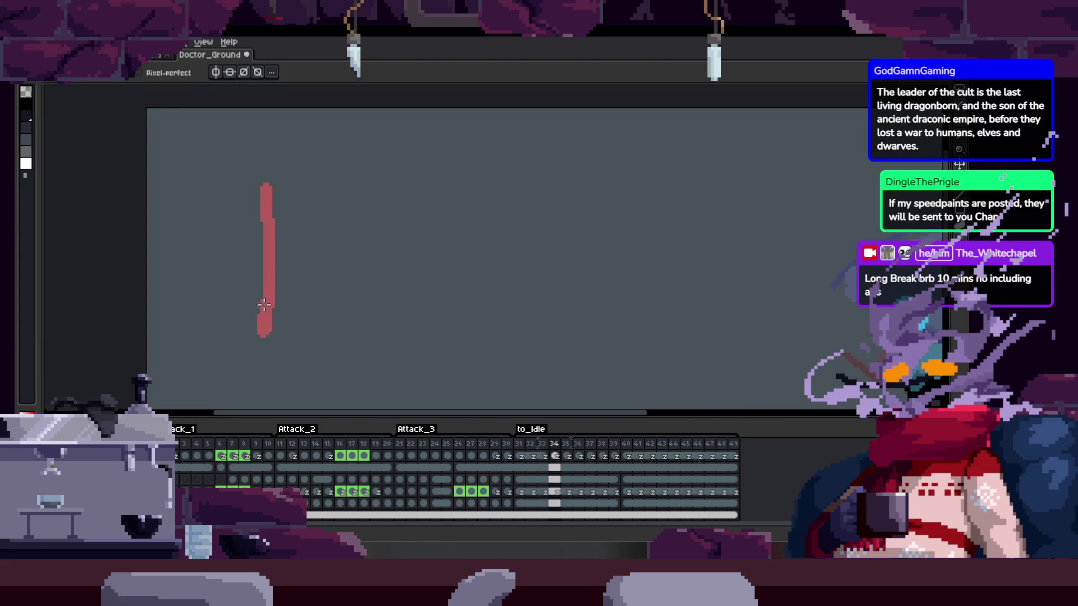
pyautogui.moveTo(316, 194); pyautogui.dragTo(297, 217)
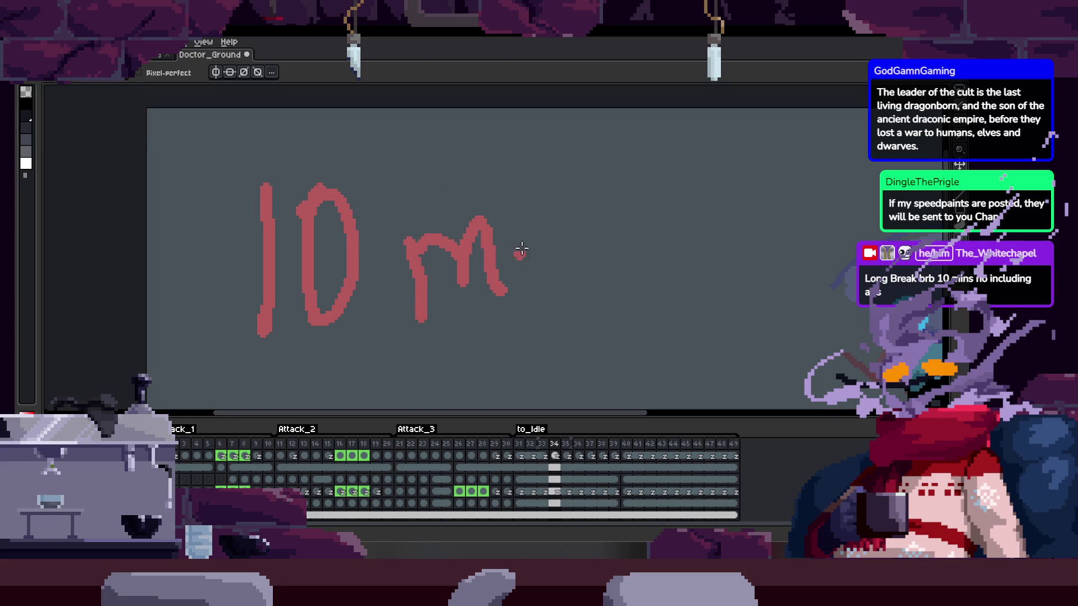
# Finish the red word 'BREAK' with the B, E and K strokes, then hide the timeline
pyautogui.moveTo(606, 280); pyautogui.dragTo(588, 178)
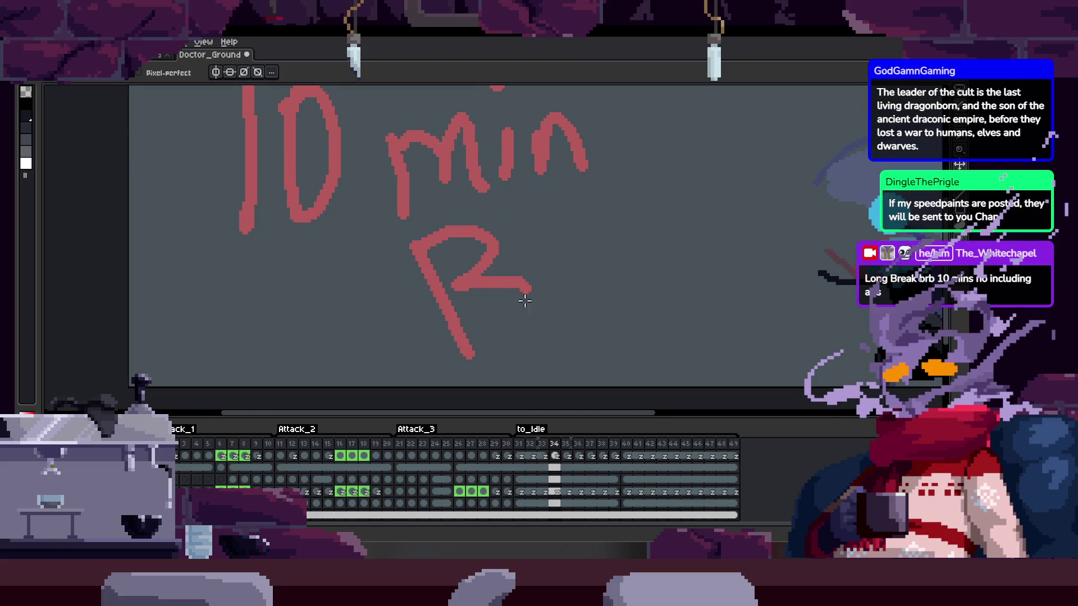
pyautogui.moveTo(525, 290); pyautogui.dragTo(478, 357)
pyautogui.moveTo(568, 265); pyautogui.dragTo(449, 265)
pyautogui.moveTo(526, 256); pyautogui.dragTo(458, 267)
pyautogui.moveTo(483, 213); pyautogui.dragTo(441, 272)
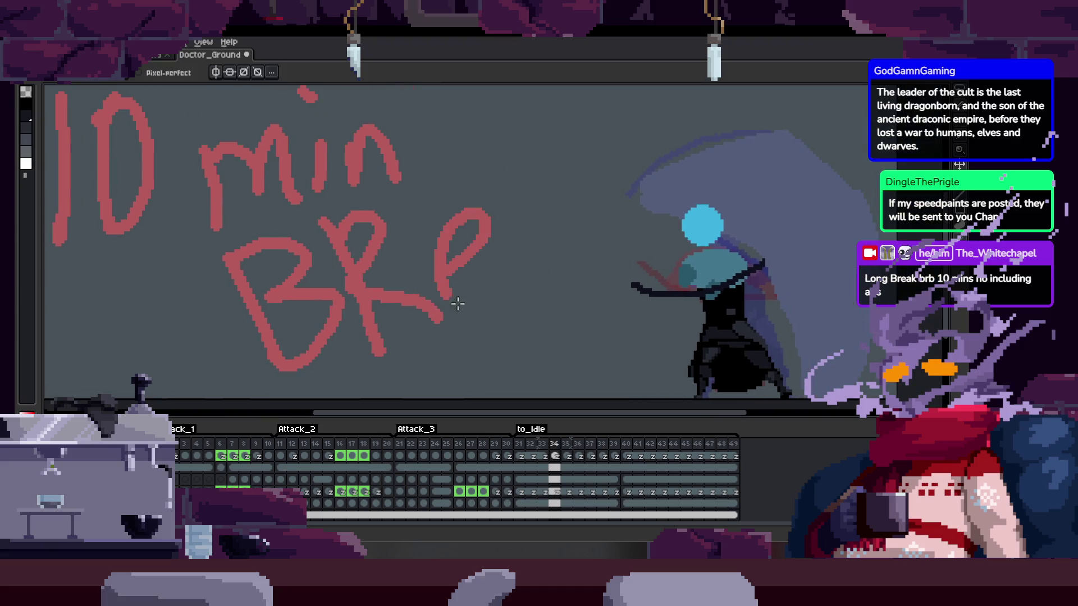
pyautogui.moveTo(608, 209); pyautogui.dragTo(528, 295)
pyautogui.moveTo(512, 211); pyautogui.dragTo(523, 287)
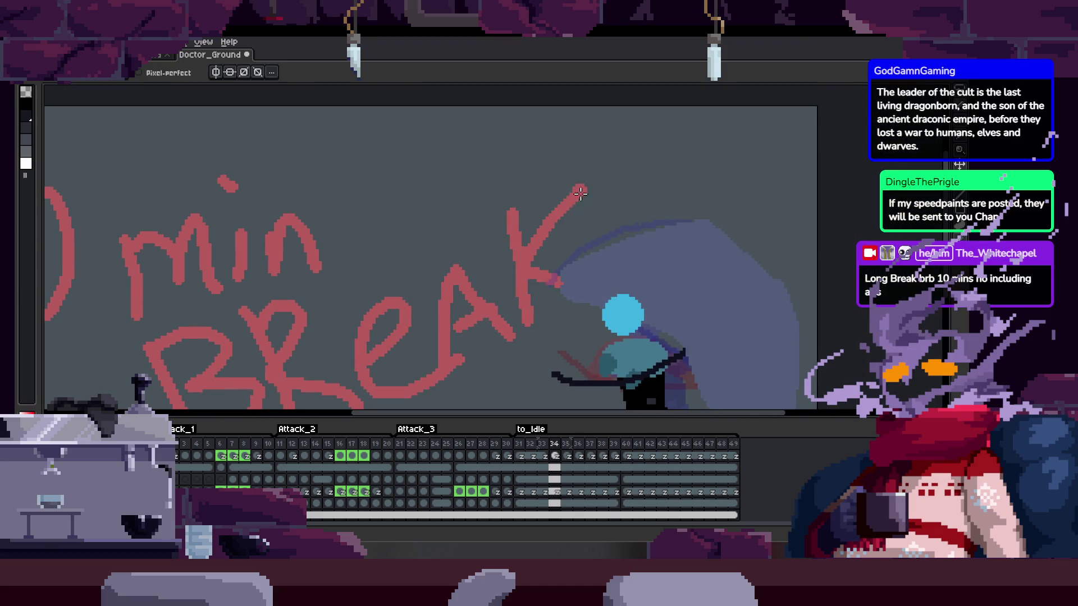
pyautogui.scroll(-1, 433, 252)
pyautogui.scroll(-1, 536, 276)
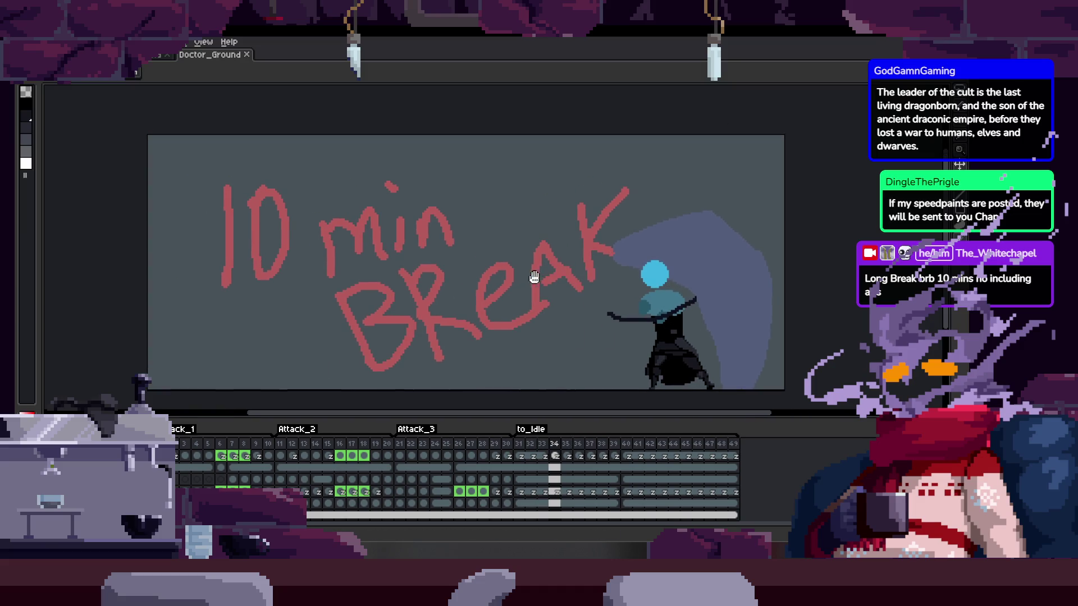
pyautogui.press('Tab')
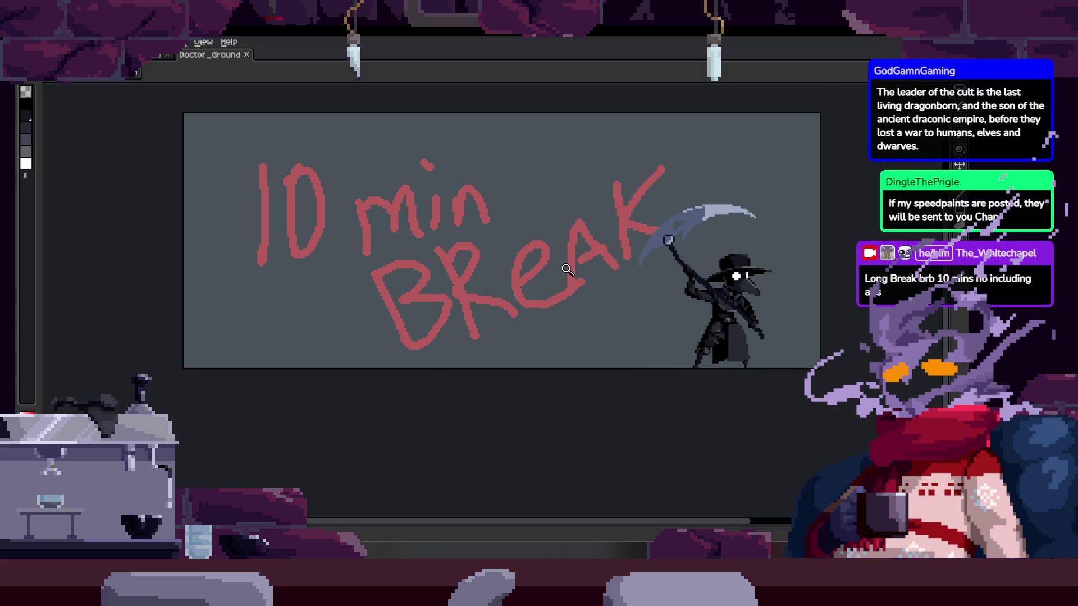
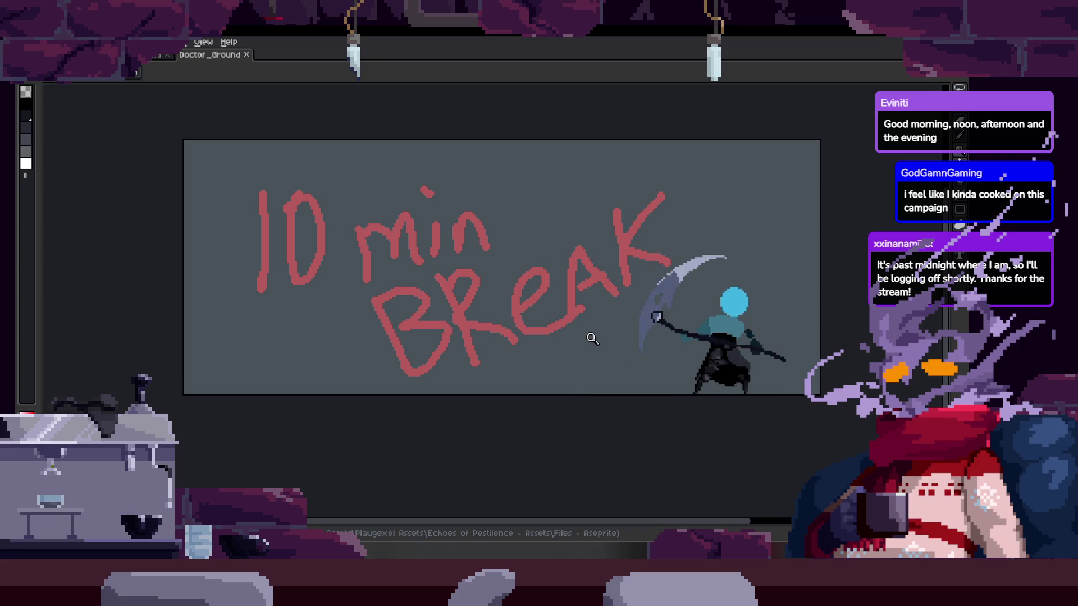
# Show the animation timeline and zoom around the red '10 min BREAK' writing
pyautogui.scroll(4, 499, 347)
pyautogui.scroll(-4, 499, 346)
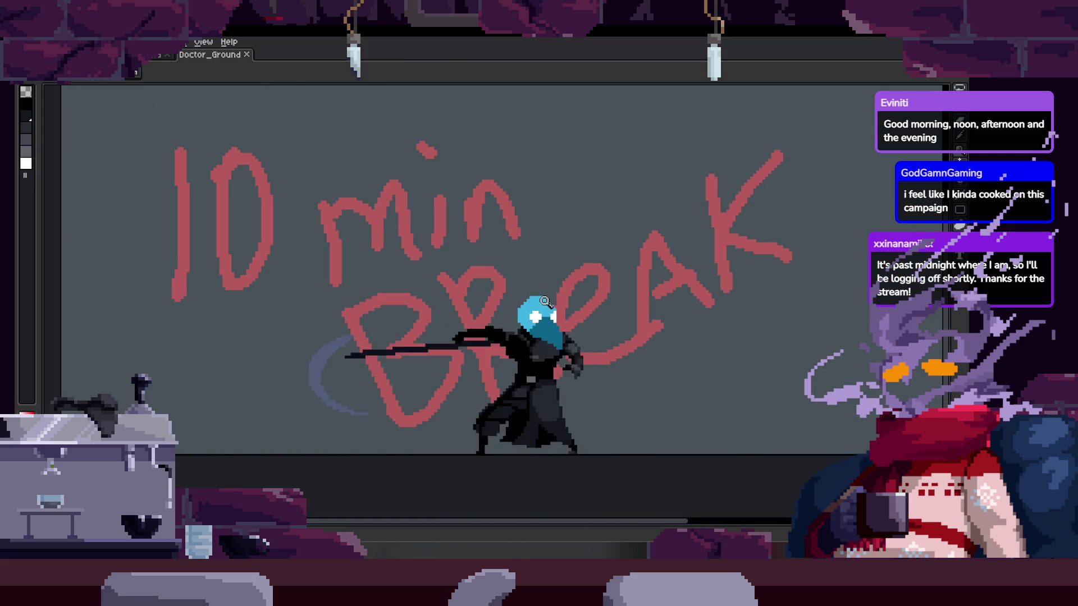
pyautogui.press('Tab')
pyautogui.scroll(-2, 534, 257)
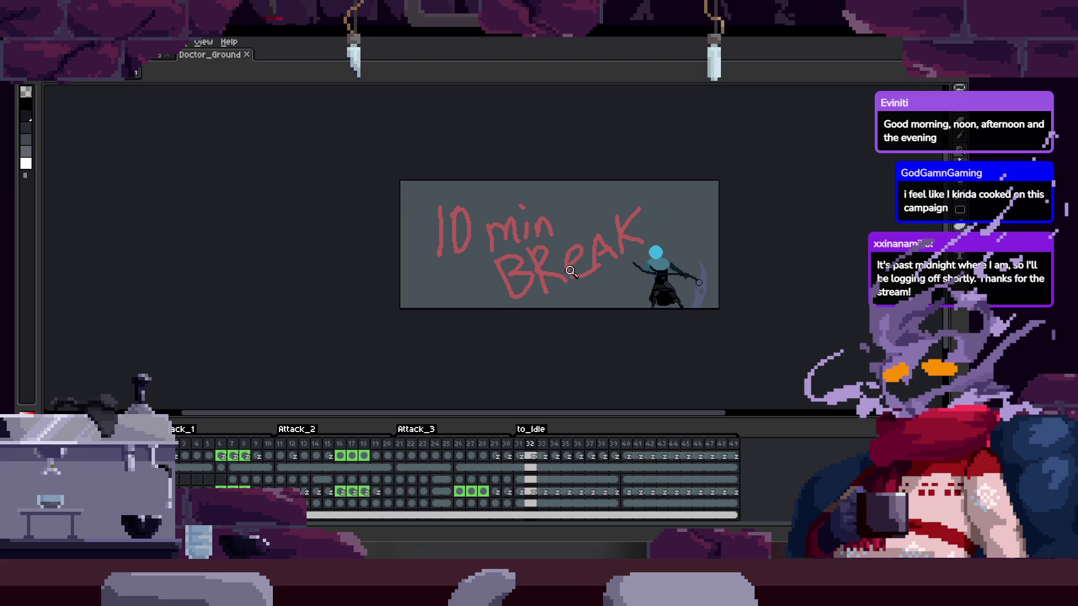
pyautogui.scroll(4, 571, 286)
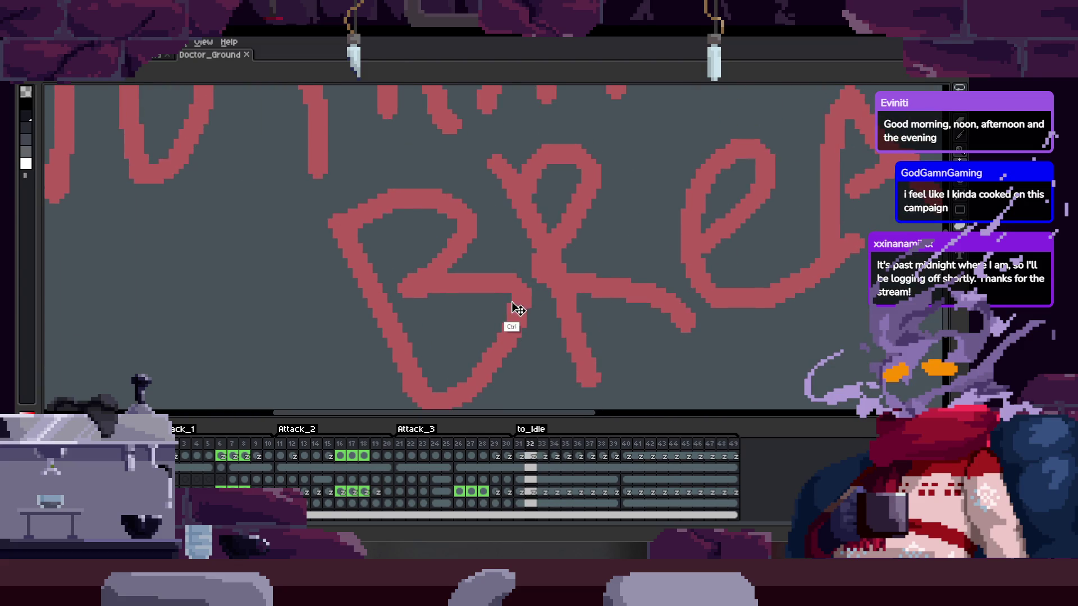
pyautogui.scroll(-2, 515, 301)
# Magic-wand select and delete the red break strokes, then zoom out with the timeline hidden
pyautogui.press('w')
pyautogui.click(515, 302)
pyautogui.press('Delete')
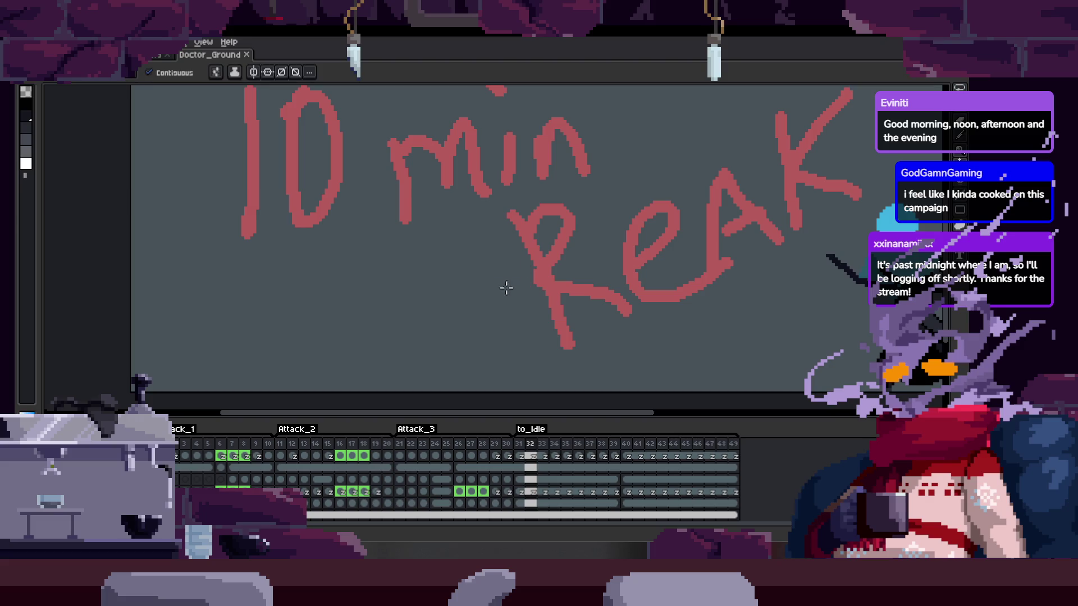
pyautogui.hotkey('ctrl', 'z')
pyautogui.press('z')
pyautogui.scroll(-3, 435, 271)
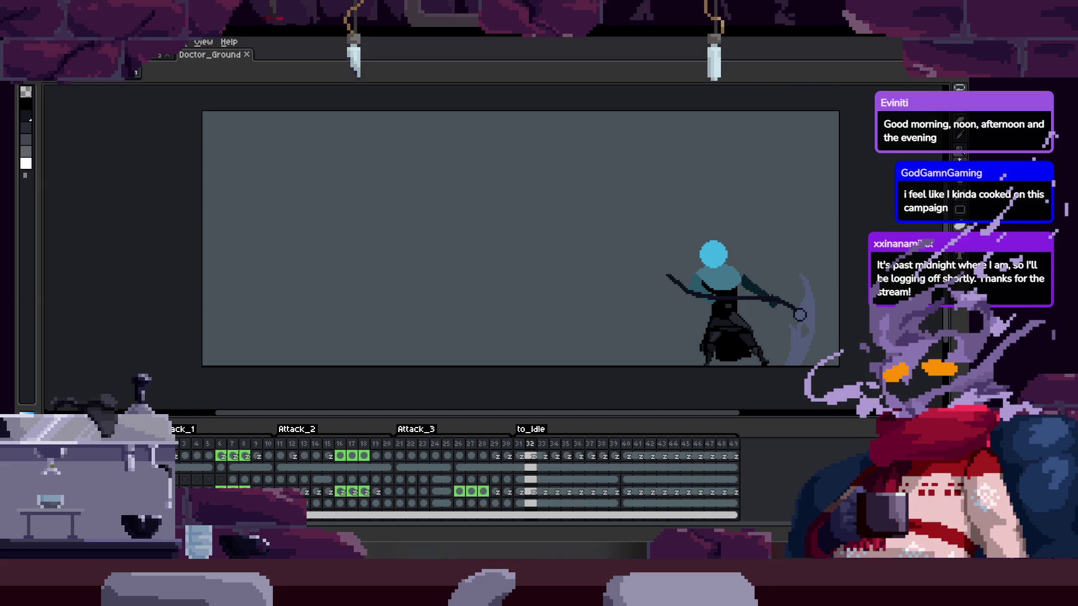
pyautogui.press('Tab')
pyautogui.moveTo(512, 287); pyautogui.dragTo(477, 276)
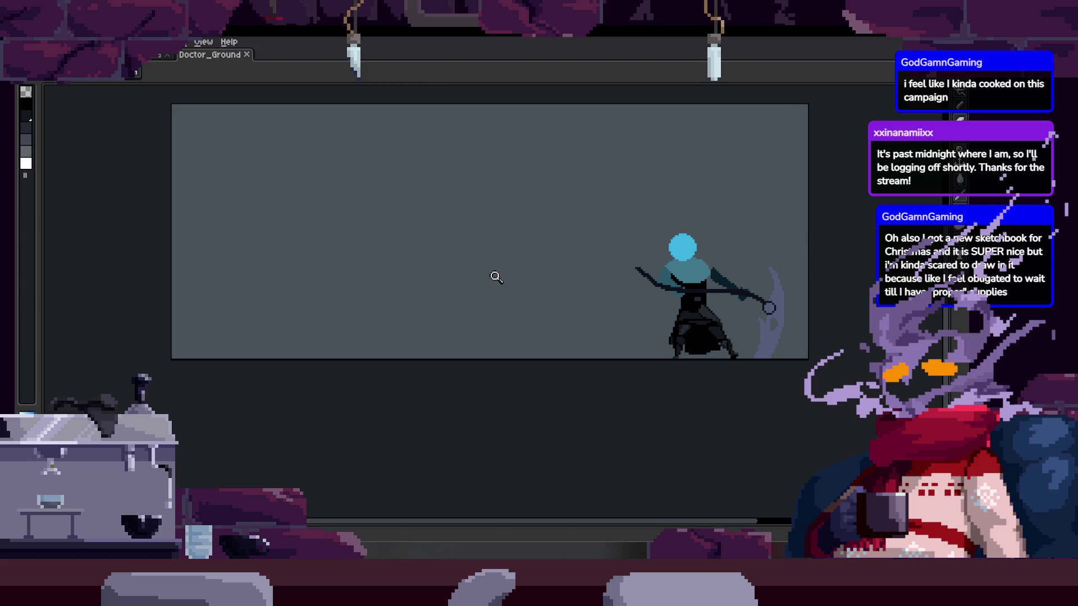
pyautogui.scroll(-3, 488, 296)
pyautogui.scroll(3, 534, 291)
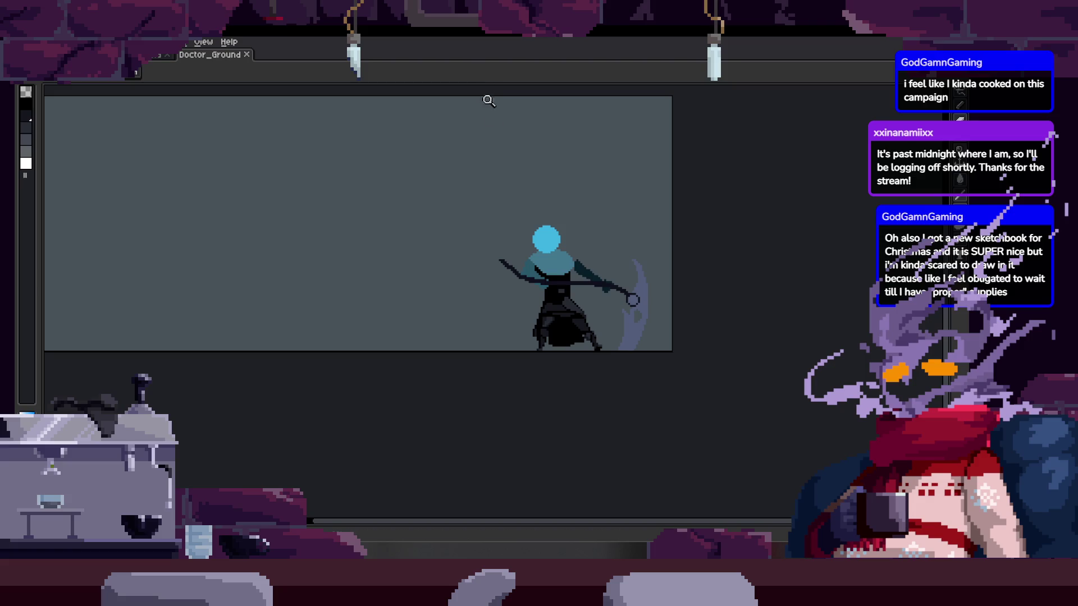
pyautogui.scroll(3, 526, 283)
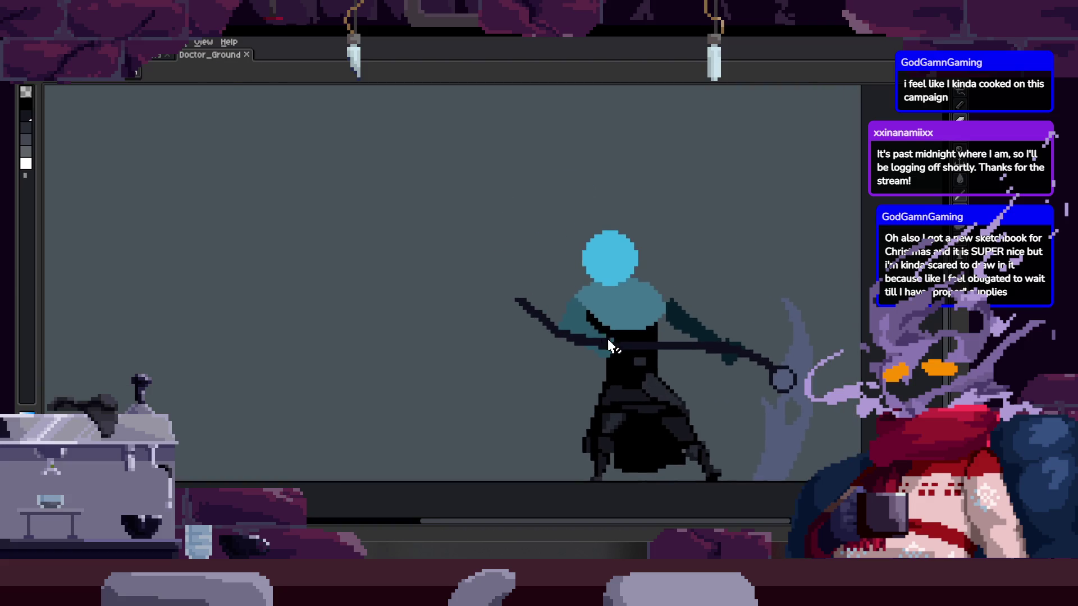
pyautogui.scroll(-3, 613, 343)
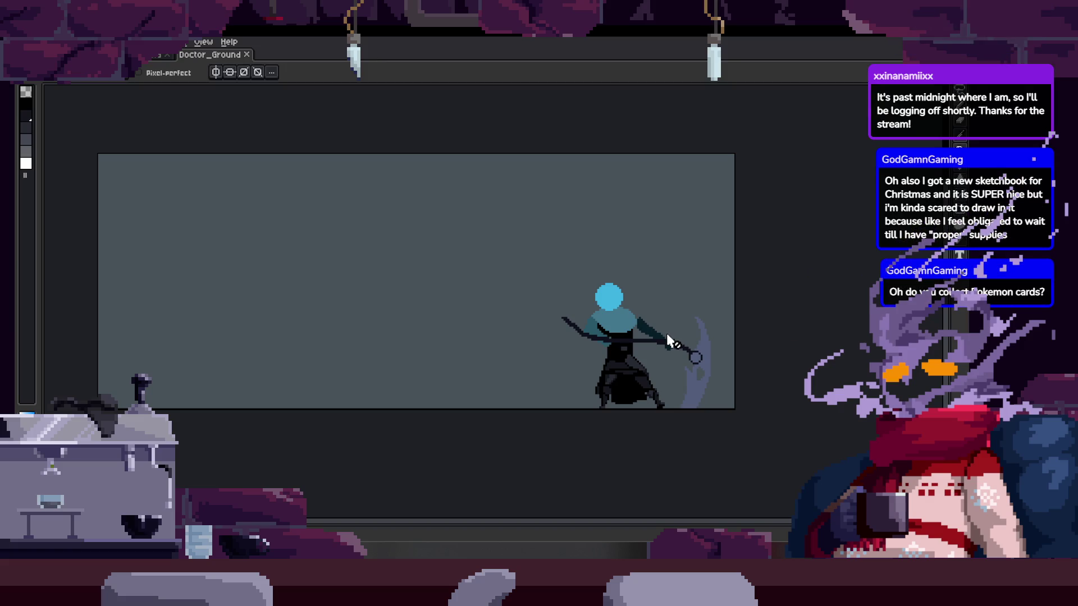
# Zoom in and out on the doctor, switch to the pencil, and step forward to frame 33
pyautogui.press('Tab')
pyautogui.press('z')
pyautogui.click(695, 308)
pyautogui.rightClick(695, 307)
pyautogui.press('b')
pyautogui.press('Right')
pyautogui.press('Tab')
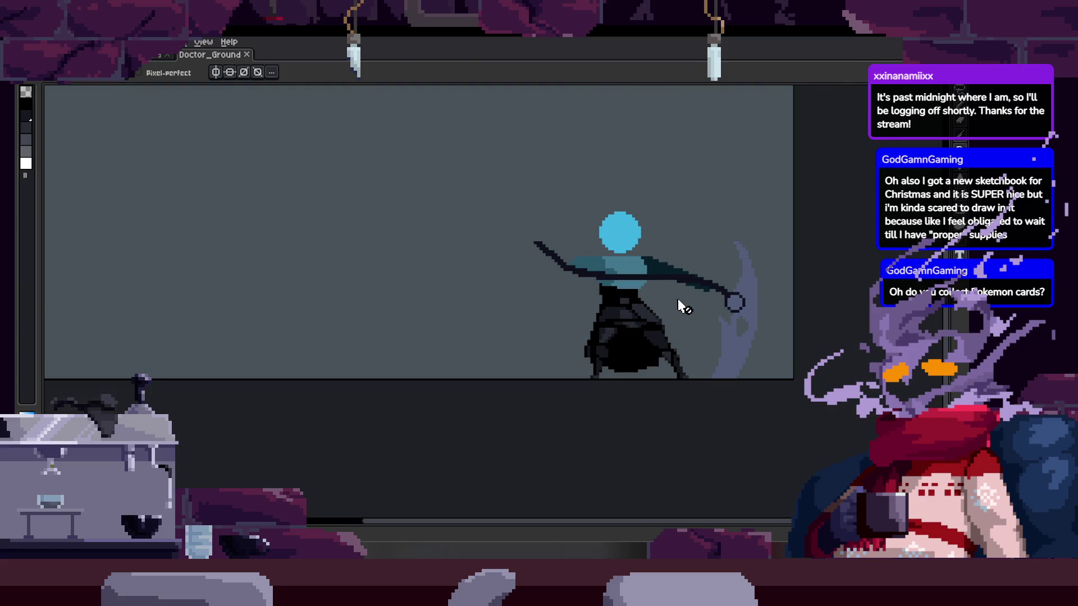
pyautogui.press('Right')
pyautogui.press('Tab')
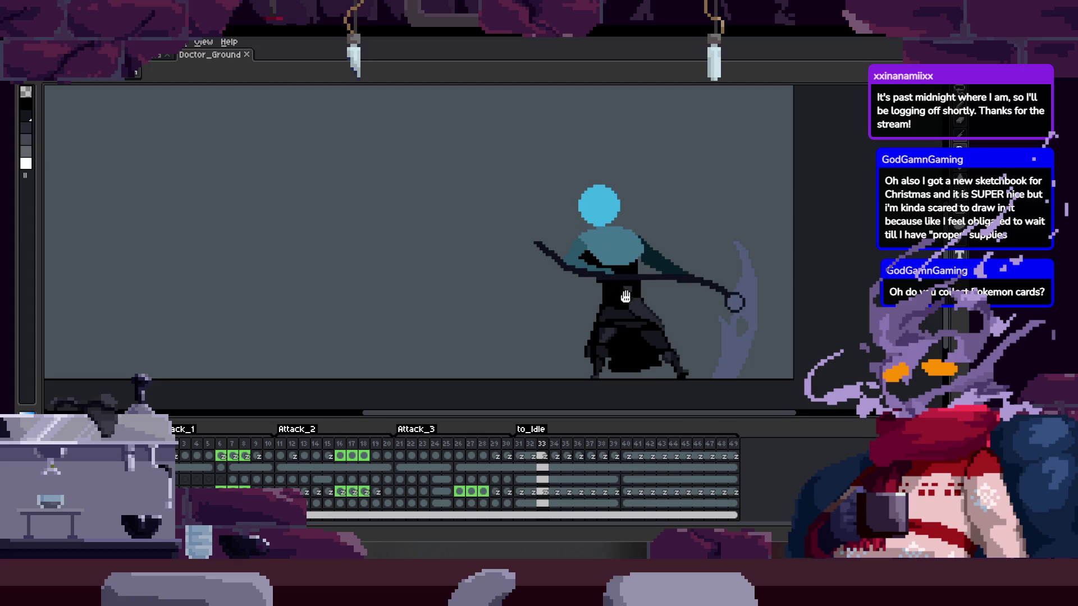
# Pan over the doctor, step to frame 35, hide the timeline and play the attack animation
pyautogui.scroll(4, 627, 278)
pyautogui.scroll(-3, 627, 277)
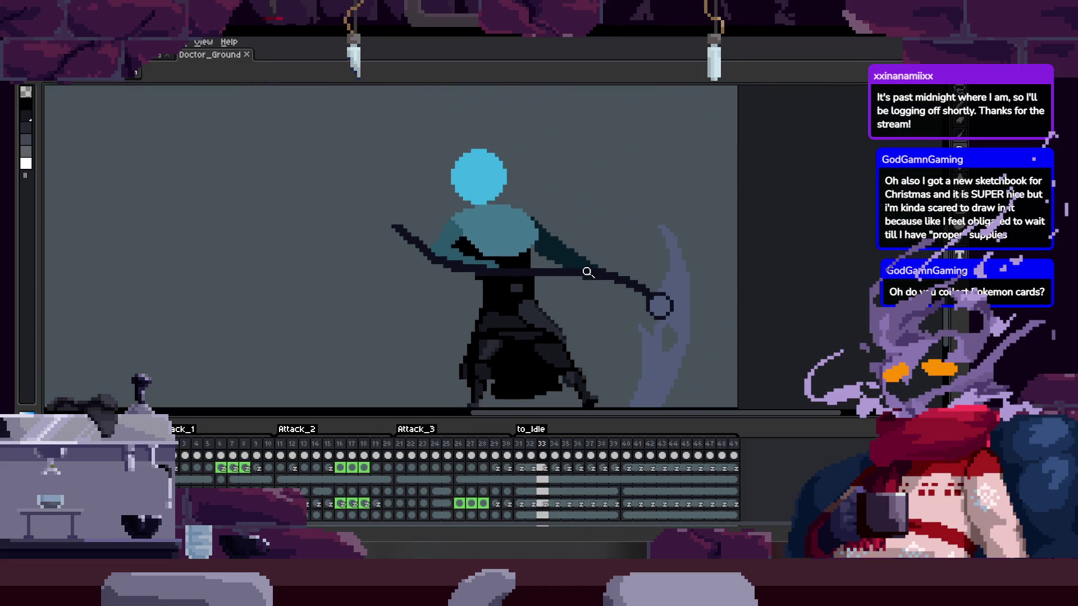
pyautogui.scroll(3, 582, 257)
pyautogui.scroll(-2, 589, 215)
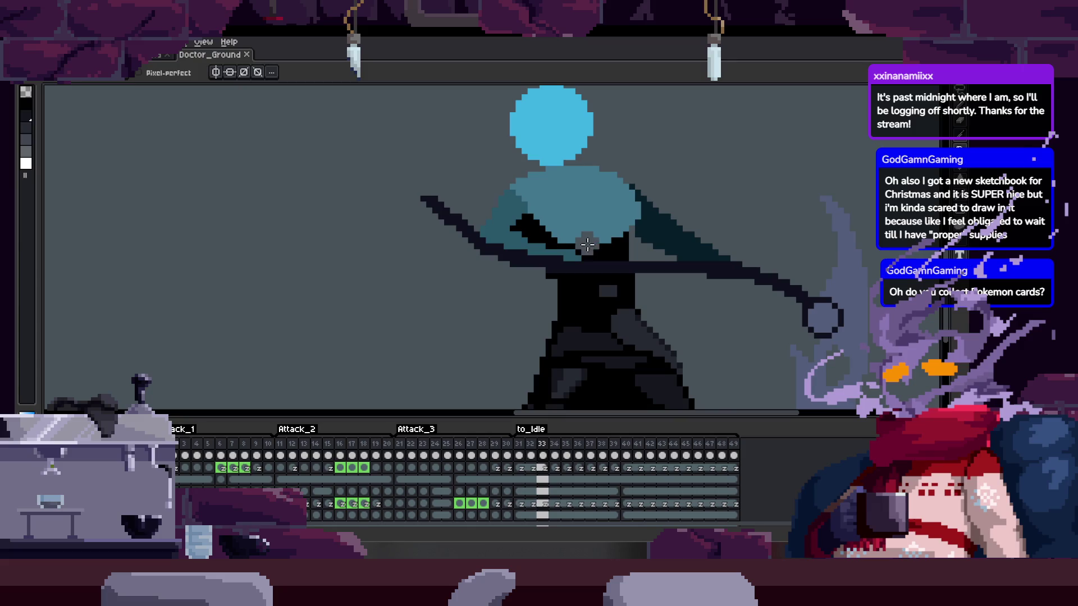
pyautogui.moveTo(649, 242); pyautogui.dragTo(602, 230)
pyautogui.press('Right')
pyautogui.press('Right')
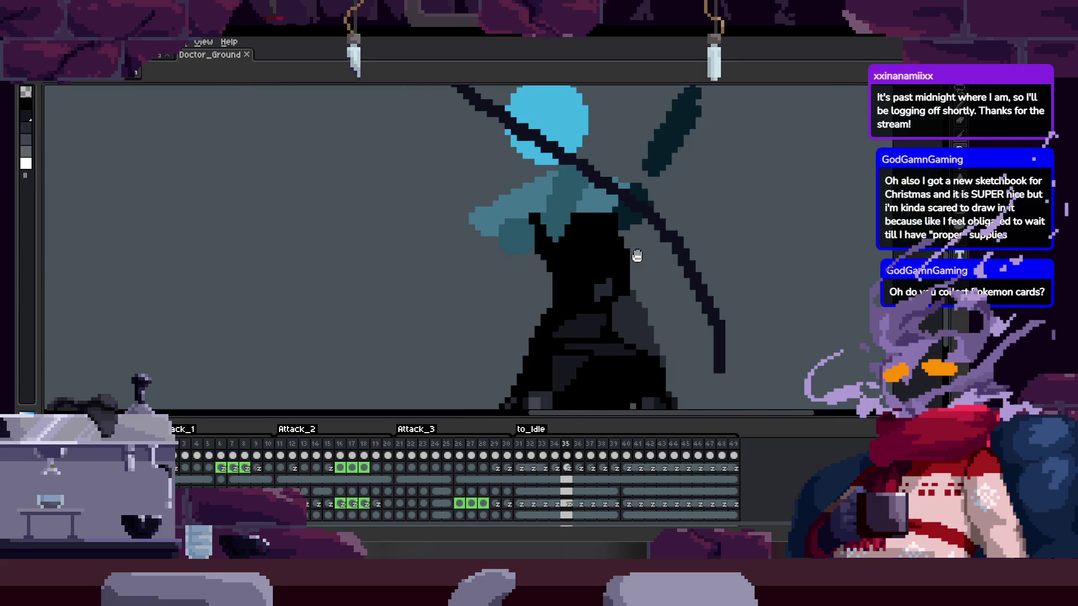
pyautogui.scroll(2, 584, 236)
pyautogui.press('Tab')
pyautogui.scroll(-2, 583, 236)
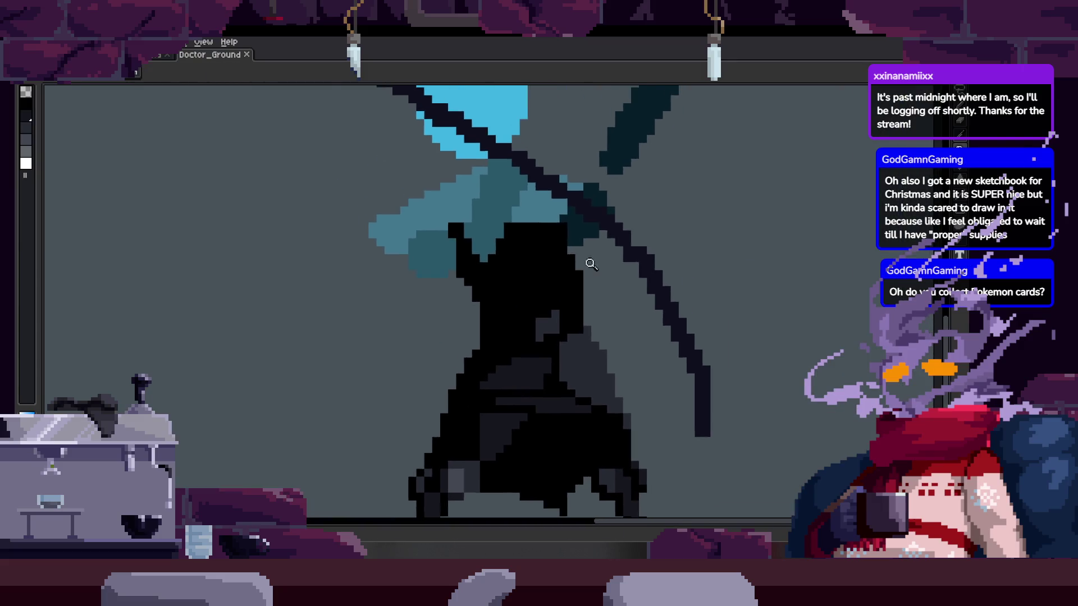
pyautogui.press('Return')
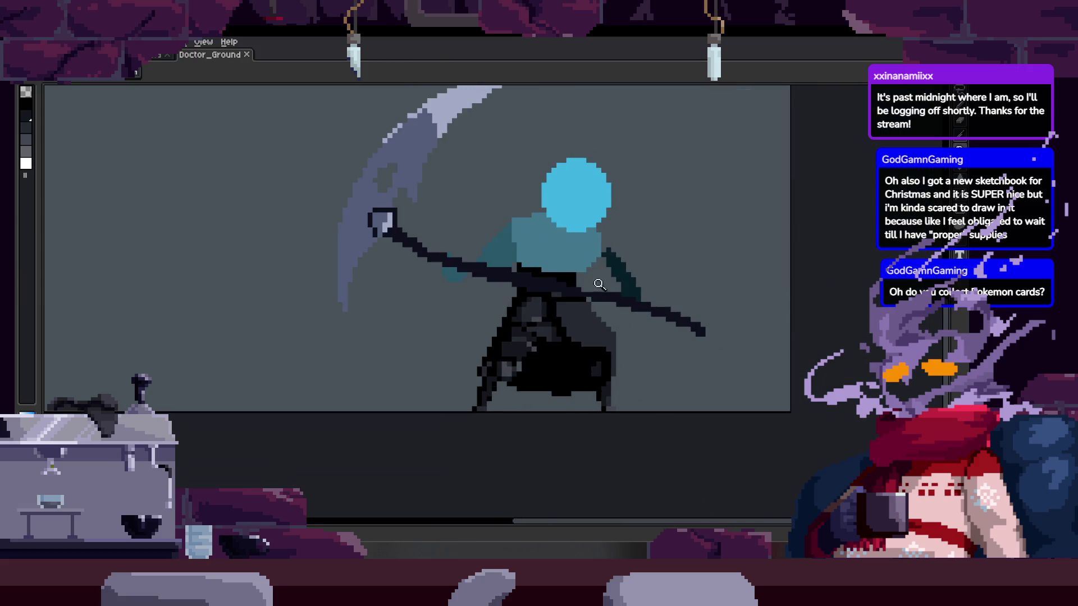
pyautogui.scroll(1, 607, 273)
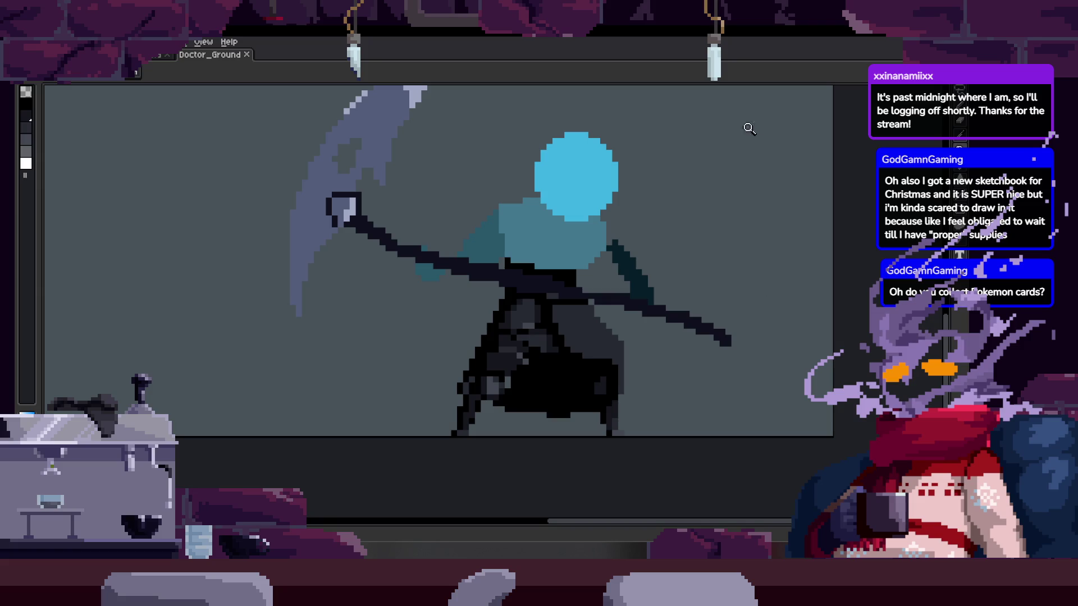
# Switch to the pencil and pan and zoom the view over the doctor's torso
pyautogui.scroll(-2, 609, 271)
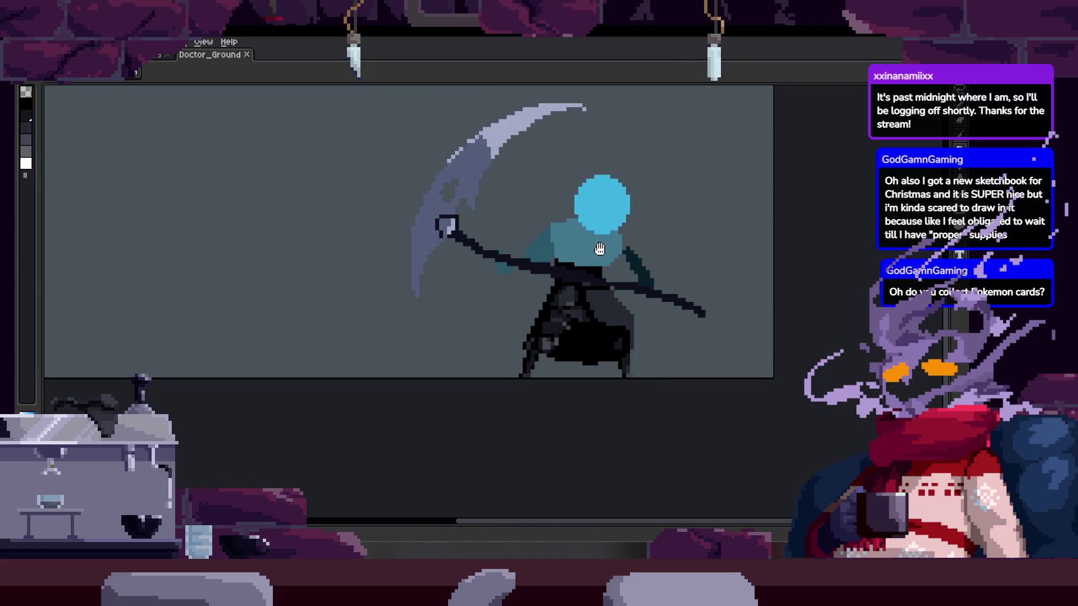
pyautogui.scroll(1, 595, 239)
pyautogui.press('b')
pyautogui.moveTo(584, 234); pyautogui.dragTo(529, 225)
pyautogui.scroll(2, 570, 233)
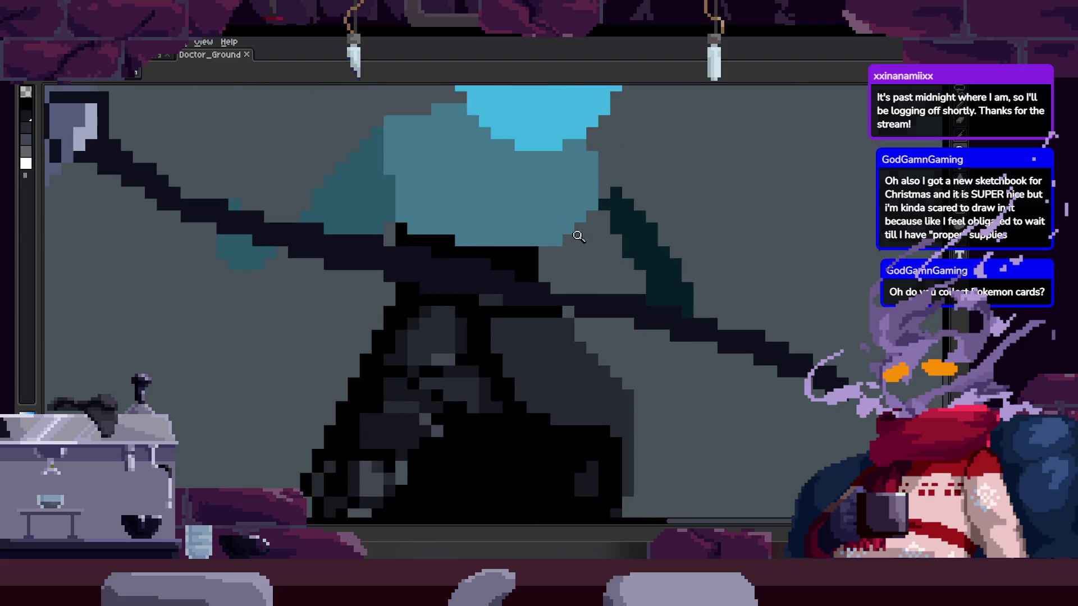
pyautogui.scroll(-2, 566, 248)
pyautogui.scroll(3, 585, 251)
pyautogui.scroll(-3, 584, 251)
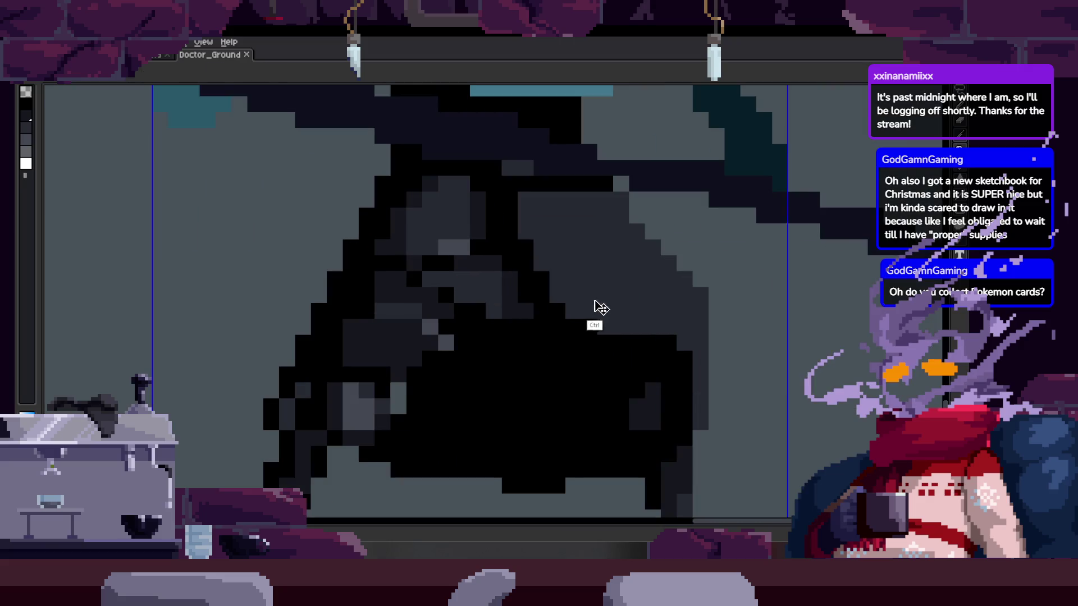
pyautogui.press('ctrl')
pyautogui.scroll(1, 623, 291)
pyautogui.scroll(-1, 624, 292)
pyautogui.scroll(2, 625, 292)
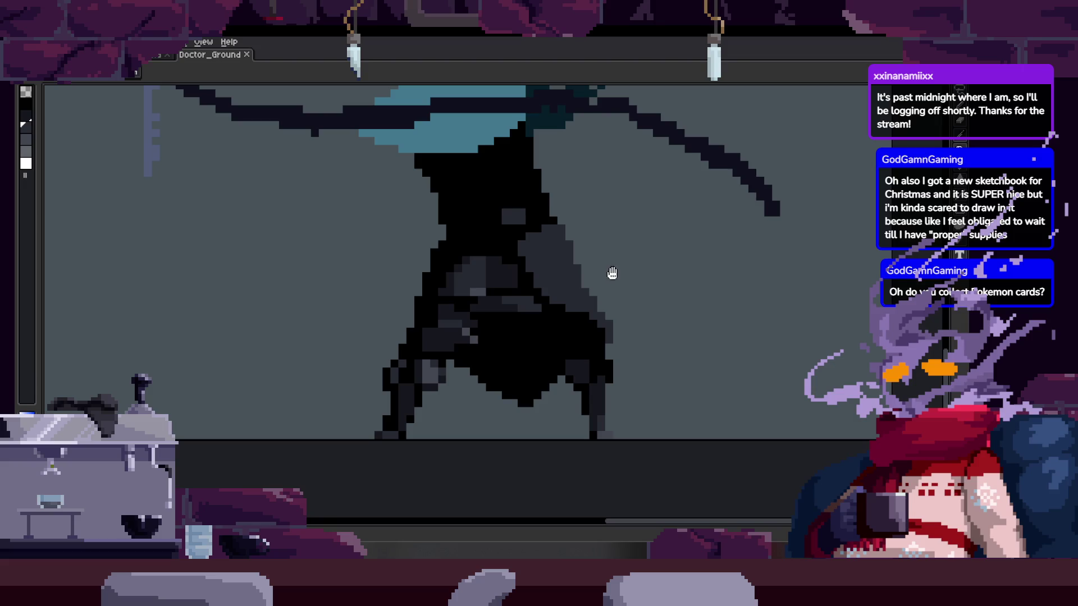
pyautogui.scroll(-1, 616, 282)
pyautogui.scroll(1, 612, 264)
pyautogui.press('ctrl')
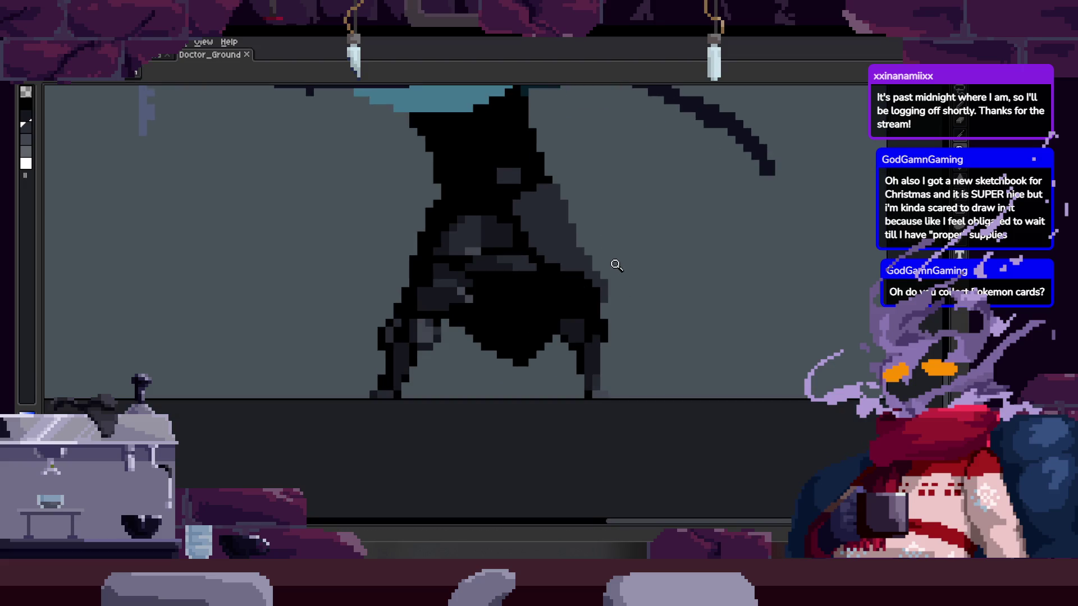
pyautogui.scroll(3, 623, 275)
pyautogui.scroll(-2, 566, 267)
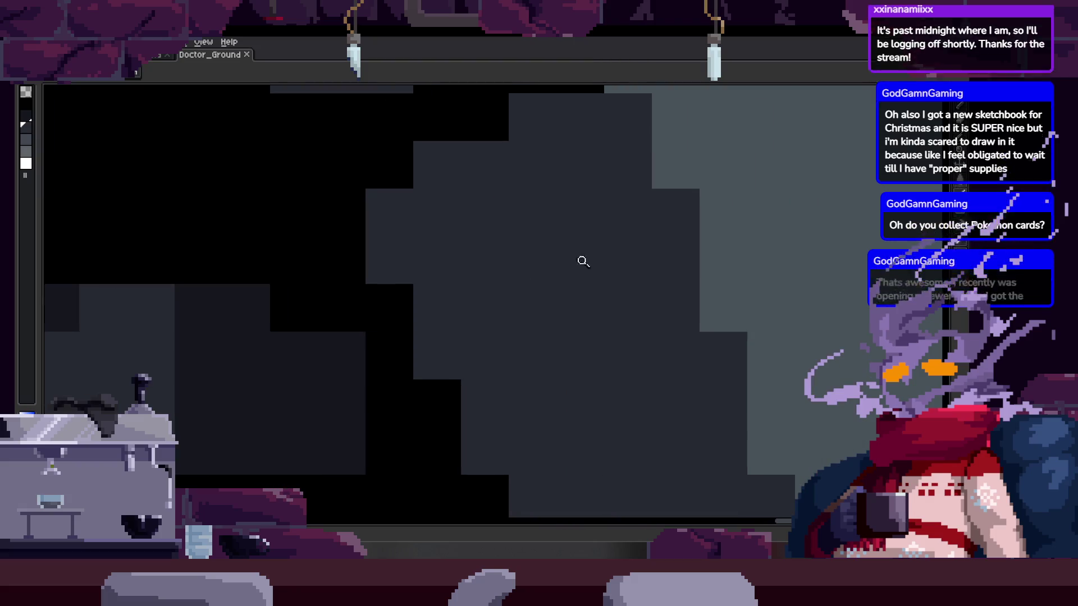
pyautogui.moveTo(561, 217); pyautogui.dragTo(554, 198)
pyautogui.scroll(-2, 553, 224)
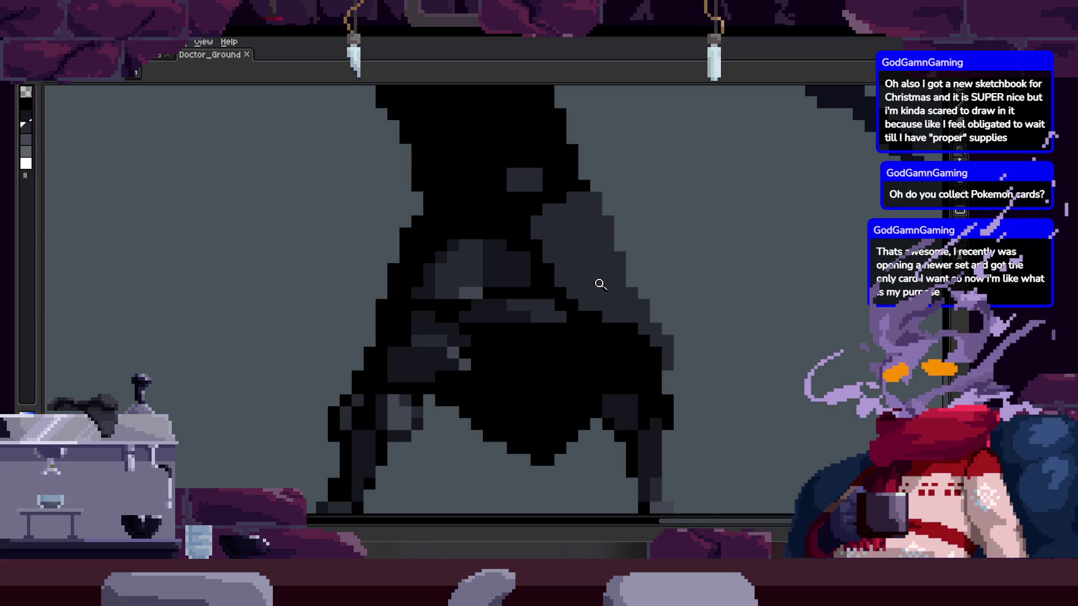
# Flip to the next frame and back, centre the robe, and fill a grey shading cell darker with the Paint Bucket
pyautogui.press('Right')
pyautogui.press('Left')
pyautogui.scroll(4, 576, 315)
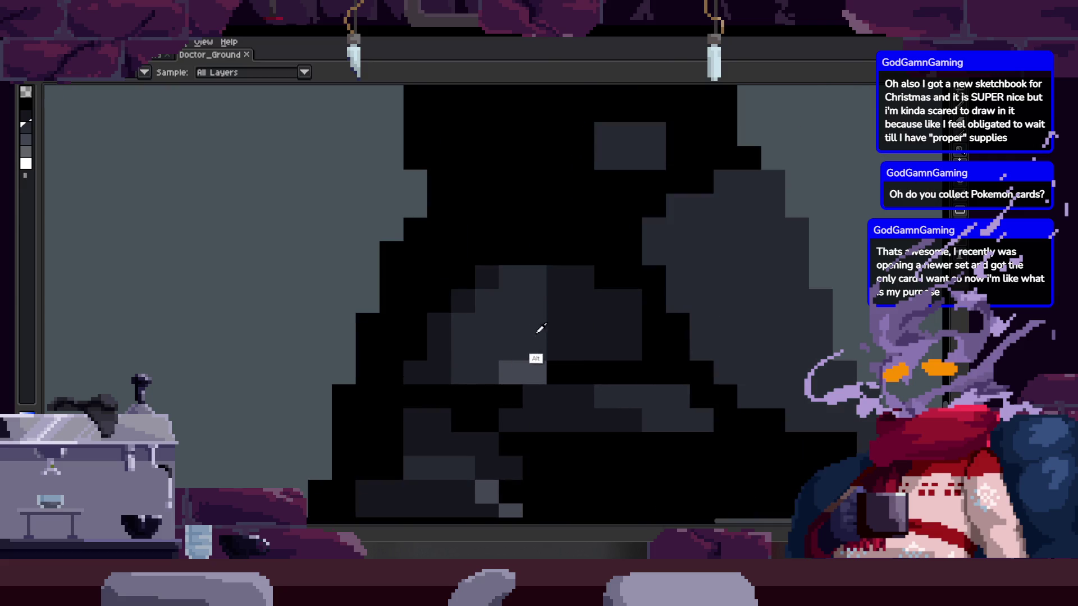
pyautogui.moveTo(556, 318); pyautogui.dragTo(522, 304)
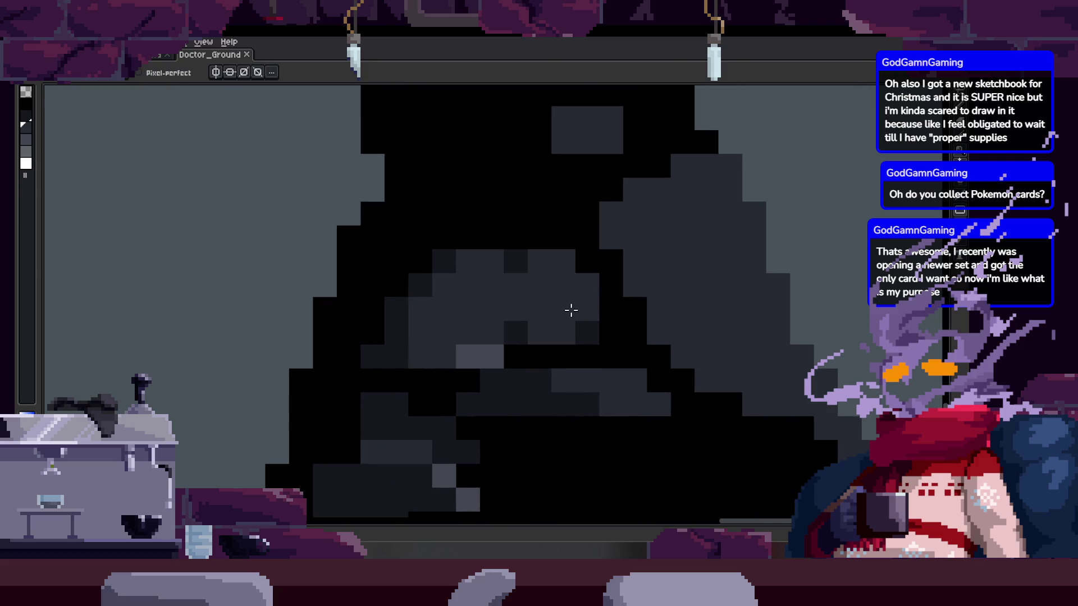
pyautogui.press('g')
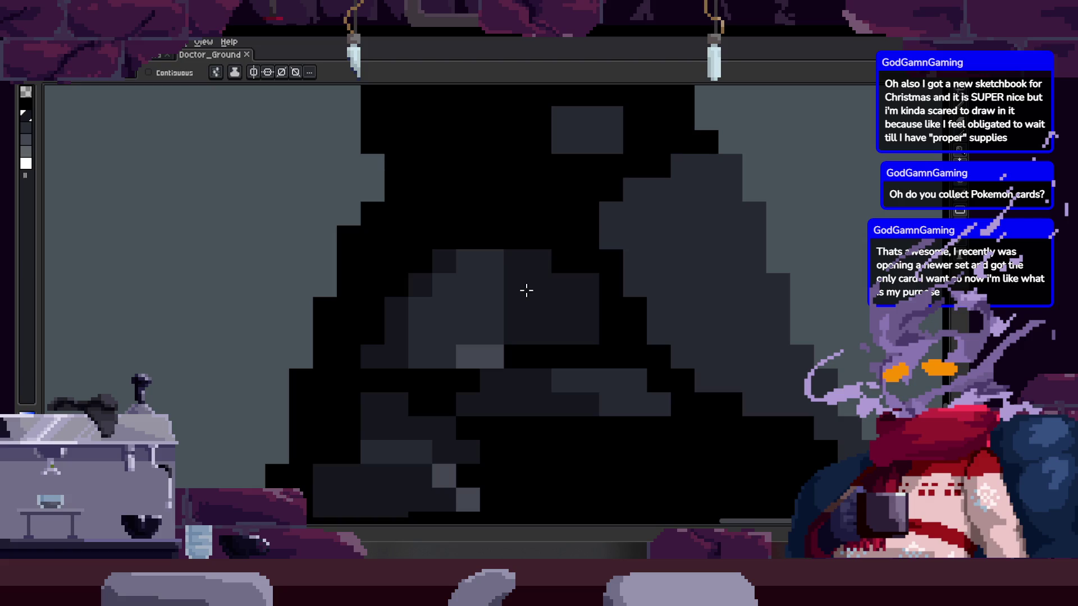
pyautogui.press('z')
pyautogui.click(423, 297)
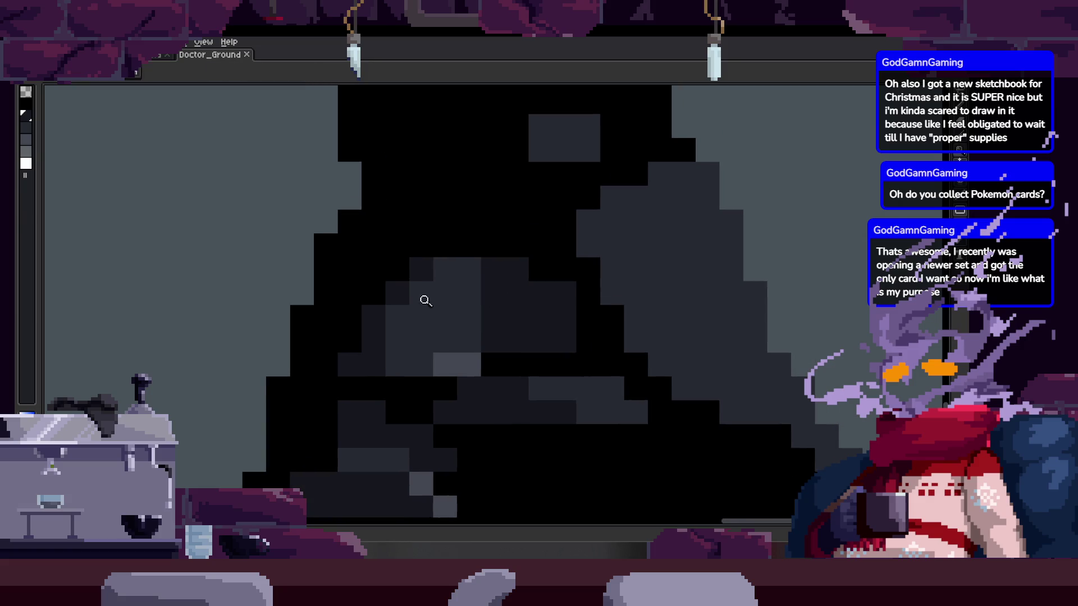
# Try dark pencil strokes along the robe shading, undoing them while zooming closer
pyautogui.press('b')
pyautogui.moveTo(404, 315); pyautogui.dragTo(467, 293)
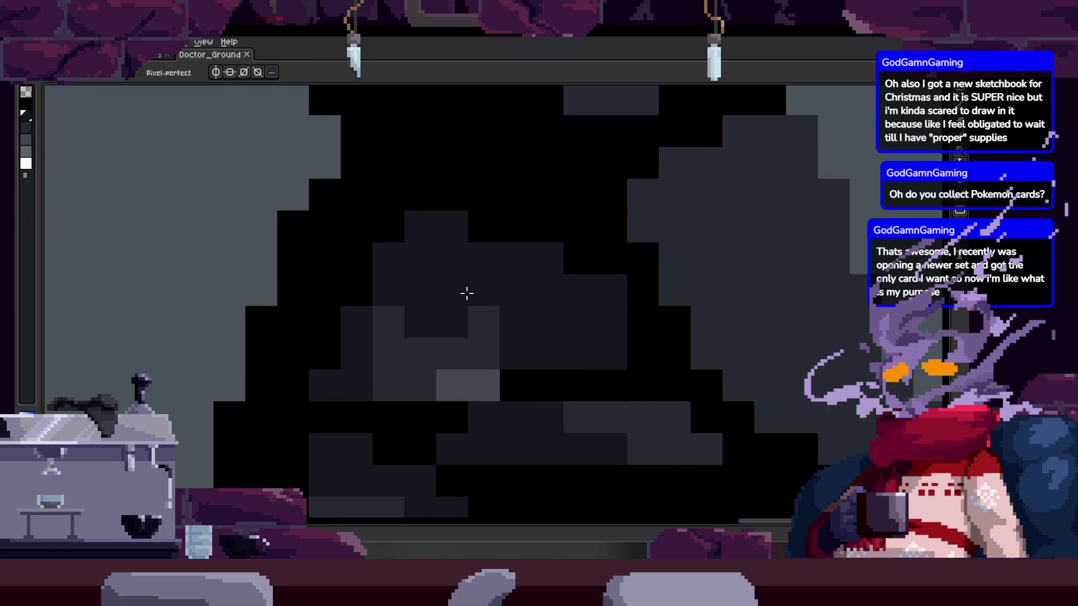
pyautogui.hotkey('ctrl', 'z')
pyautogui.press('z')
pyautogui.click(481, 310)
pyautogui.press('b')
pyautogui.moveTo(325, 270)
pyautogui.mouseDown()
pyautogui.moveTo(404, 183)
pyautogui.moveTo(392, 264)
pyautogui.mouseUp()
pyautogui.hotkey('ctrl', 'z')
pyautogui.press('z')
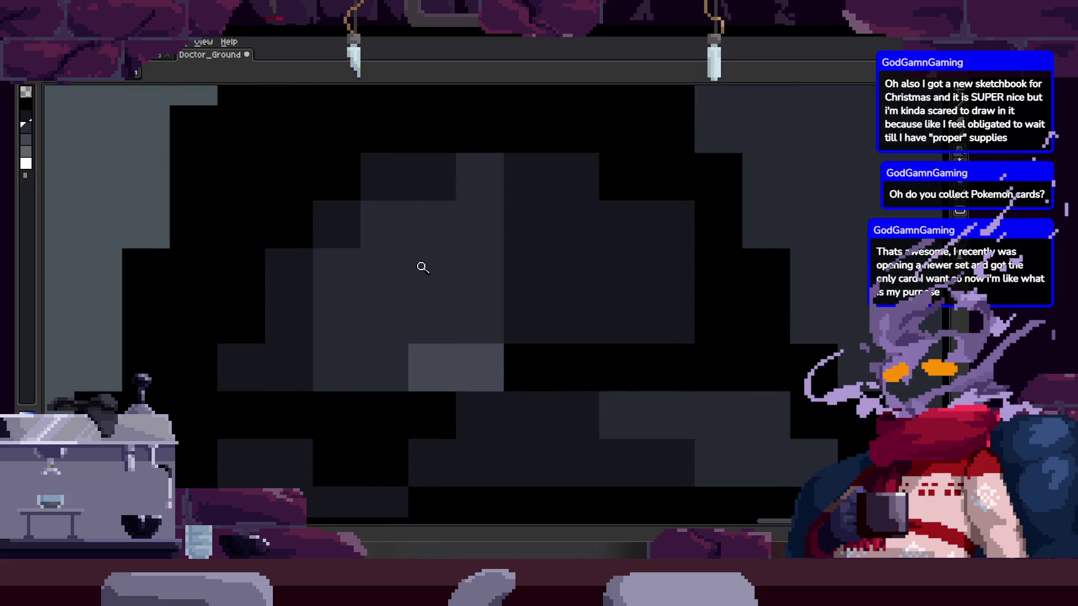
pyautogui.scroll(-5, 422, 268)
pyautogui.scroll(2, 440, 283)
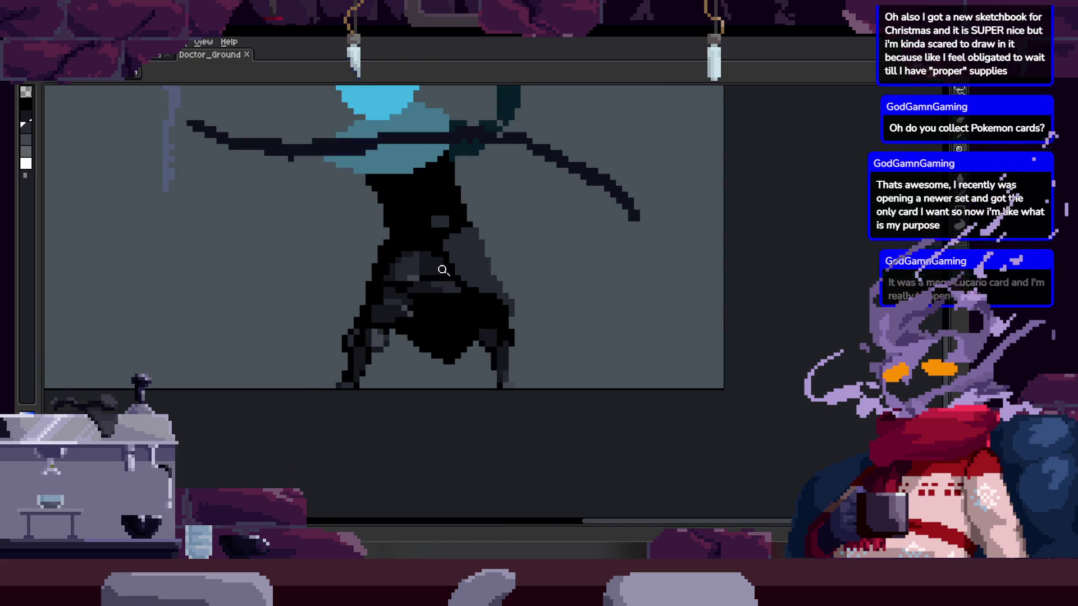
# Toggle the timeline and zoom in and out to inspect the retouched robe shading
pyautogui.press('Tab')
pyautogui.press('Tab')
pyautogui.scroll(4, 496, 260)
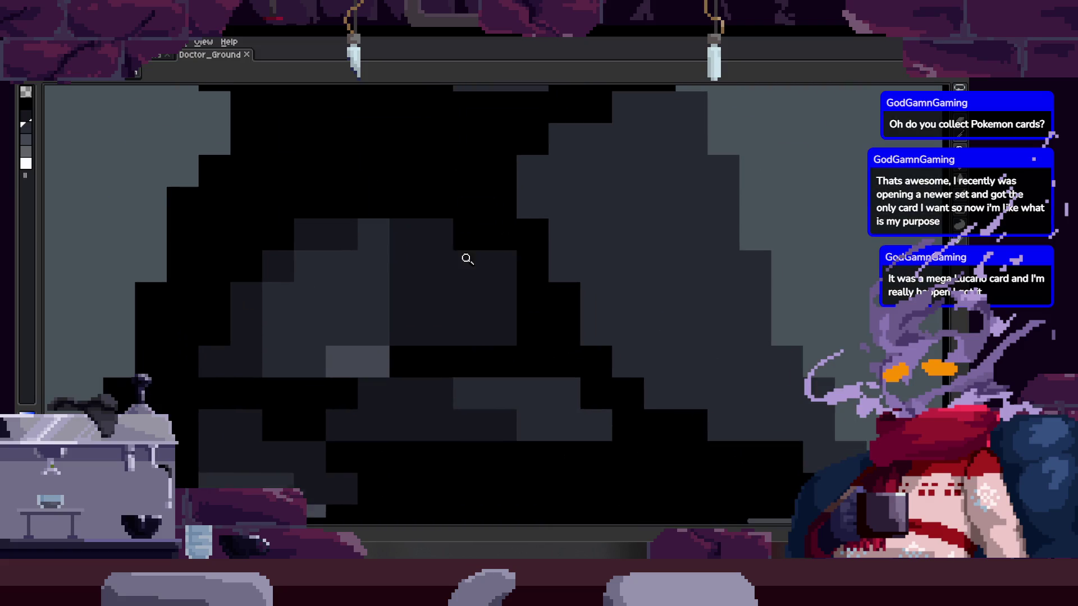
pyautogui.scroll(-4, 468, 259)
pyautogui.press('b')
pyautogui.scroll(4, 491, 284)
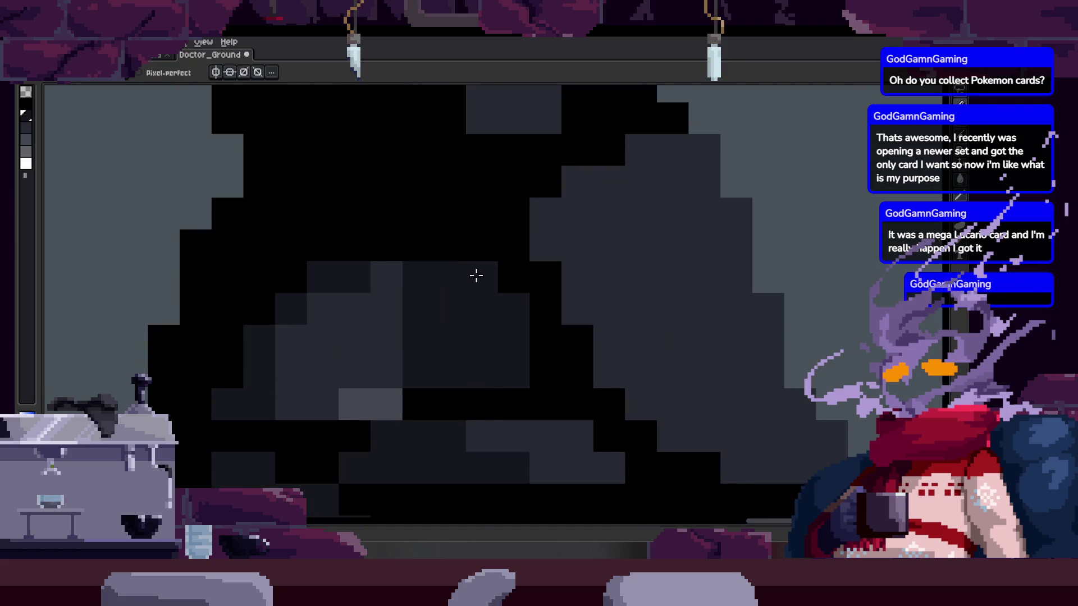
pyautogui.press('z')
pyautogui.scroll(-3, 476, 275)
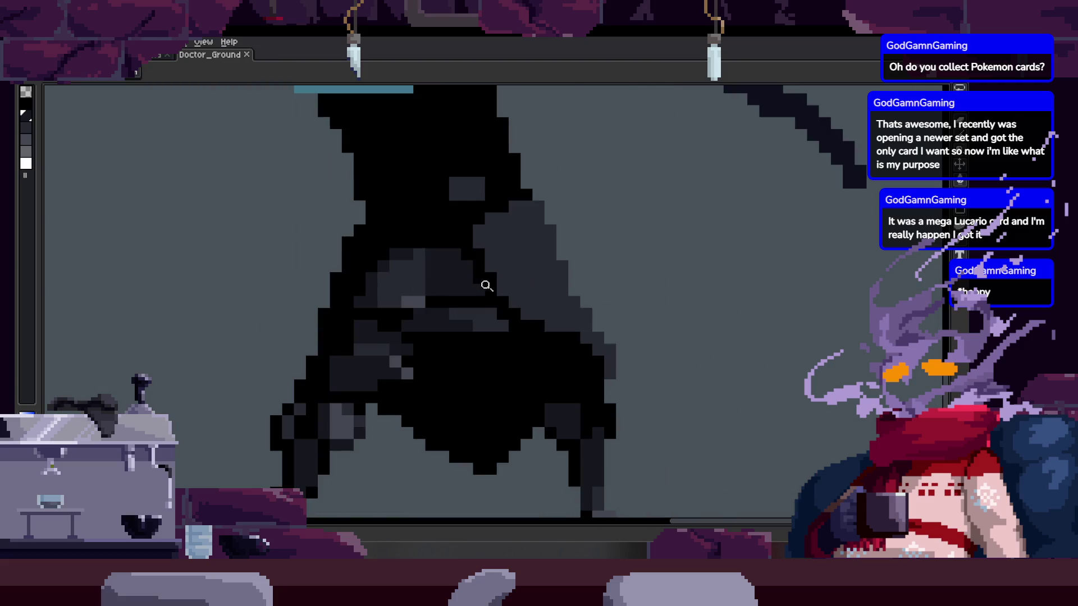
pyautogui.scroll(4, 426, 264)
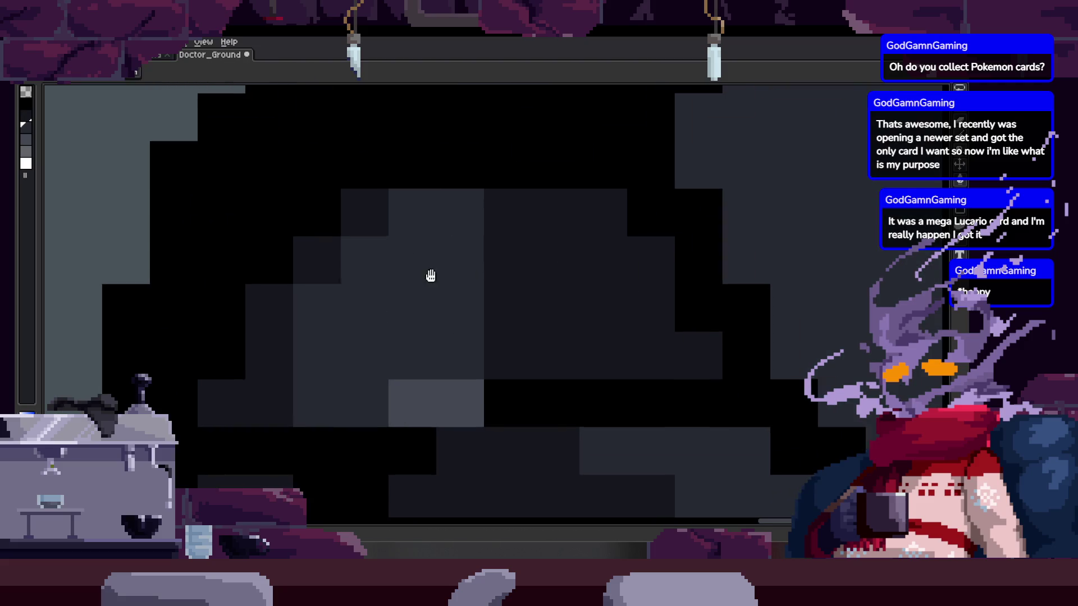
pyautogui.scroll(-3, 445, 273)
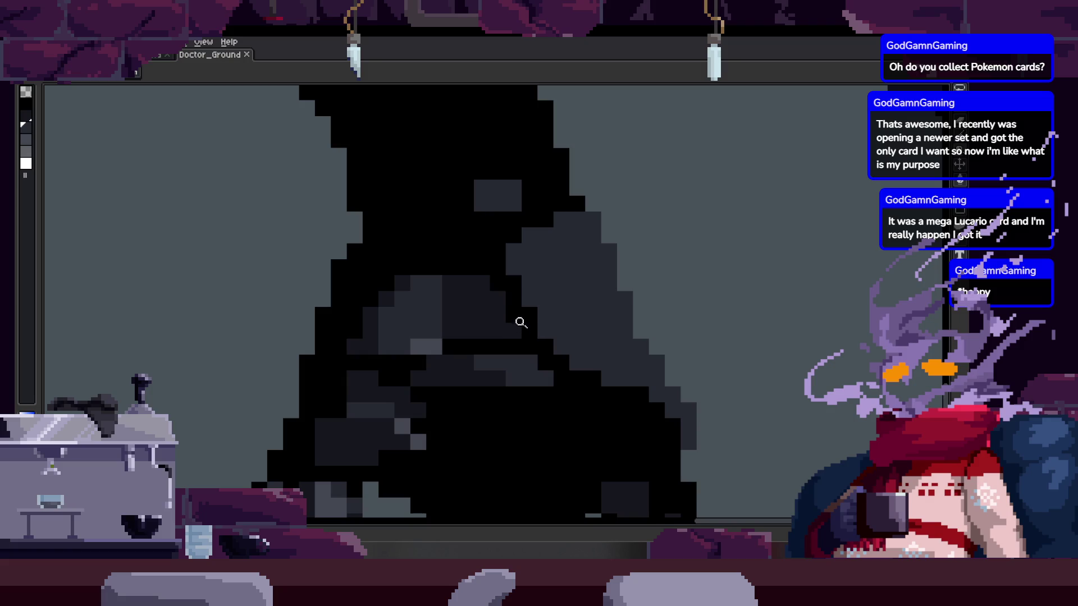
pyautogui.scroll(4, 499, 264)
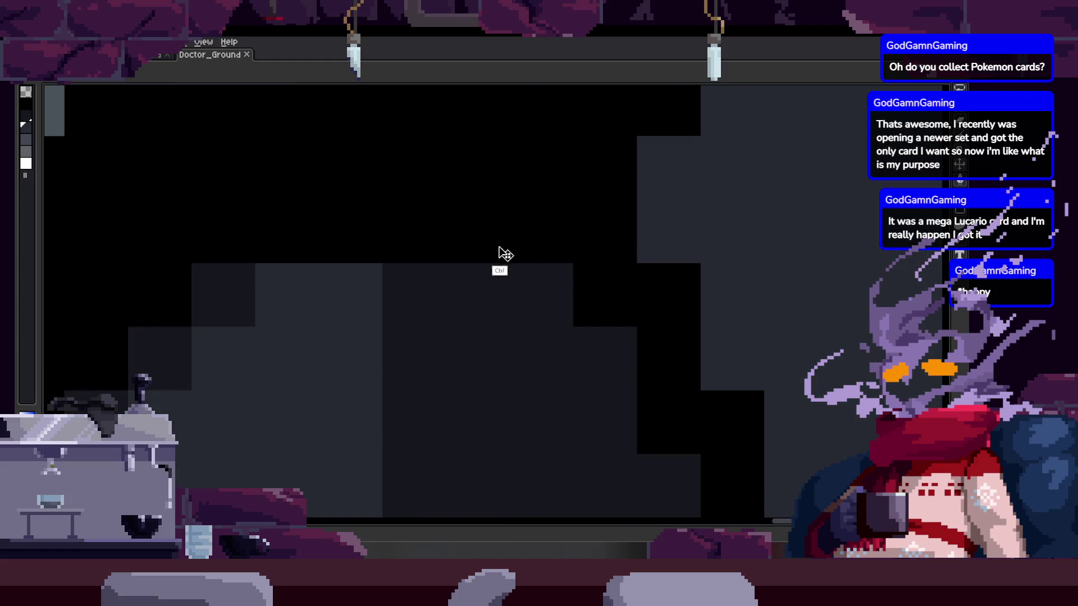
pyautogui.scroll(-3, 409, 264)
pyautogui.press('b')
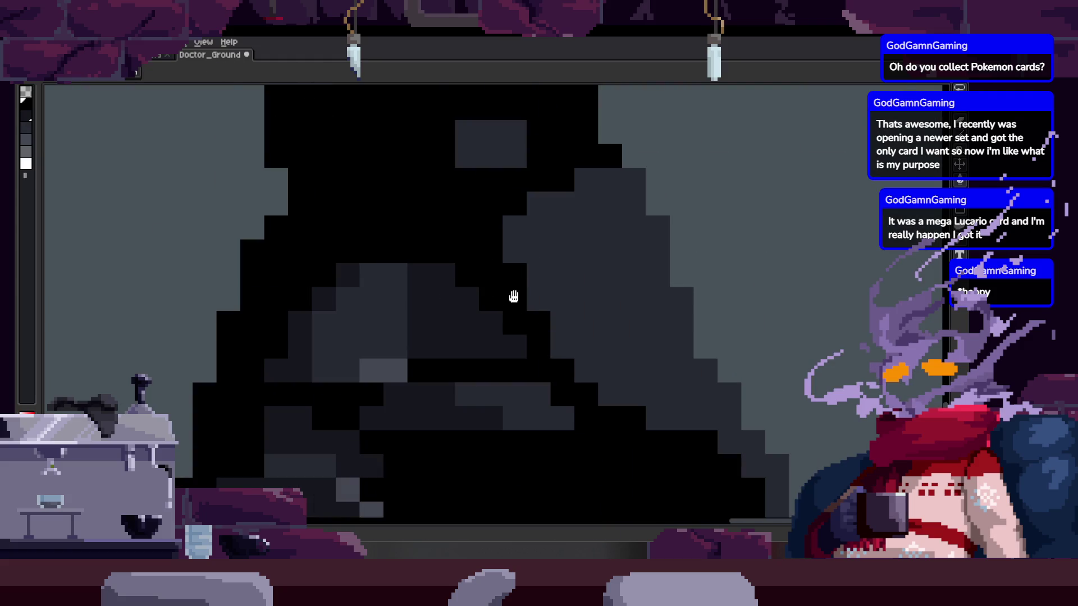
pyautogui.moveTo(513, 295); pyautogui.dragTo(488, 312)
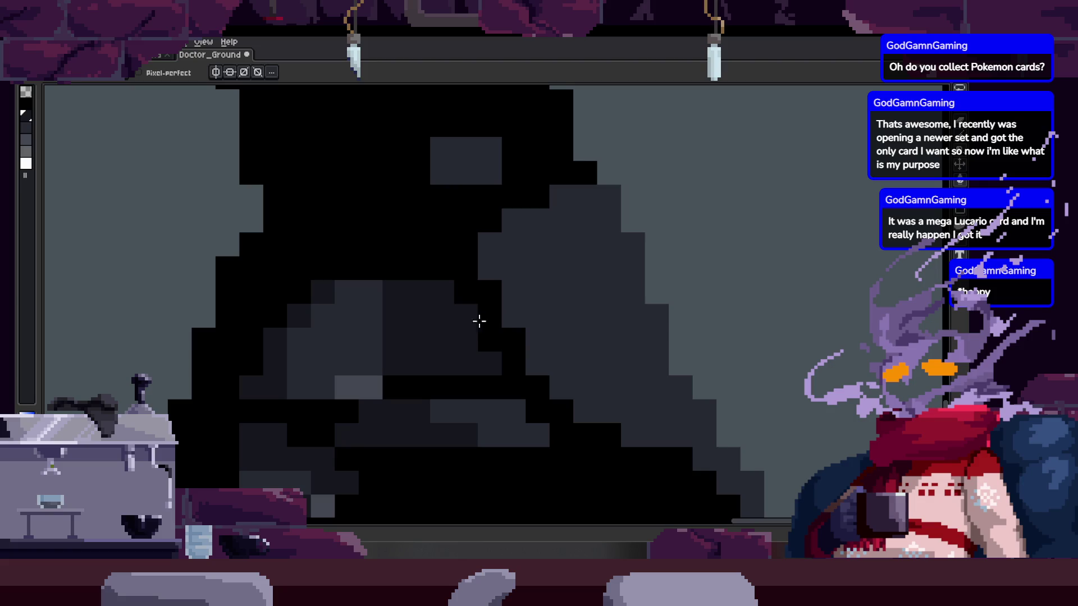
pyautogui.scroll(-3, 488, 308)
pyautogui.scroll(4, 488, 308)
# Save the sprite with Ctrl+S and zoom around to check the result
pyautogui.hotkey('ctrl', 's')
pyautogui.press('z')
pyautogui.scroll(-3, 521, 313)
pyautogui.hotkey('ctrl', 's')
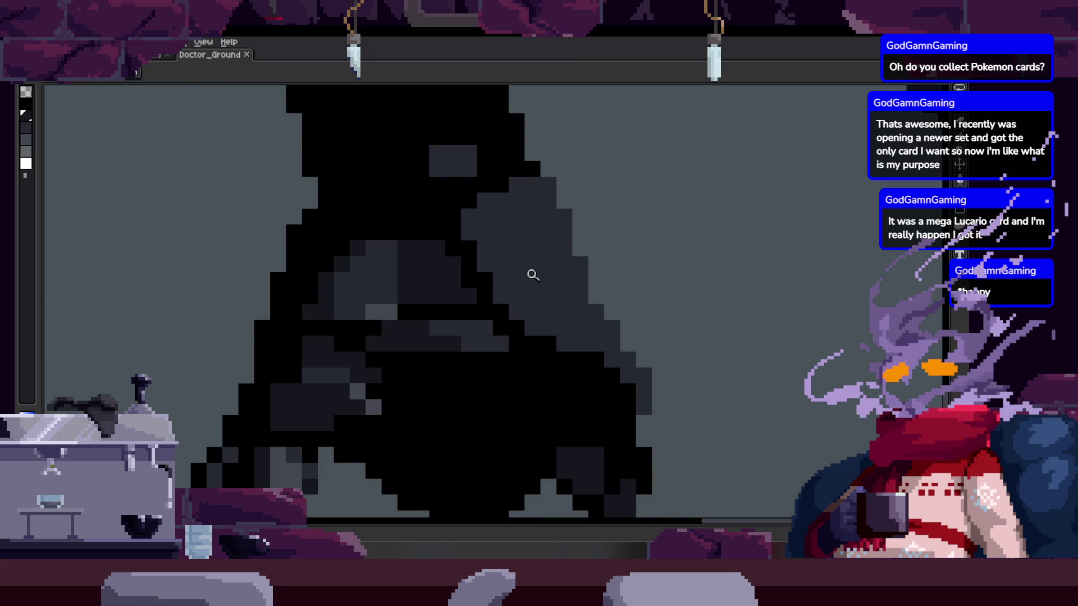
pyautogui.scroll(1, 539, 322)
pyautogui.scroll(1, 534, 324)
pyautogui.scroll(1, 566, 271)
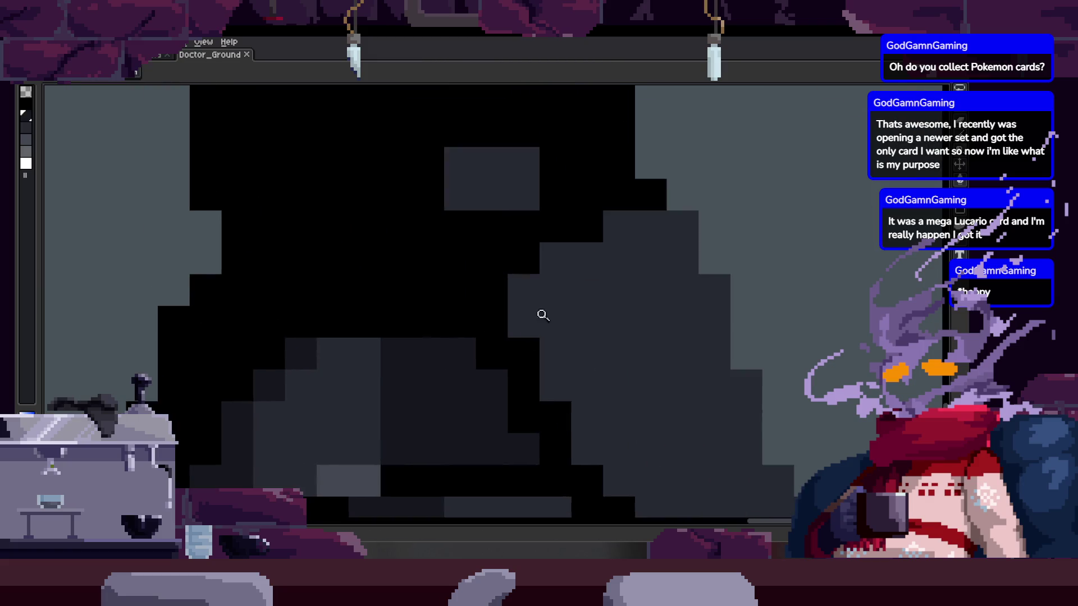
pyautogui.scroll(-2, 534, 315)
pyautogui.scroll(1, 527, 325)
pyautogui.scroll(-4, 522, 302)
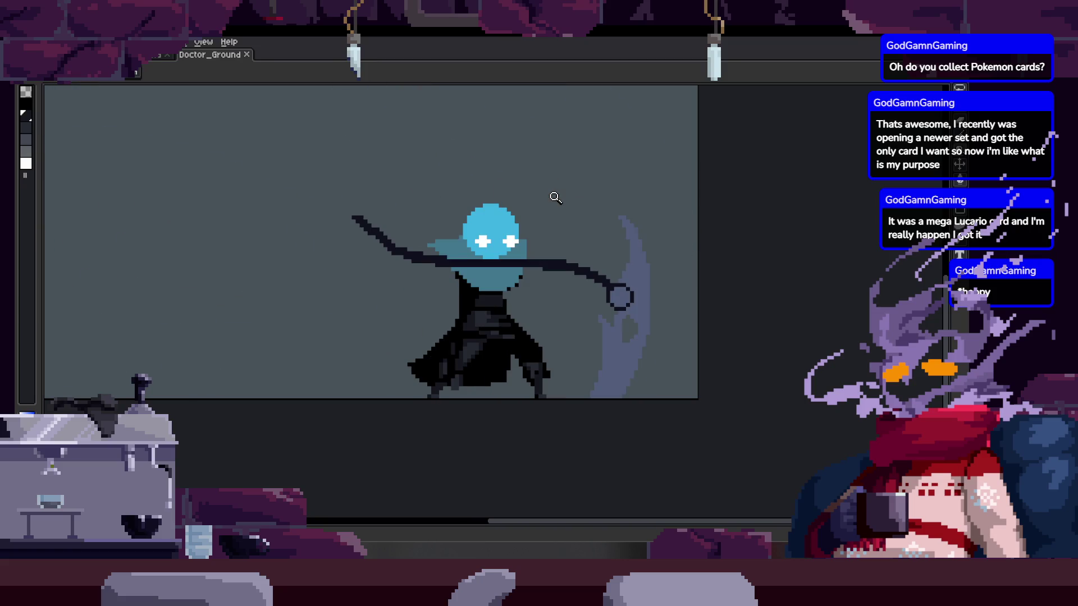
# Darken two single pixels on the robe with the pencil, zooming to check
pyautogui.scroll(5, 555, 197)
pyautogui.press('b')
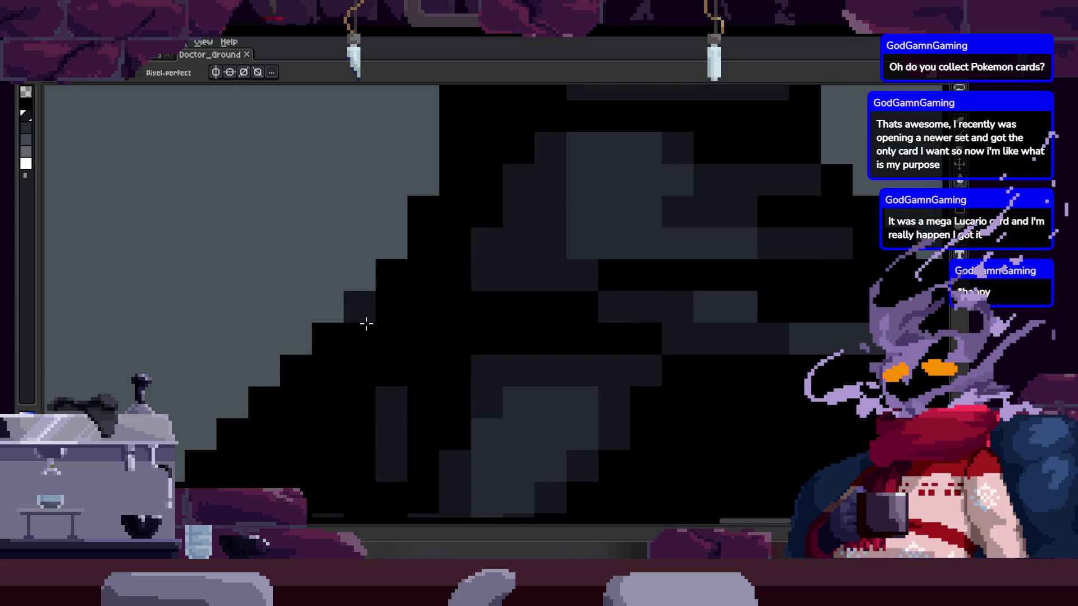
pyautogui.click(365, 326)
pyautogui.click(456, 278)
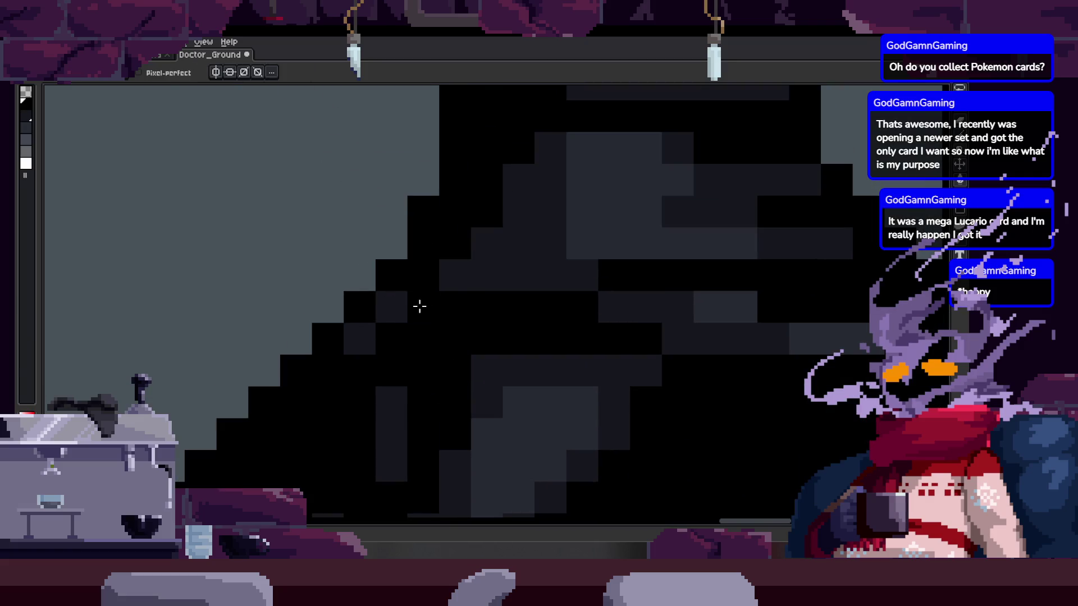
pyautogui.scroll(-4, 515, 309)
pyautogui.press('z')
pyautogui.scroll(4, 550, 292)
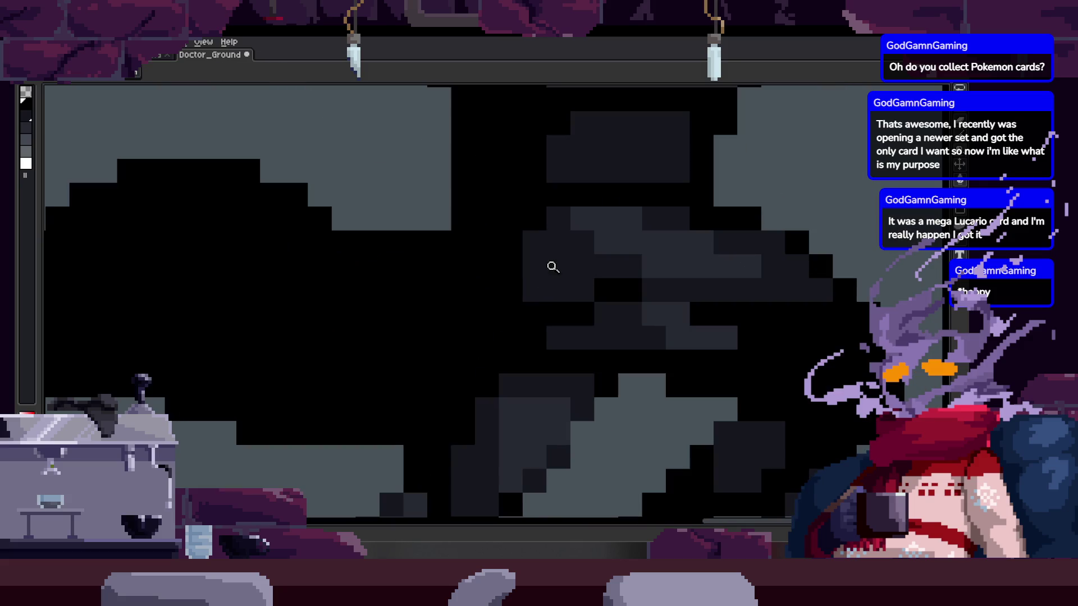
pyautogui.scroll(-4, 421, 330)
pyautogui.scroll(2, 496, 319)
pyautogui.scroll(-1, 486, 320)
pyautogui.press('b')
pyautogui.scroll(2, 462, 315)
pyautogui.scroll(1, 464, 301)
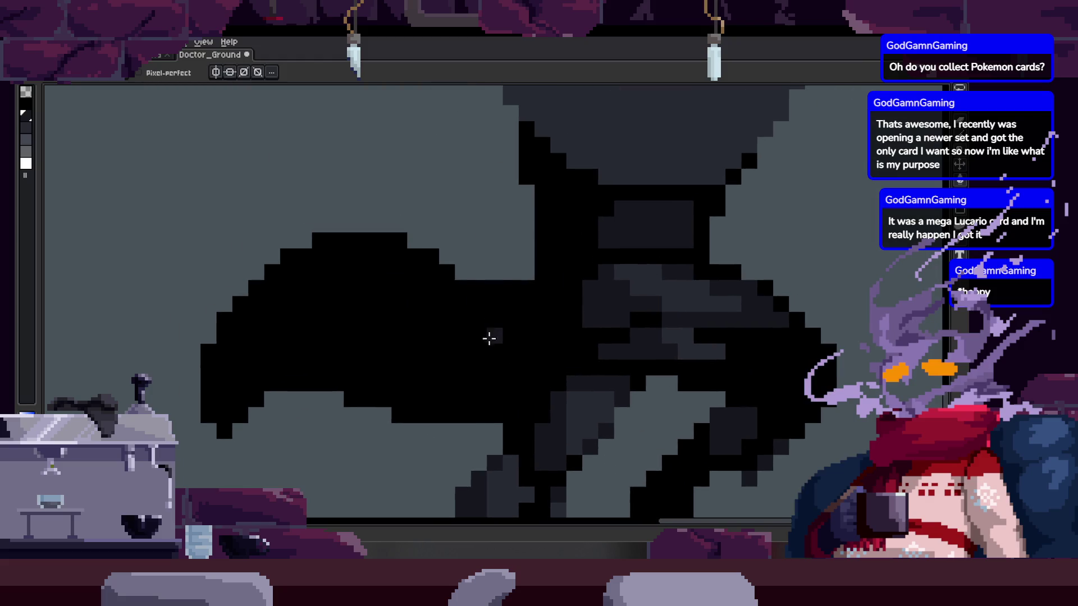
# Draw a dark-grey stroke and extra dark pixels across the robe
pyautogui.moveTo(402, 378)
pyautogui.mouseDown()
pyautogui.moveTo(556, 361)
pyautogui.moveTo(546, 348)
pyautogui.moveTo(575, 309)
pyautogui.moveTo(532, 349)
pyautogui.mouseUp()
pyautogui.press('z')
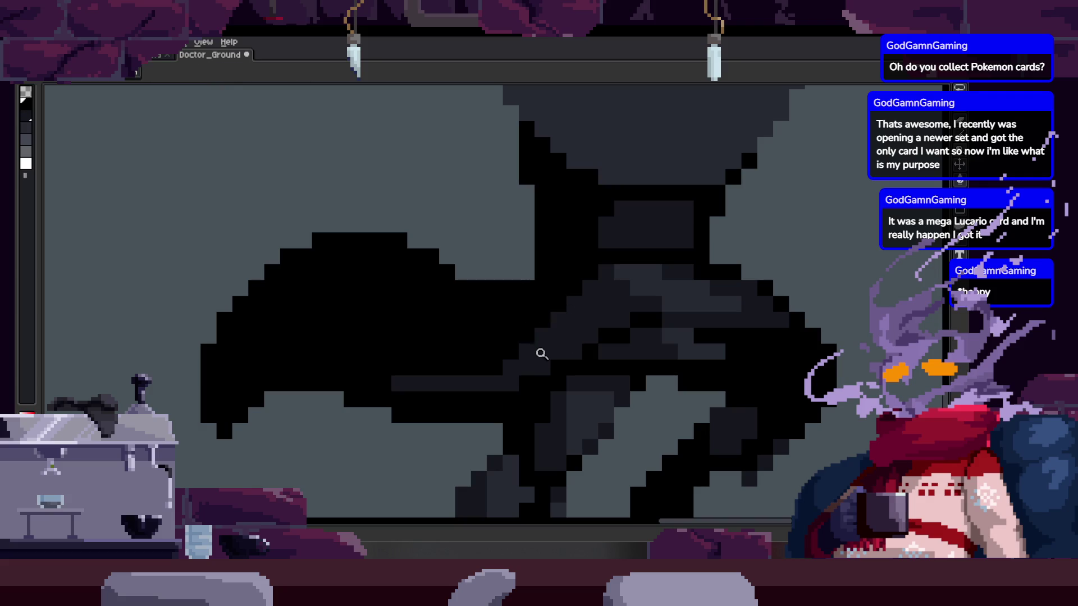
pyautogui.scroll(-1, 505, 343)
pyautogui.scroll(2, 500, 315)
pyautogui.press('b')
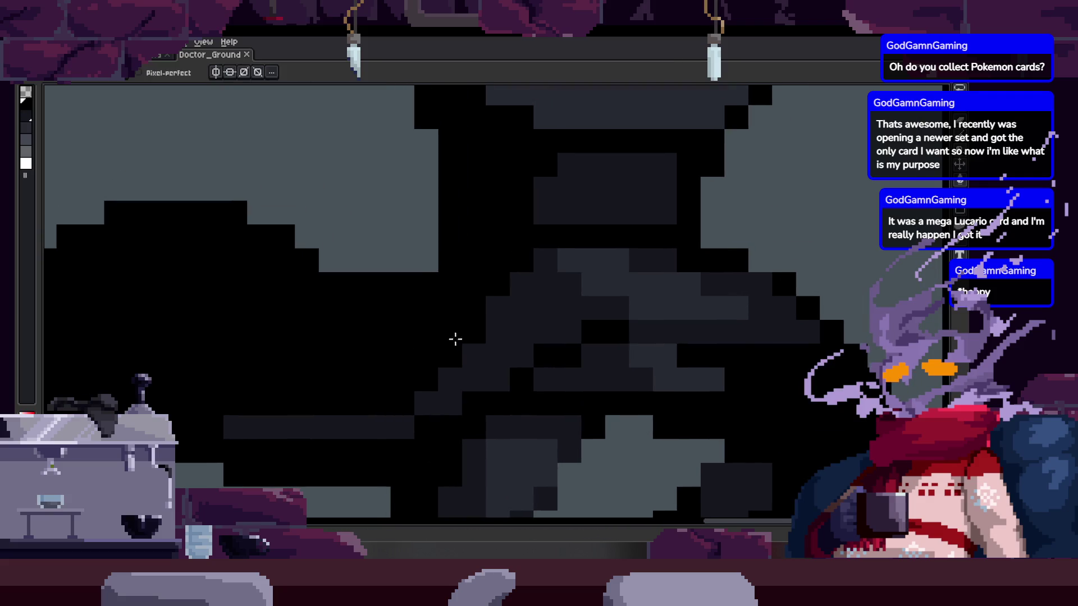
pyautogui.moveTo(449, 348); pyautogui.dragTo(431, 334)
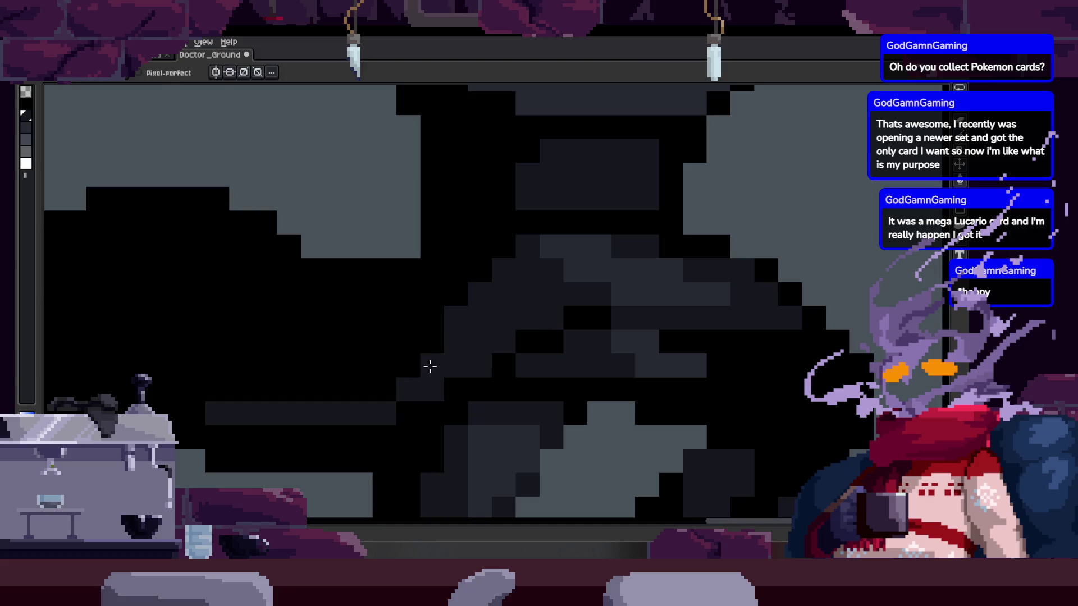
# Eyedrop black from the robe, paint a dark strip below the band, fill the band black, and zoom out
pyautogui.moveTo(356, 408); pyautogui.dragTo(416, 387)
pyautogui.press('alt')
pyautogui.keyDown('alt'); pyautogui.click(416, 387); pyautogui.keyUp('alt')
pyautogui.moveTo(343, 417); pyautogui.dragTo(449, 418)
pyautogui.moveTo(359, 391)
pyautogui.mouseDown()
pyautogui.moveTo(397, 382)
pyautogui.moveTo(326, 393)
pyautogui.mouseUp()
pyautogui.moveTo(364, 375); pyautogui.dragTo(338, 370)
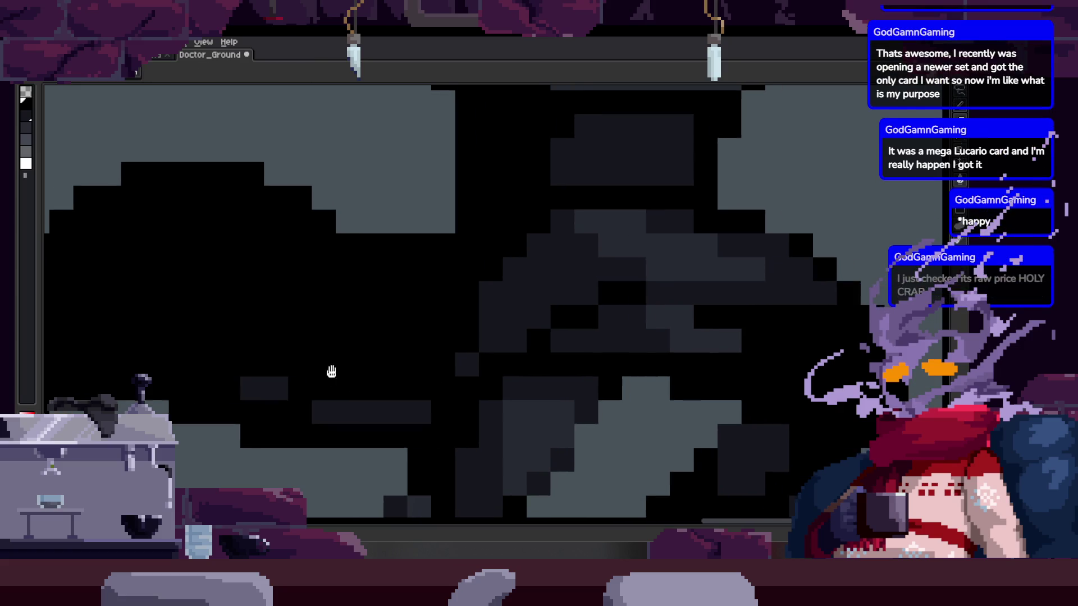
pyautogui.scroll(-6, 409, 365)
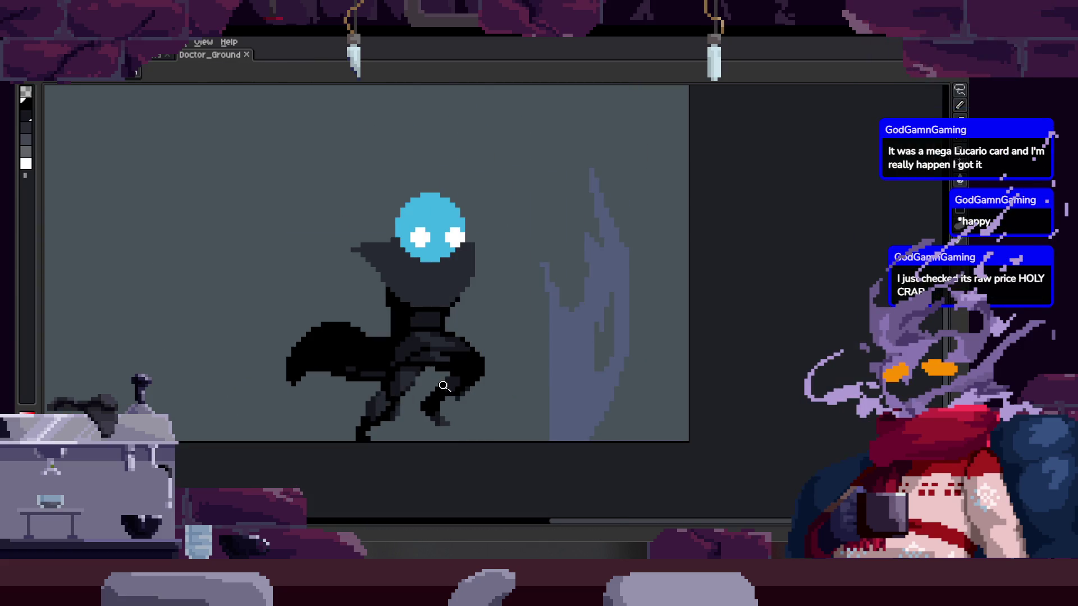
pyautogui.scroll(4, 448, 334)
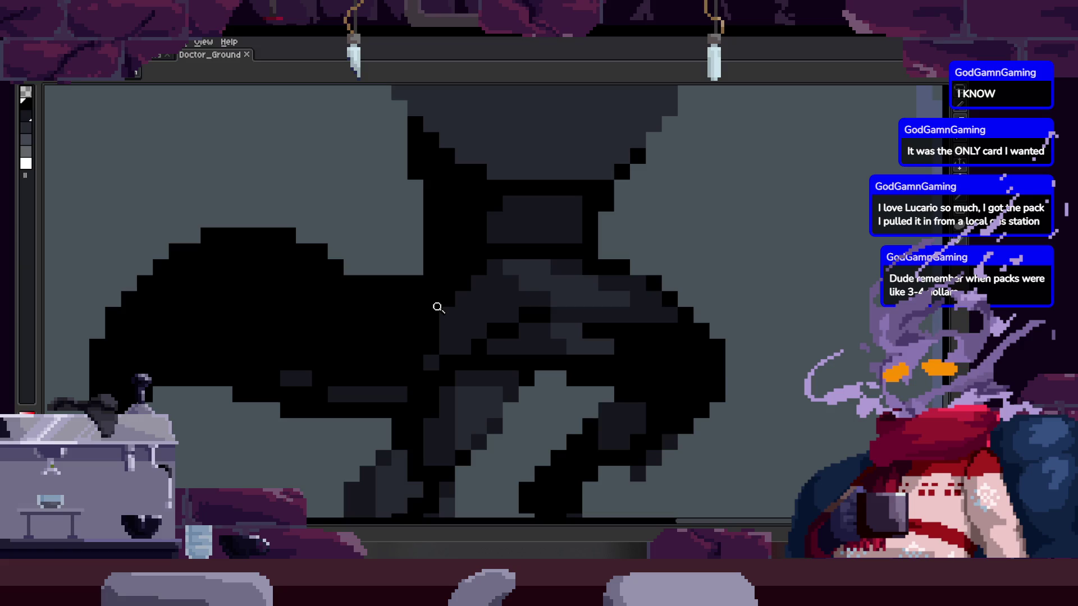
# Zoom in on the character's body, then zoom back out to the whole sprite
pyautogui.click(438, 307)
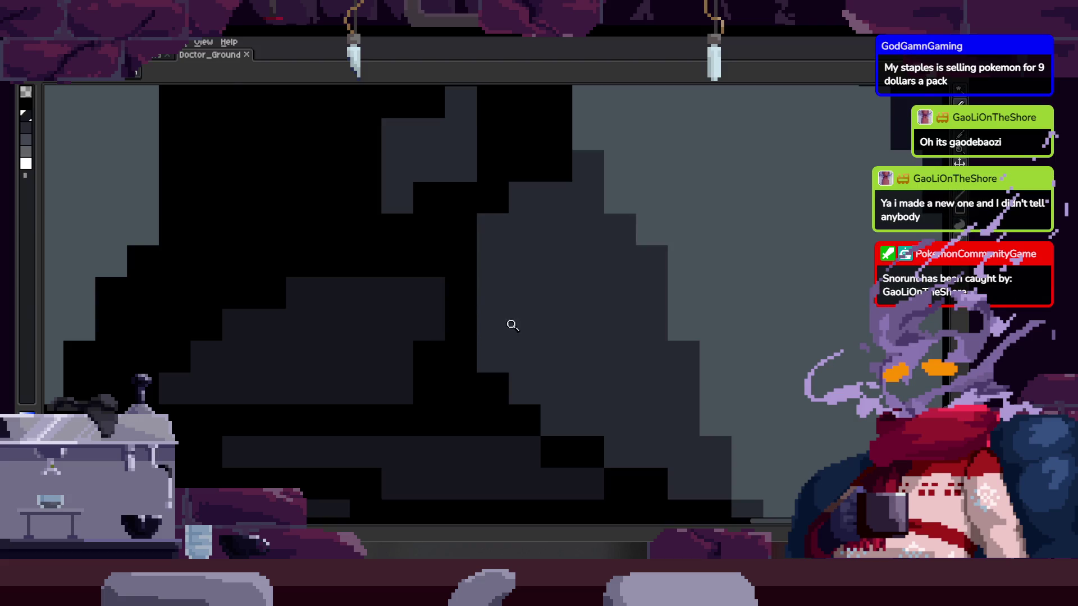
pyautogui.scroll(-4, 533, 301)
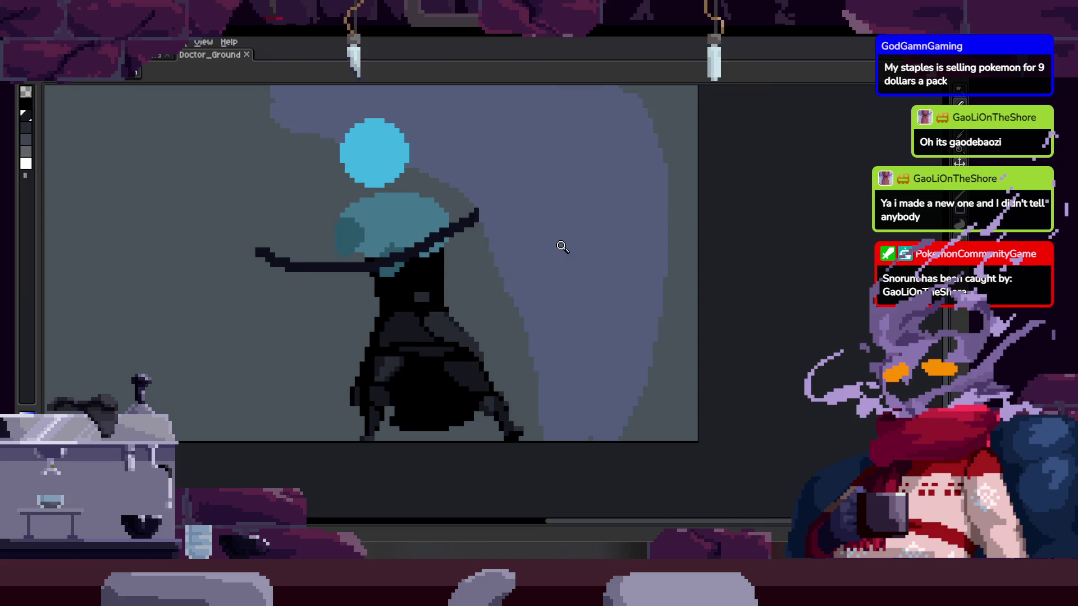
# Play the attack animation and stop it on the blue-headed frame
pyautogui.press('Tab')
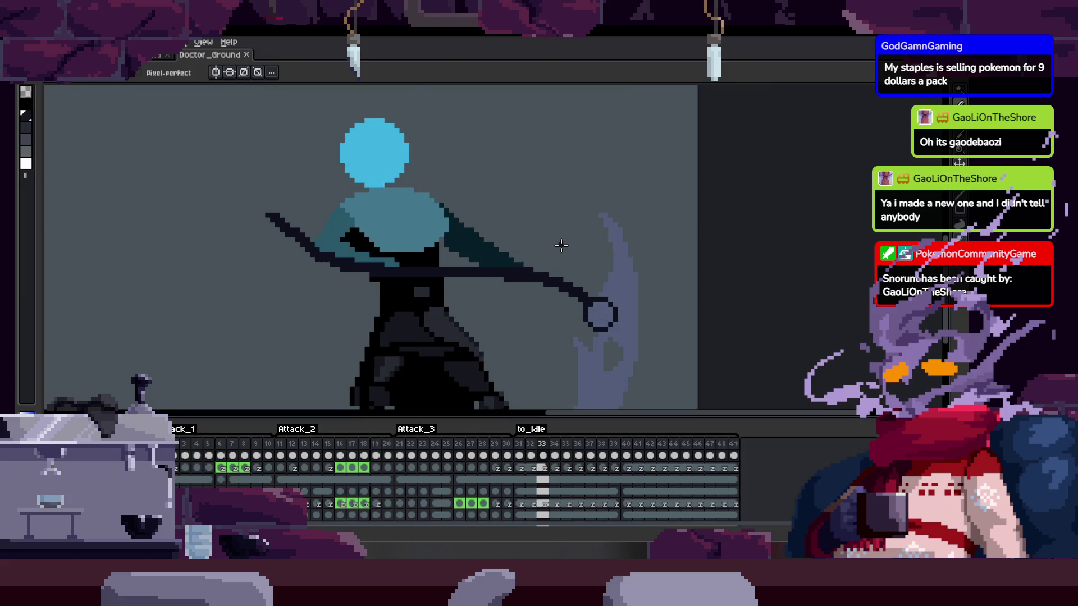
pyautogui.press('Tab')
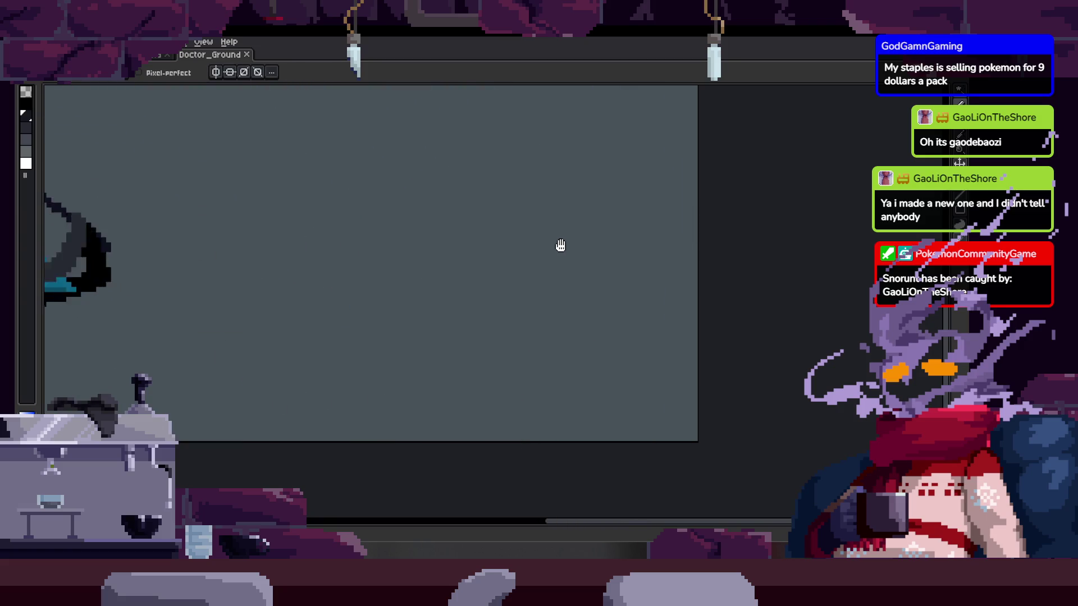
pyautogui.press('Tab')
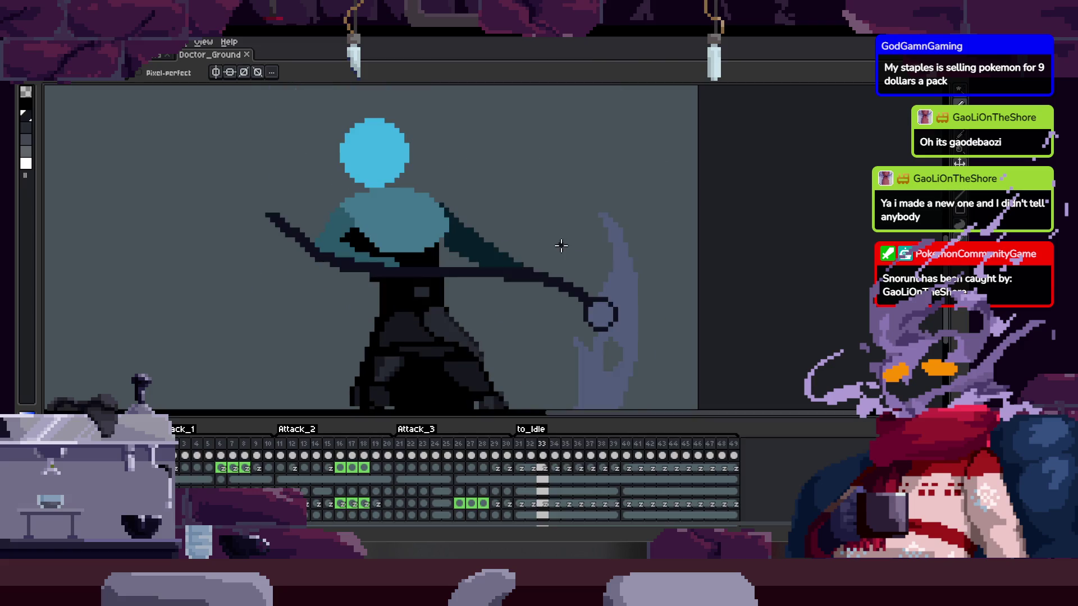
pyautogui.press('z')
pyautogui.scroll(-1, 539, 258)
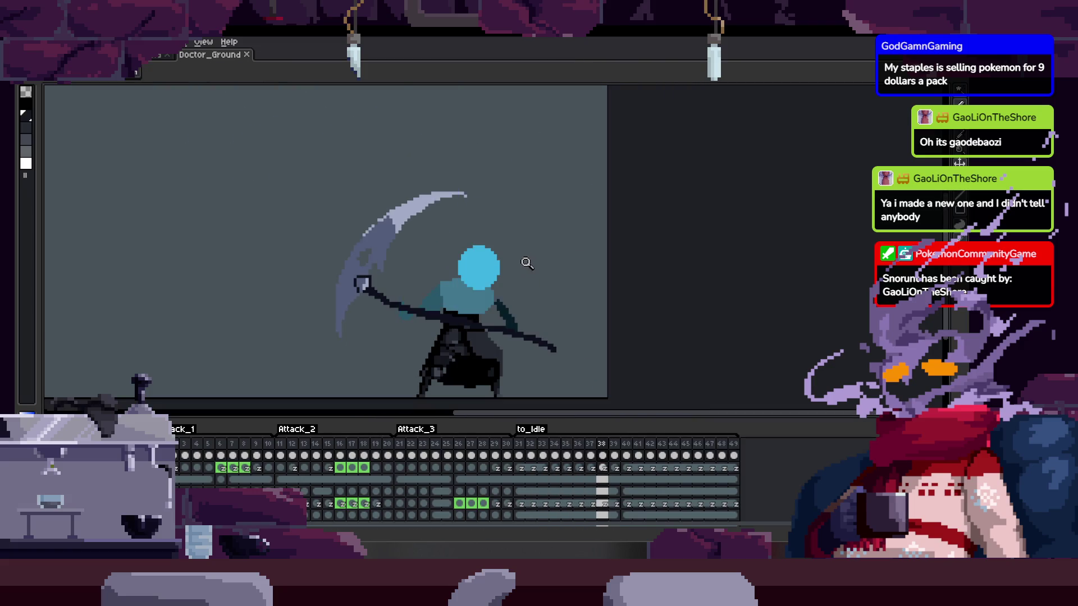
pyautogui.press('Return')
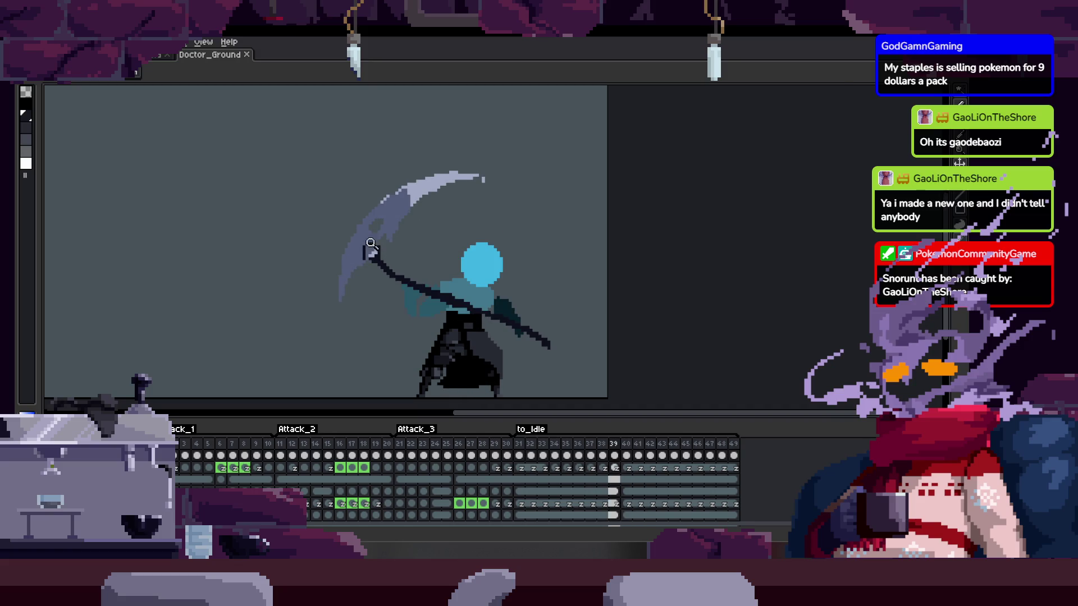
# Extend the raised scythe's pale blade edge further right with the Pencil
pyautogui.scroll(1, 524, 281)
pyautogui.press('Tab')
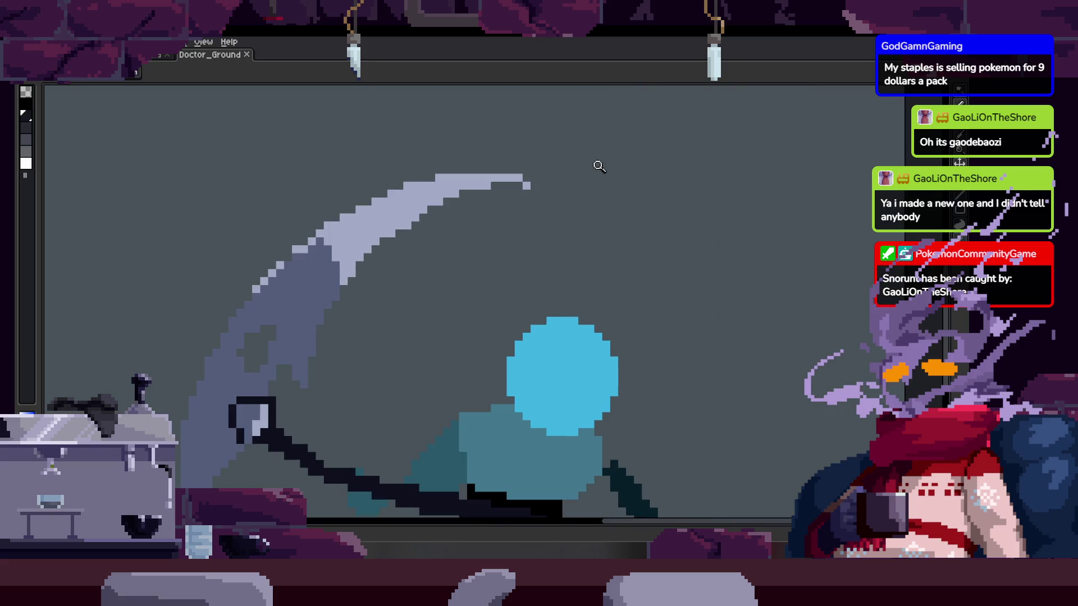
pyautogui.click(581, 147)
pyautogui.press('b')
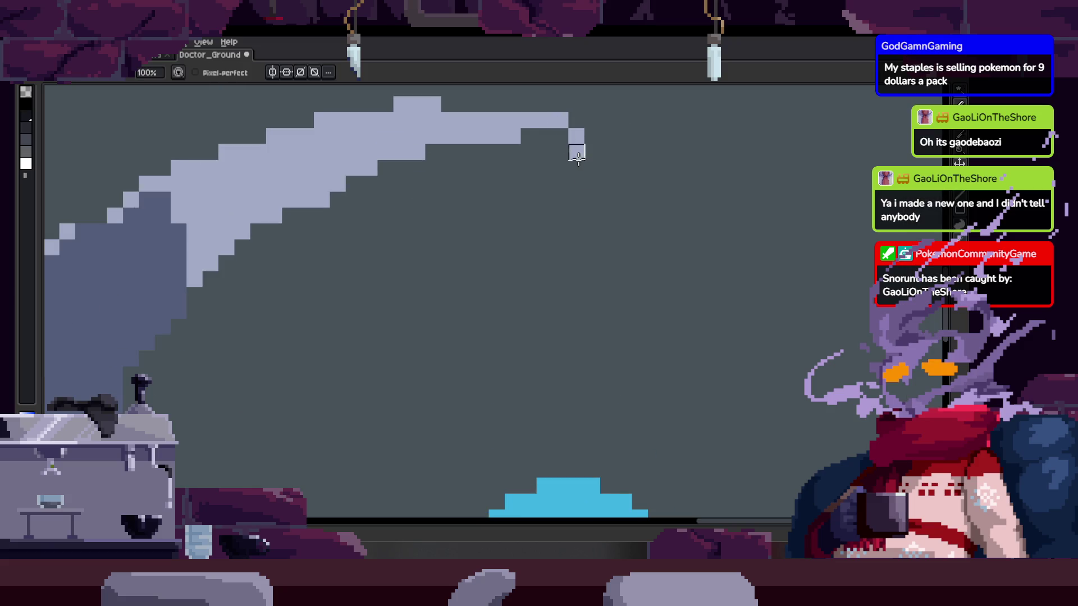
pyautogui.moveTo(543, 137); pyautogui.dragTo(581, 137)
# Step to the finished plague-doctor frame and back to the blue-head frame
pyautogui.press('Right')
pyautogui.press('z')
pyautogui.scroll(-3, 614, 222)
pyautogui.press('Right')
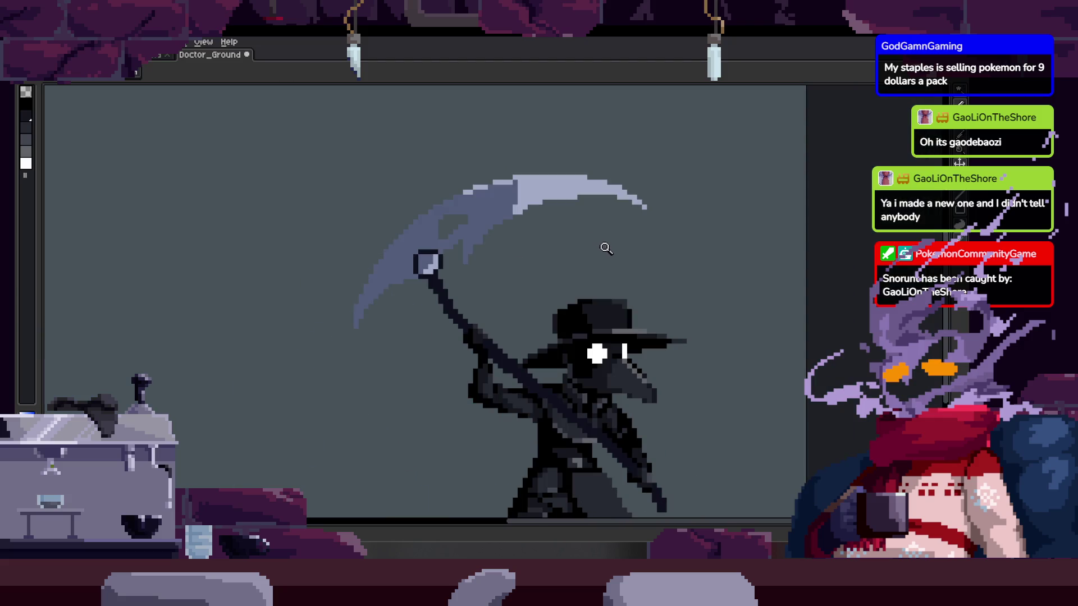
pyautogui.press('Left')
pyautogui.press('Tab')
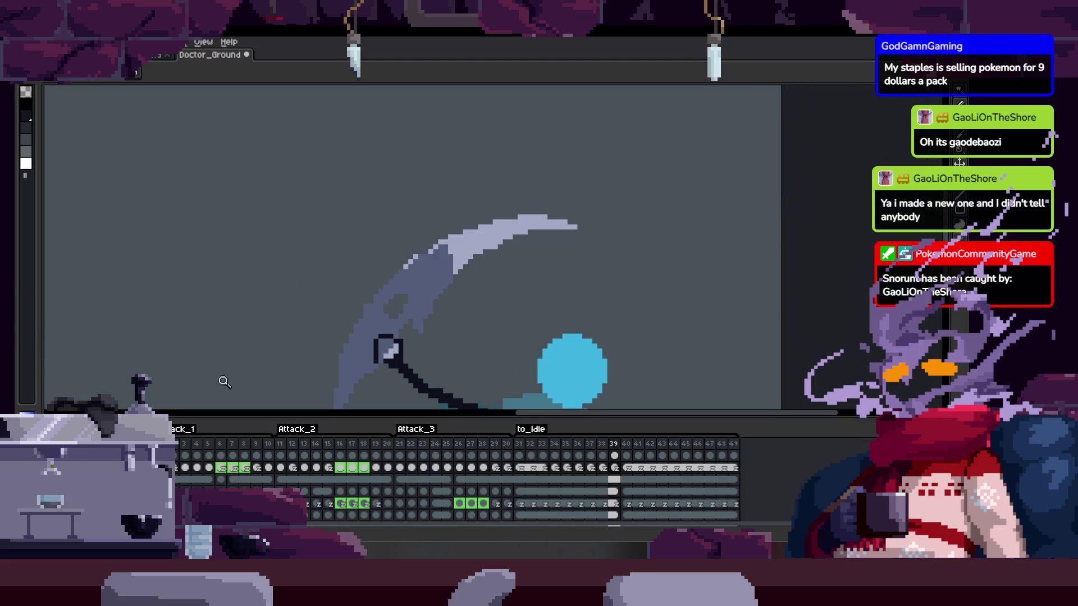
pyautogui.press('Tab')
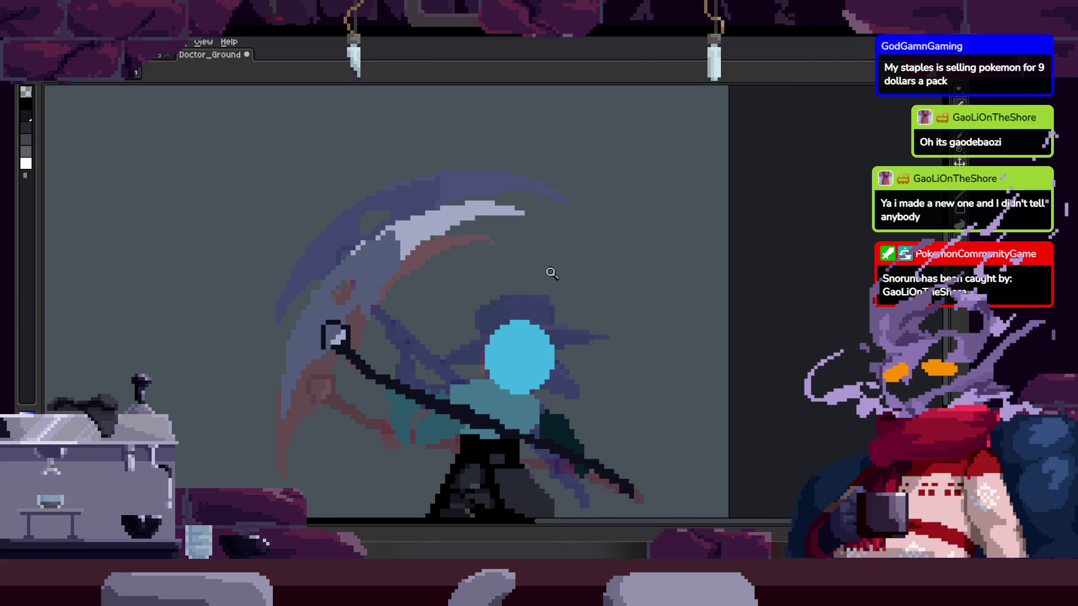
# Flip between the blue-head and plague-doctor frames with onion skinning to compare them
pyautogui.press('Right')
pyautogui.press('Left')
pyautogui.press('Right')
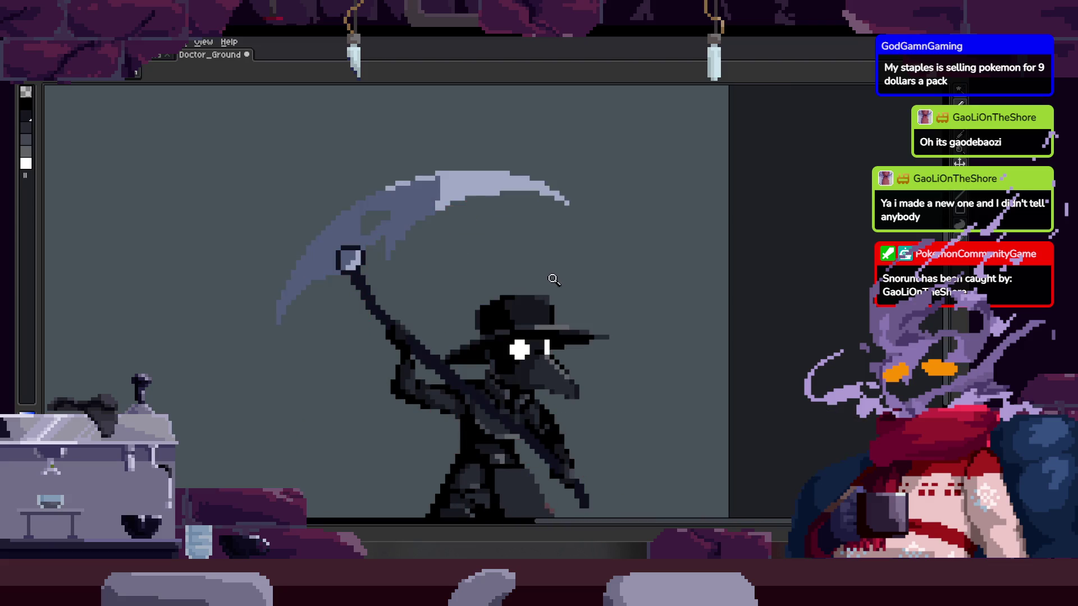
pyautogui.press('F3')
pyautogui.press('Left')
pyautogui.scroll(-2, 553, 288)
# Save the Doctor_Ground sprite and step back to the swoosh pose
pyautogui.hotkey('ctrl', 's')
pyautogui.press('Right')
pyautogui.press('Tab')
pyautogui.press('Left')
pyautogui.press('Left')
pyautogui.press('Left')
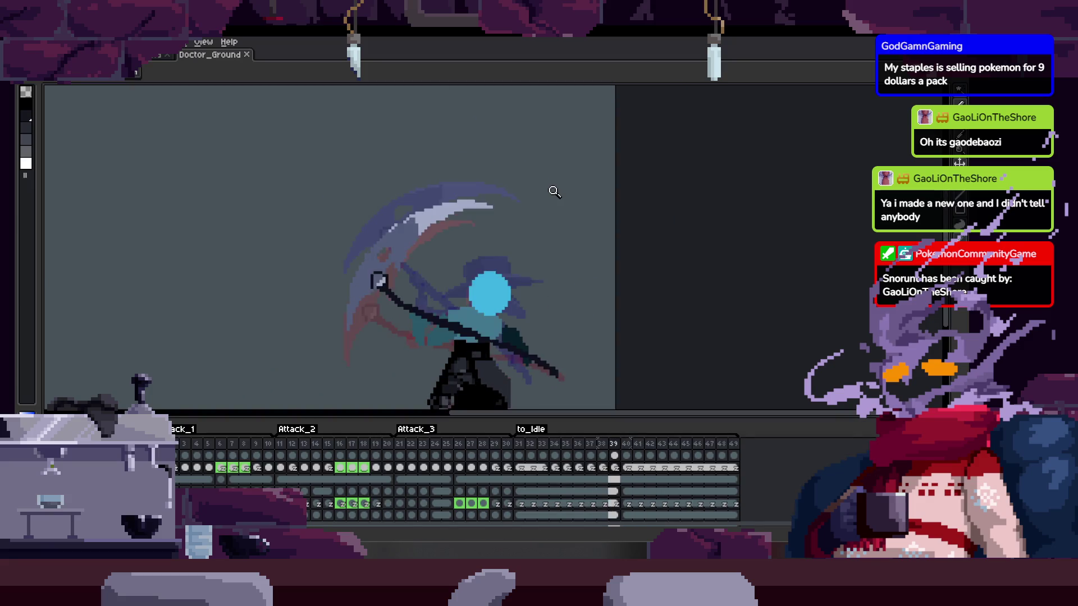
# Play the attack animation from the refined plague-doctor scythe pose with the timeline hidden
pyautogui.press('Tab')
pyautogui.press('Left')
pyautogui.press('Left')
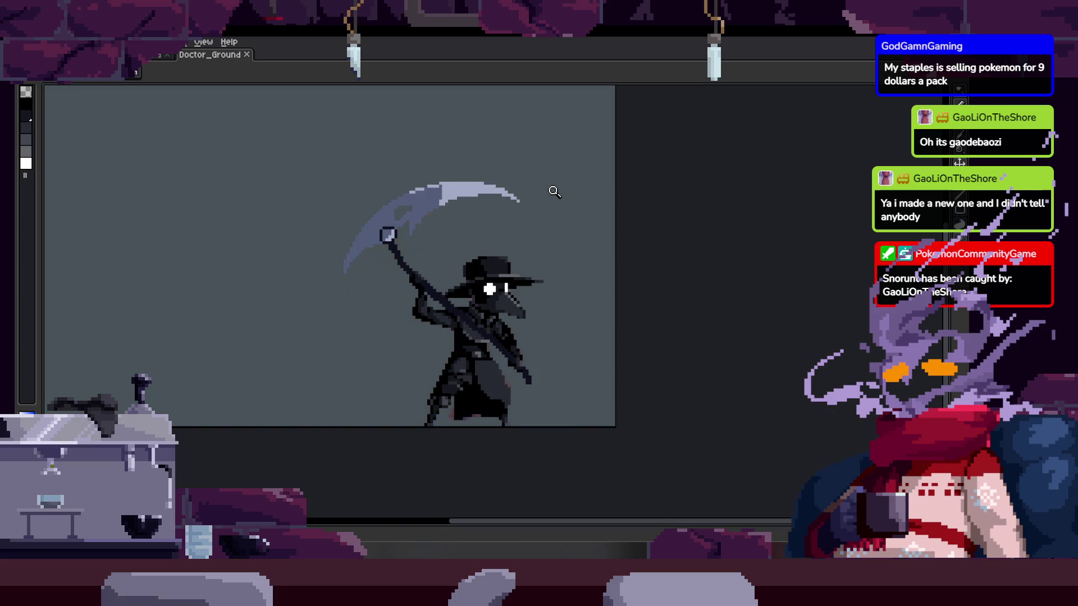
pyautogui.press('Return')
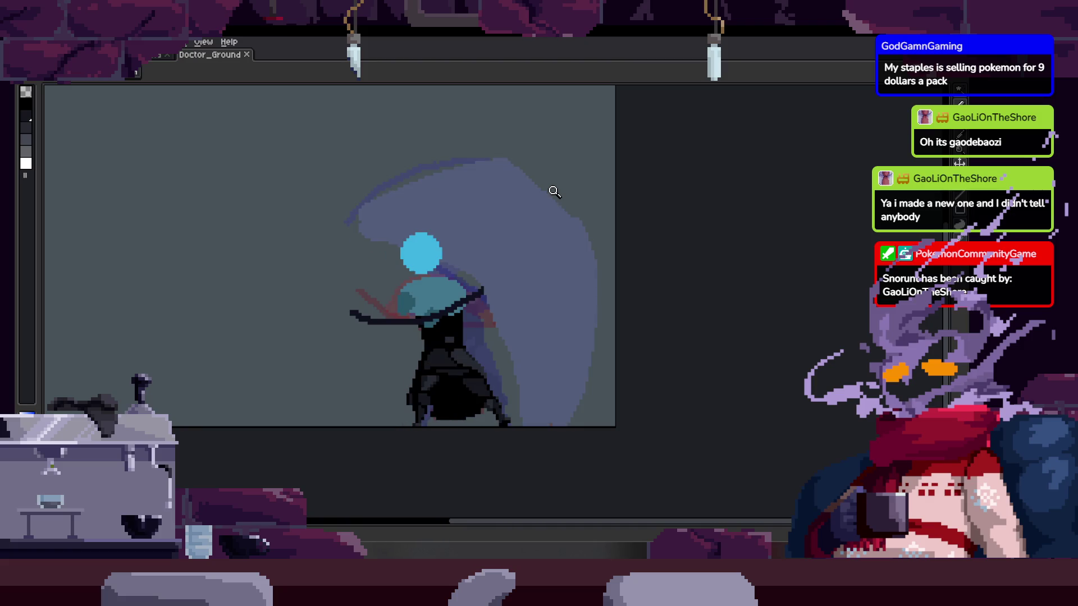
pyautogui.press('Tab')
pyautogui.press('Tab')
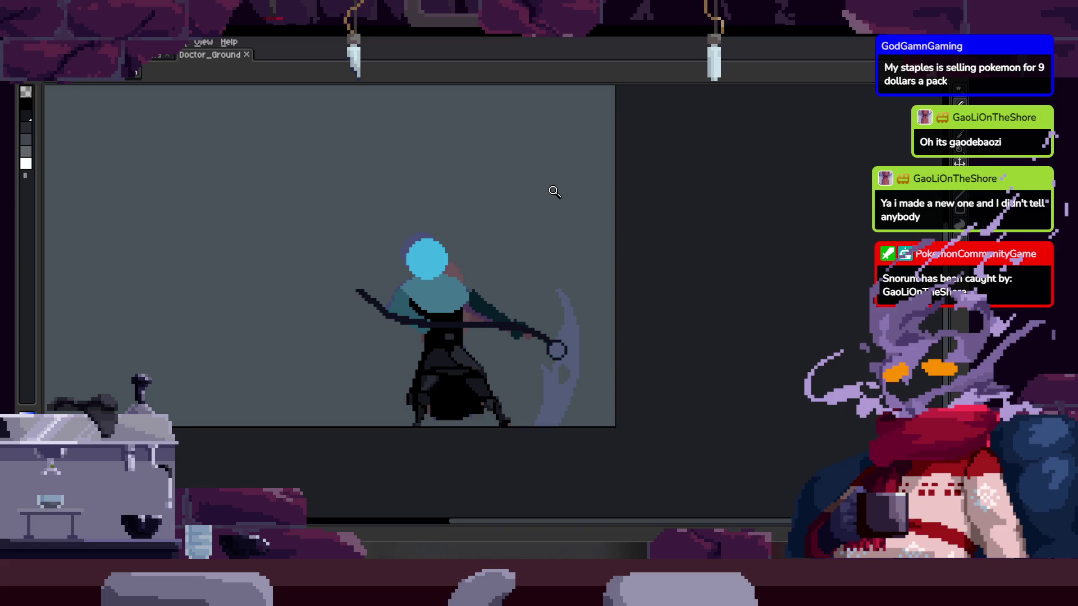